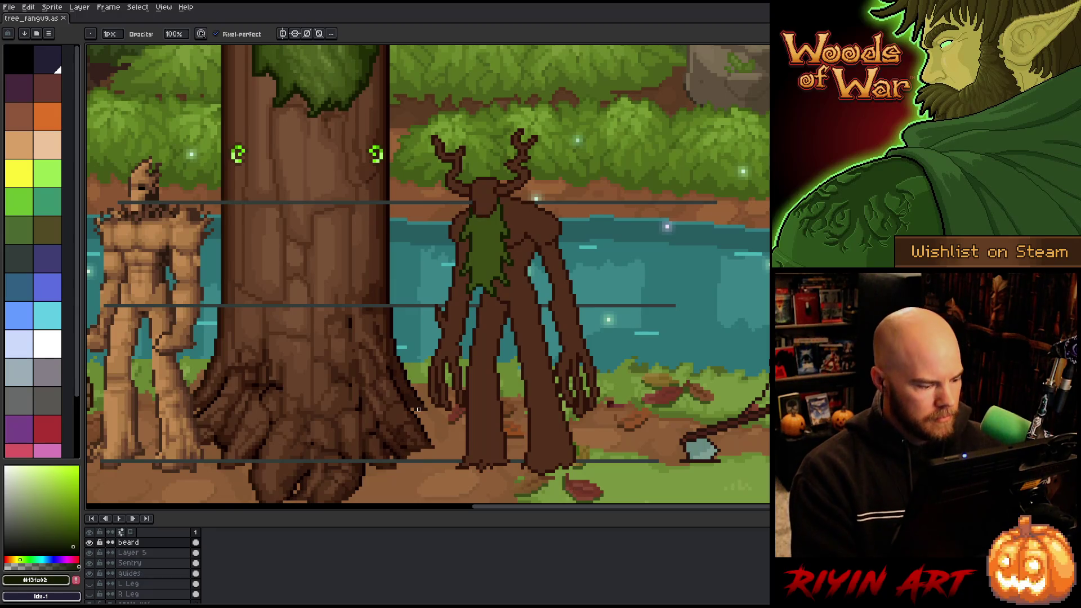
# On the Sentry layer, paint a dark brown pixel sampled from the treant's outline.
pyautogui.click(129, 562)
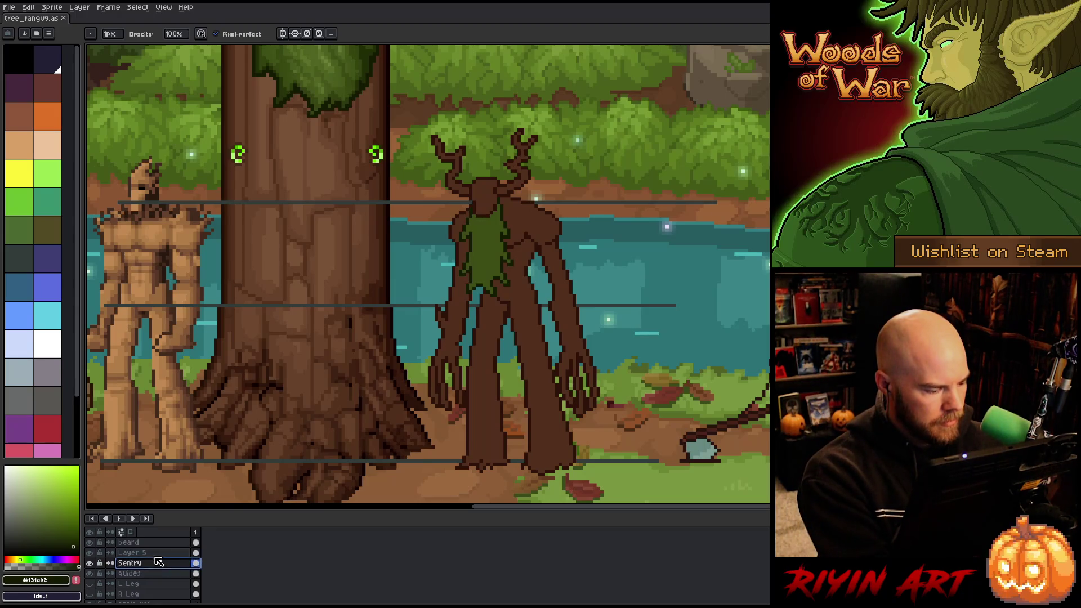
pyautogui.keyDown('alt'); pyautogui.click(473, 286); pyautogui.keyUp('alt')
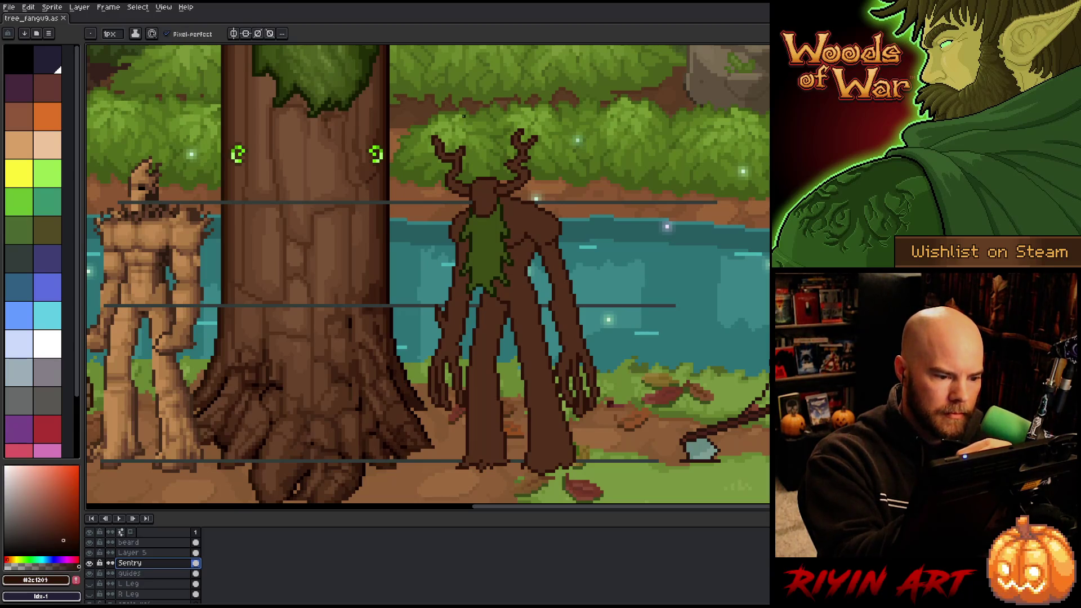
pyautogui.click(476, 209)
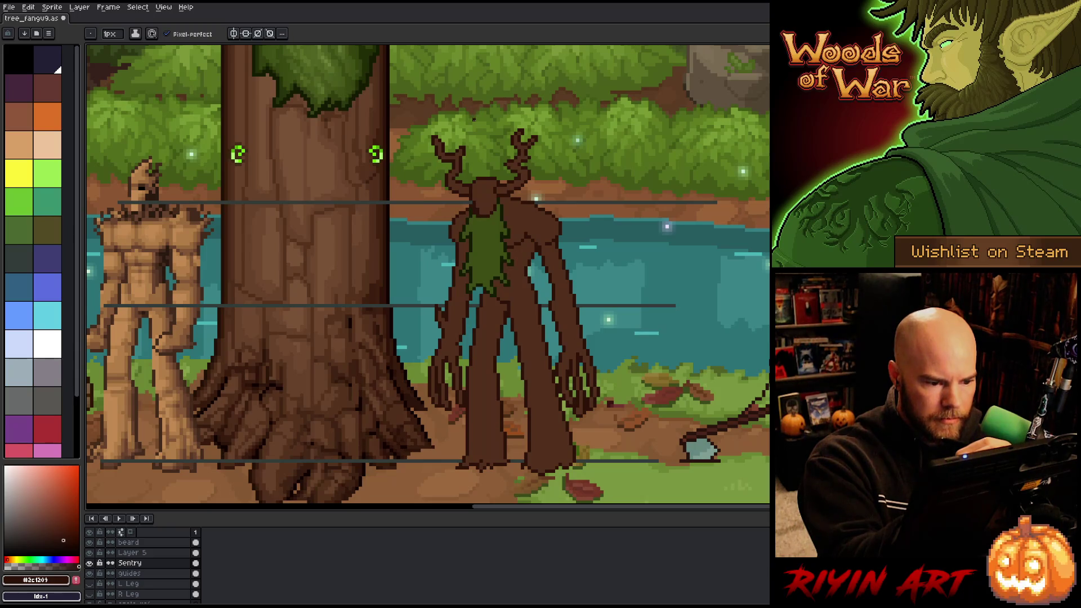
pyautogui.press('e')
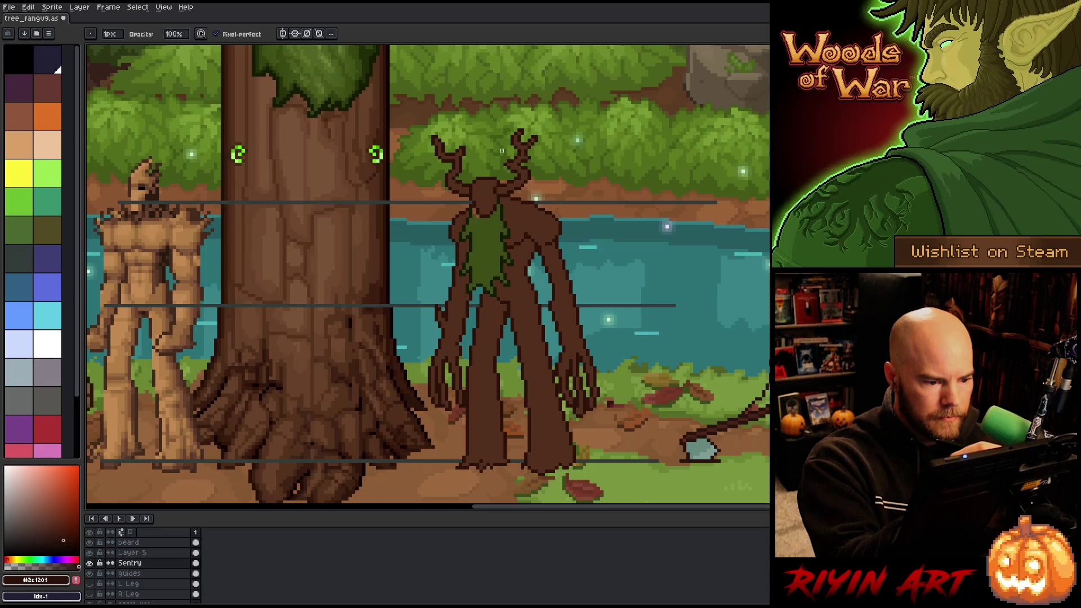
# Move to the beard layer and sample its darkest and mid moss greens.
pyautogui.click(132, 552)
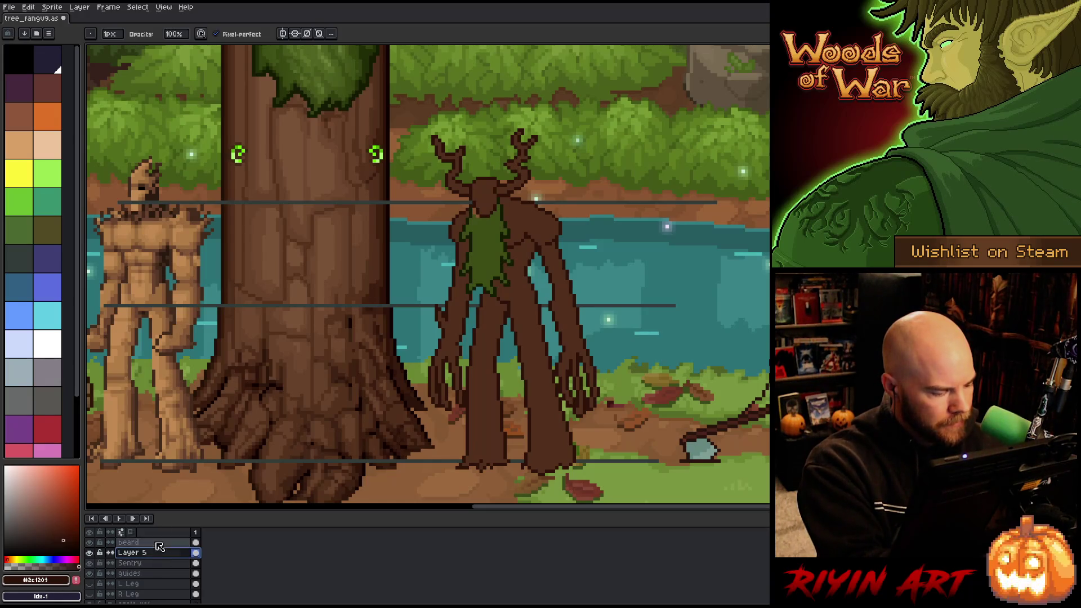
pyautogui.press('Up')
pyautogui.press('i')
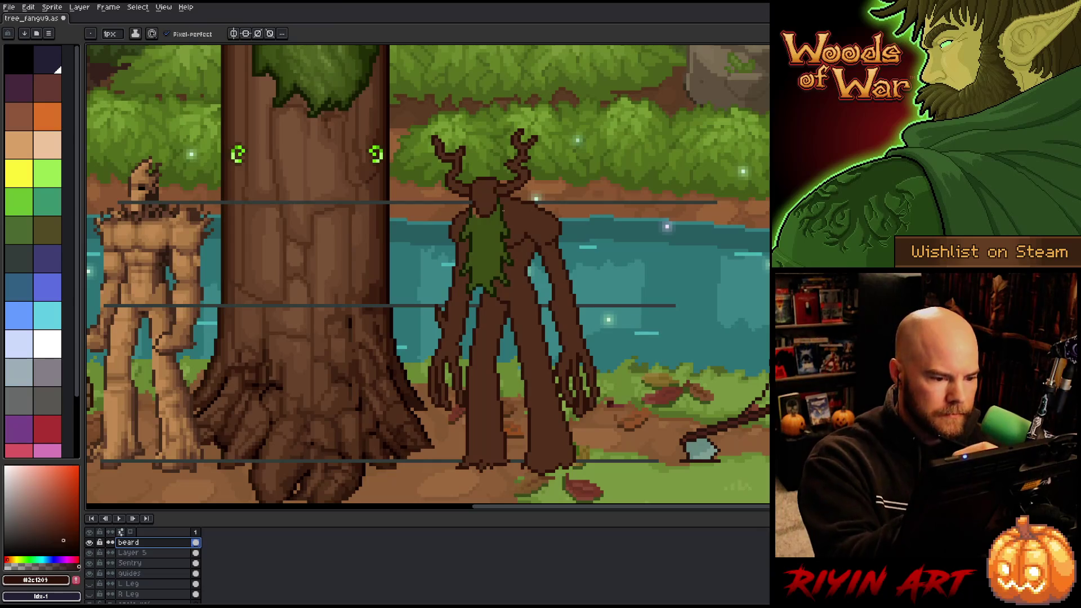
pyautogui.click(505, 206)
pyautogui.press('b')
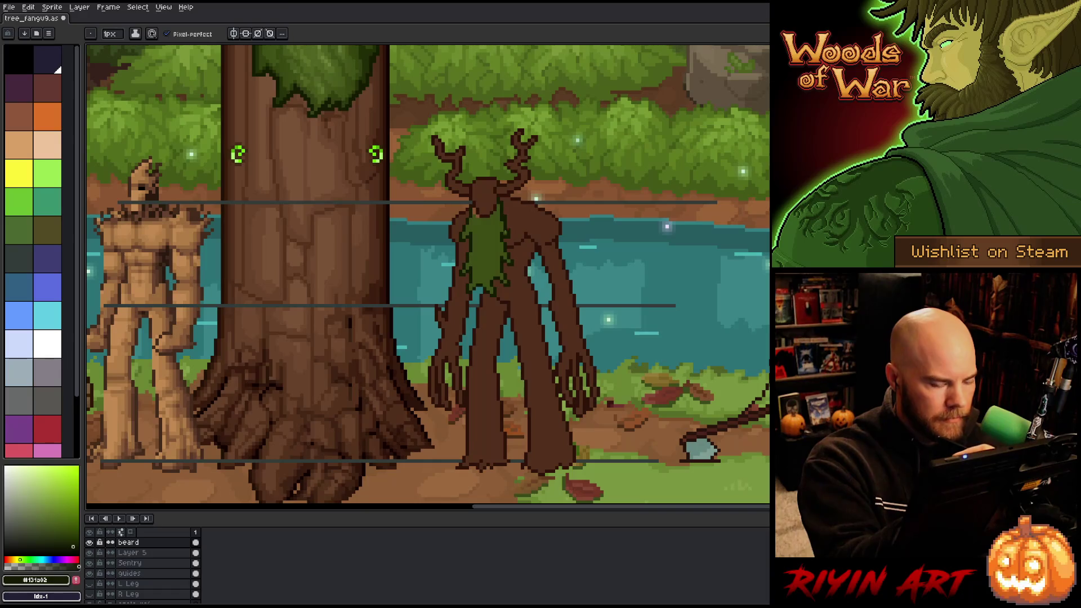
pyautogui.keyDown('alt'); pyautogui.click(500, 223); pyautogui.keyUp('alt')
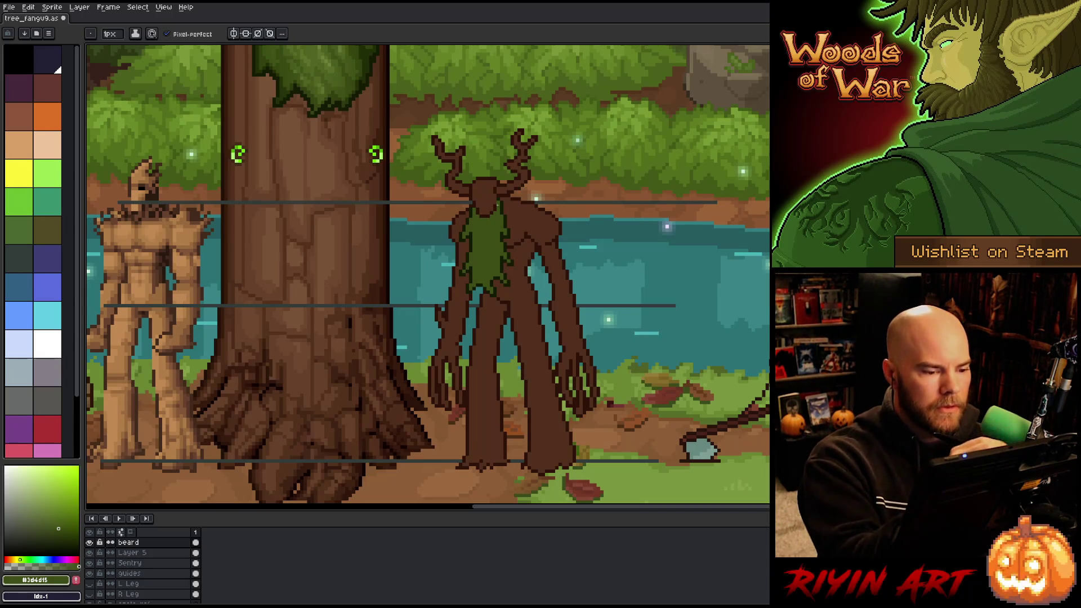
# Pick the beard's darkest green and save the sprite with Ctrl+S.
pyautogui.keyDown('alt'); pyautogui.click(499, 187); pyautogui.keyUp('alt')
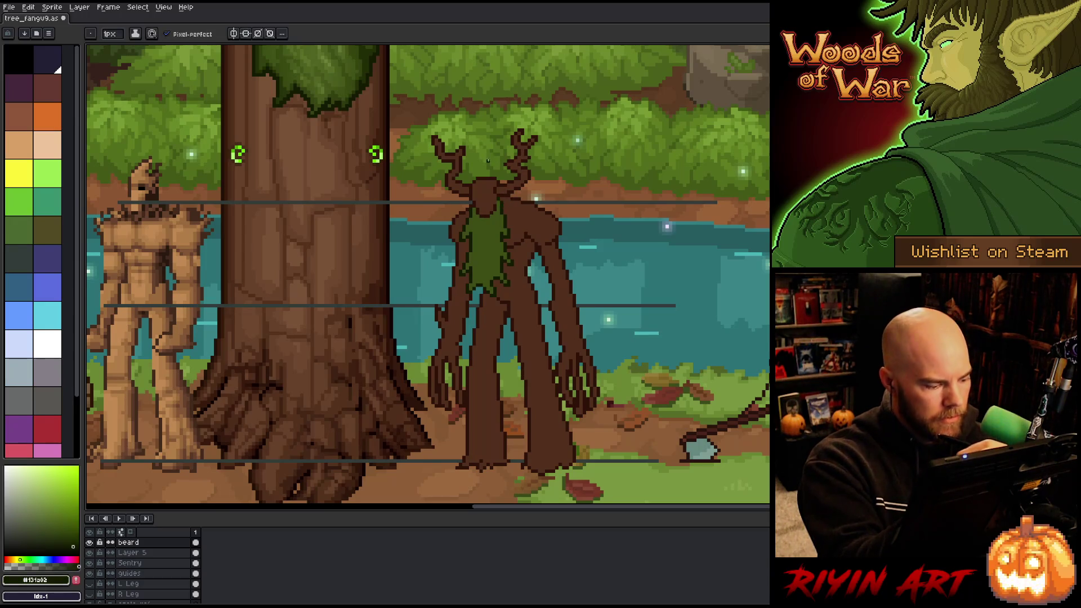
pyautogui.hotkey('ctrl', 's')
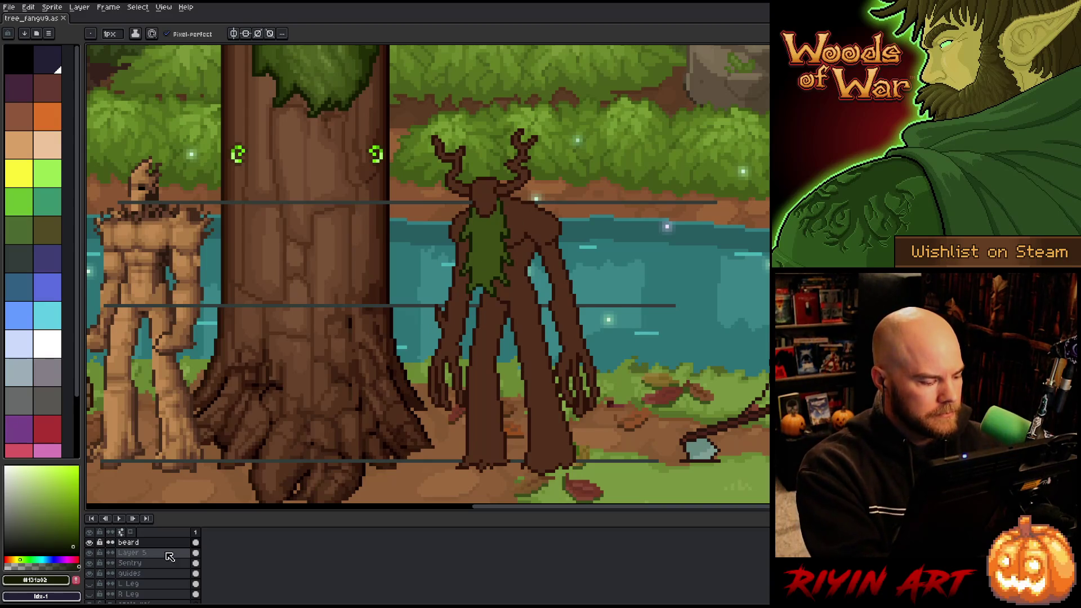
# Lasso the treant's left antler on the Sentry layer and edit its shape.
pyautogui.click(162, 563)
pyautogui.press('q')
pyautogui.moveTo(442, 108)
pyautogui.mouseDown()
pyautogui.moveTo(472, 161)
pyautogui.moveTo(468, 189)
pyautogui.moveTo(401, 158)
pyautogui.moveTo(433, 107)
pyautogui.moveTo(473, 135)
pyautogui.moveTo(427, 88)
pyautogui.mouseUp()
pyautogui.hotkey('ctrl', 'd')
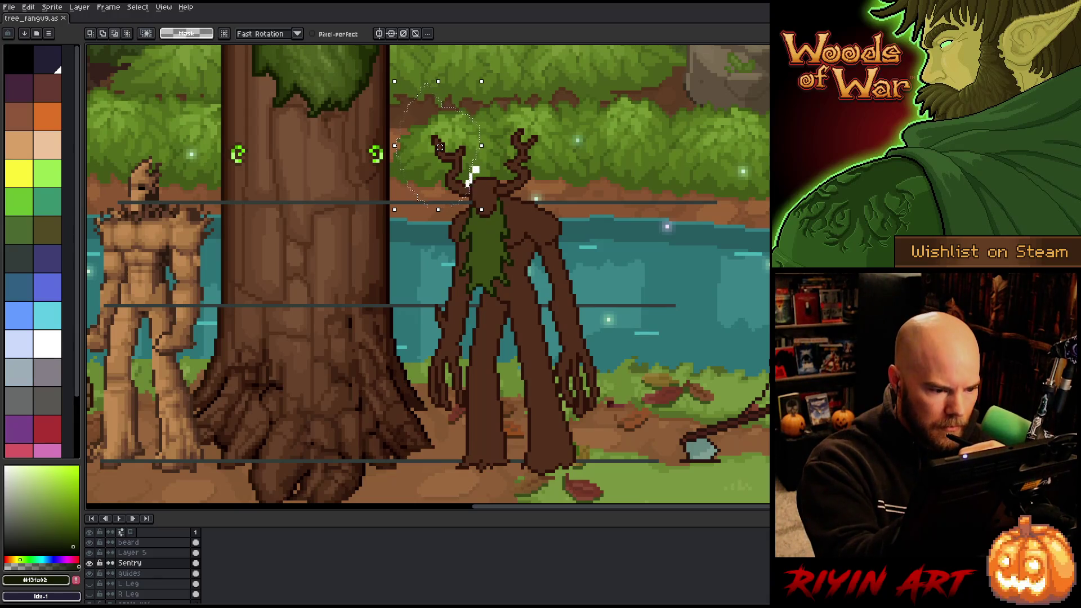
pyautogui.hotkey('ctrl', 'd')
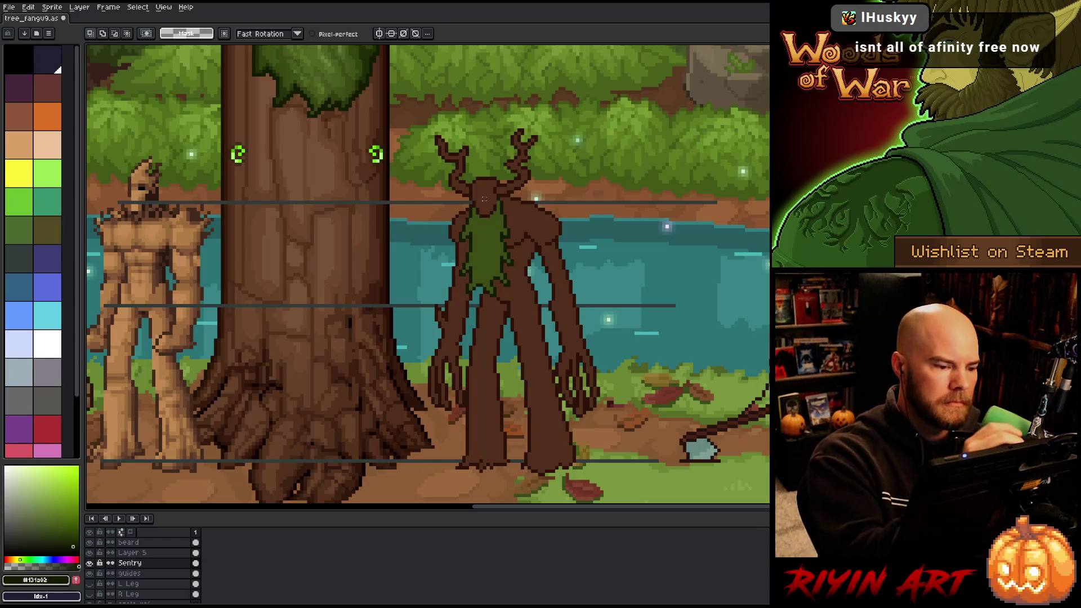
# Pick the mid brown, lasso a torso section and nudge it up one pixel.
pyautogui.press('g')
pyautogui.keyDown('alt'); pyautogui.click(536, 347); pyautogui.keyUp('alt')
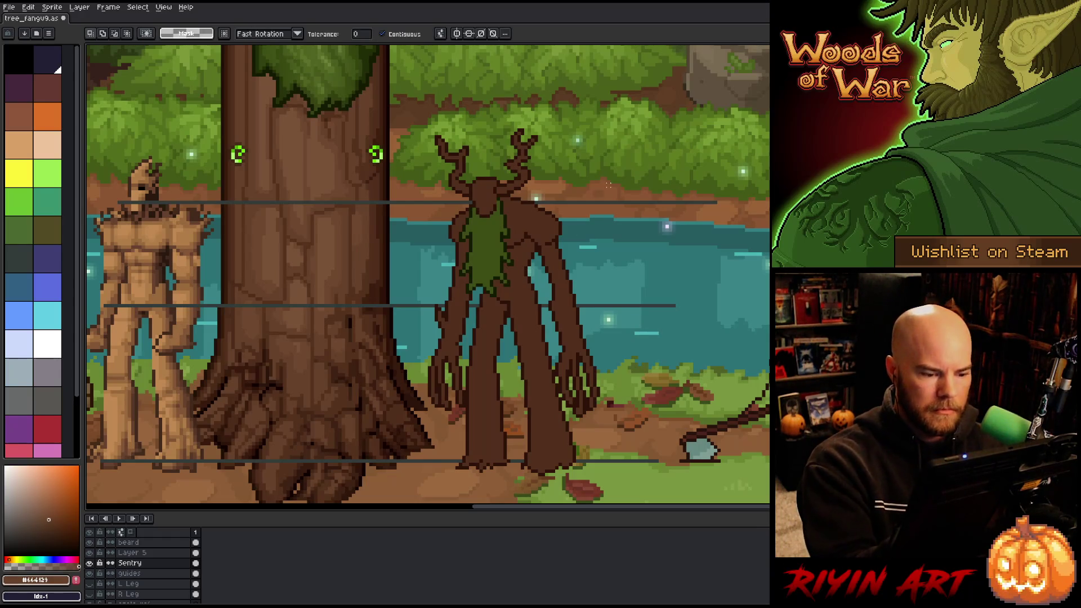
pyautogui.press('b')
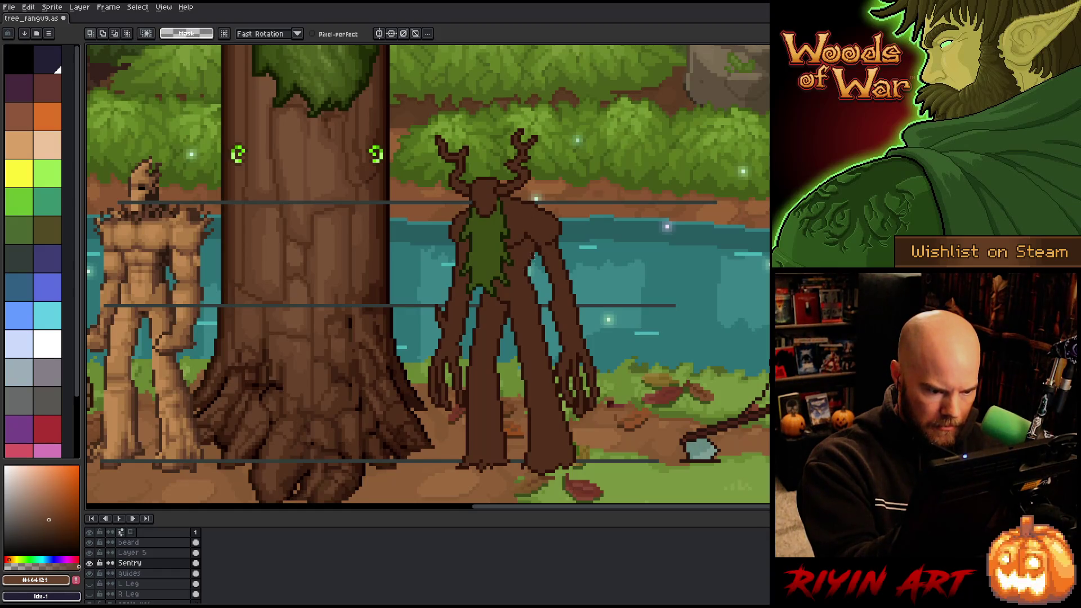
pyautogui.moveTo(525, 257)
pyautogui.mouseDown()
pyautogui.moveTo(543, 300)
pyautogui.moveTo(508, 309)
pyautogui.moveTo(505, 325)
pyautogui.moveTo(480, 297)
pyautogui.moveTo(503, 299)
pyautogui.moveTo(525, 259)
pyautogui.mouseUp()
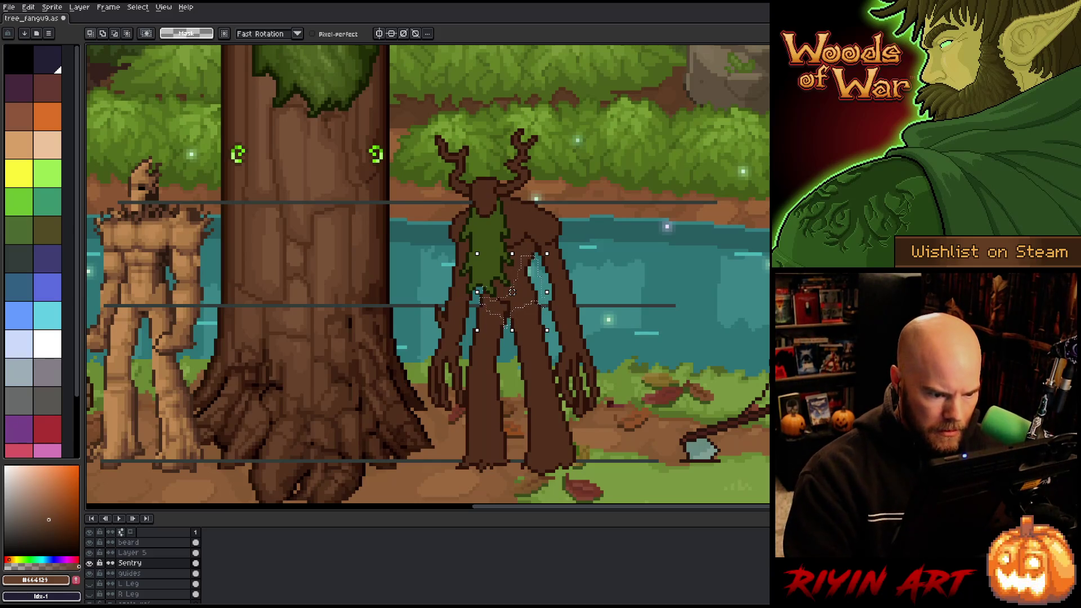
pyautogui.press('Up')
pyautogui.press('Return')
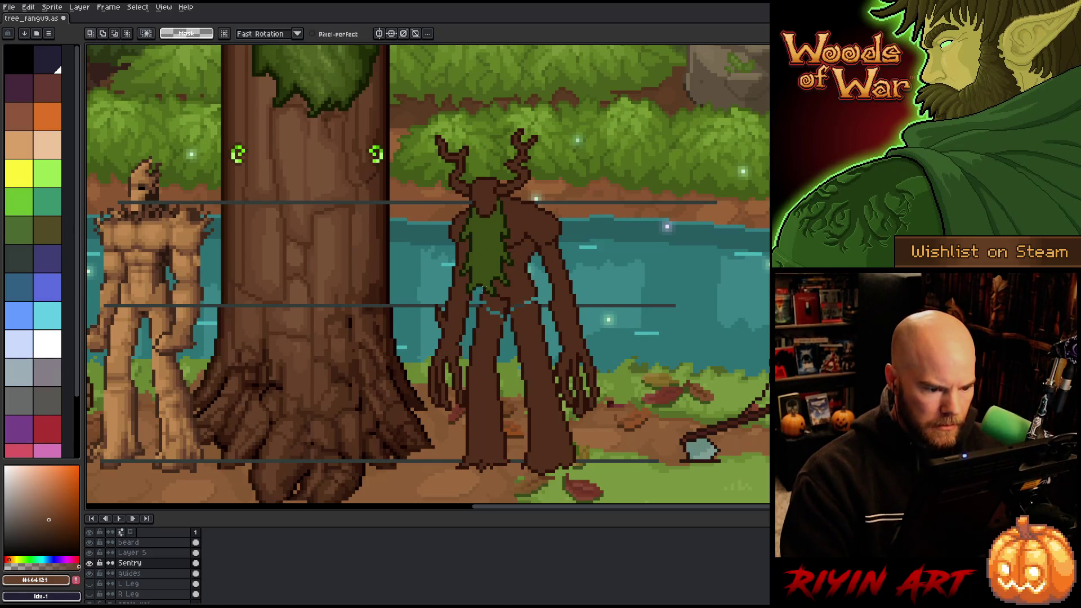
pyautogui.press('b')
pyautogui.keyDown('alt'); pyautogui.click(481, 301); pyautogui.keyUp('alt')
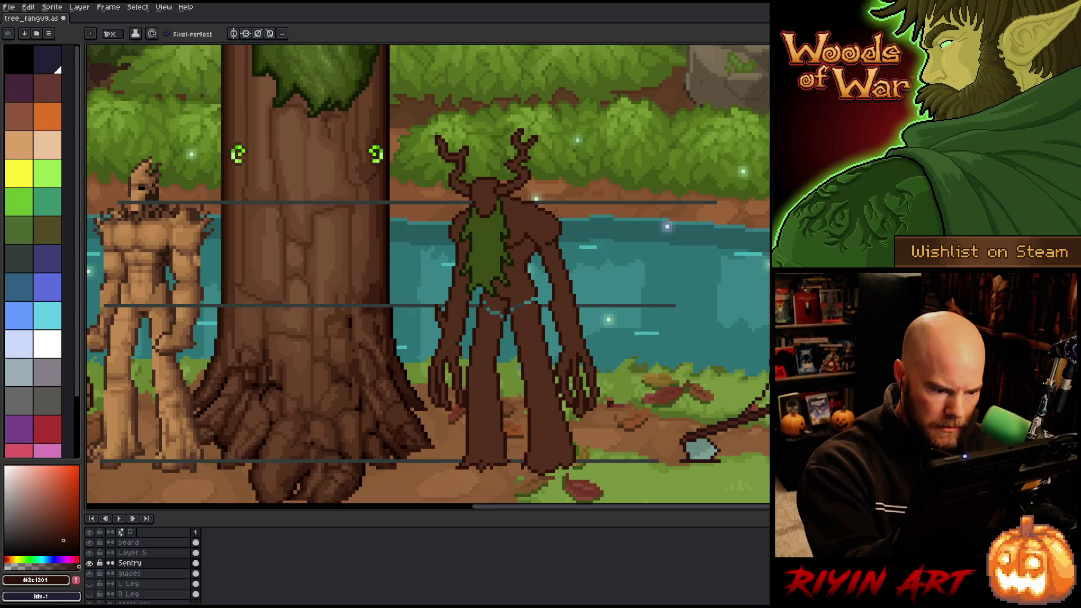
# Sample the treant's mid brown and save the sprite.
pyautogui.keyDown('alt'); pyautogui.click(541, 298); pyautogui.keyUp('alt')
pyautogui.press('g')
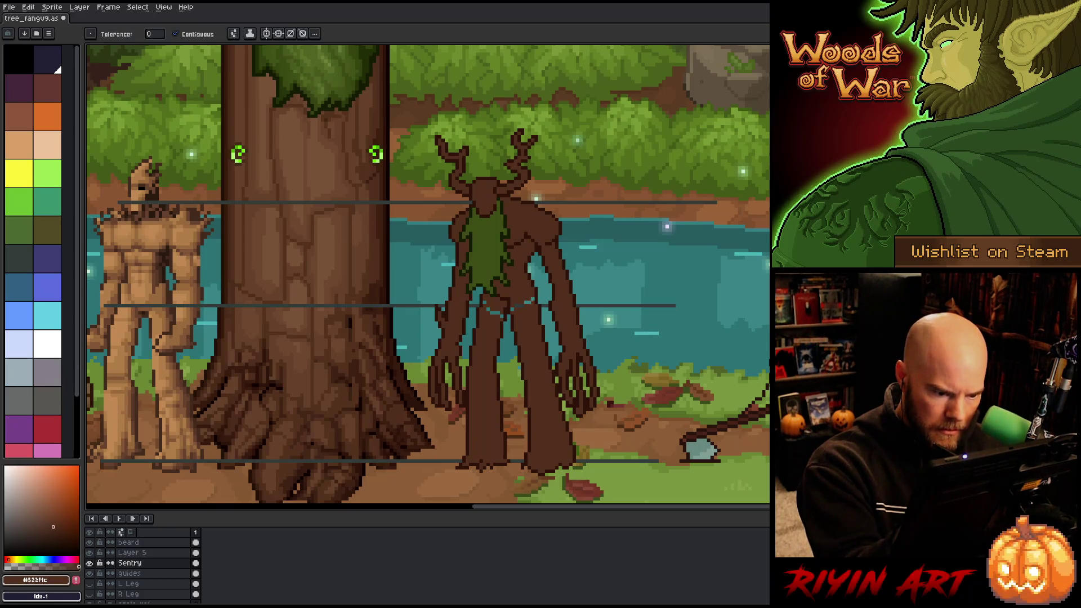
pyautogui.press('b')
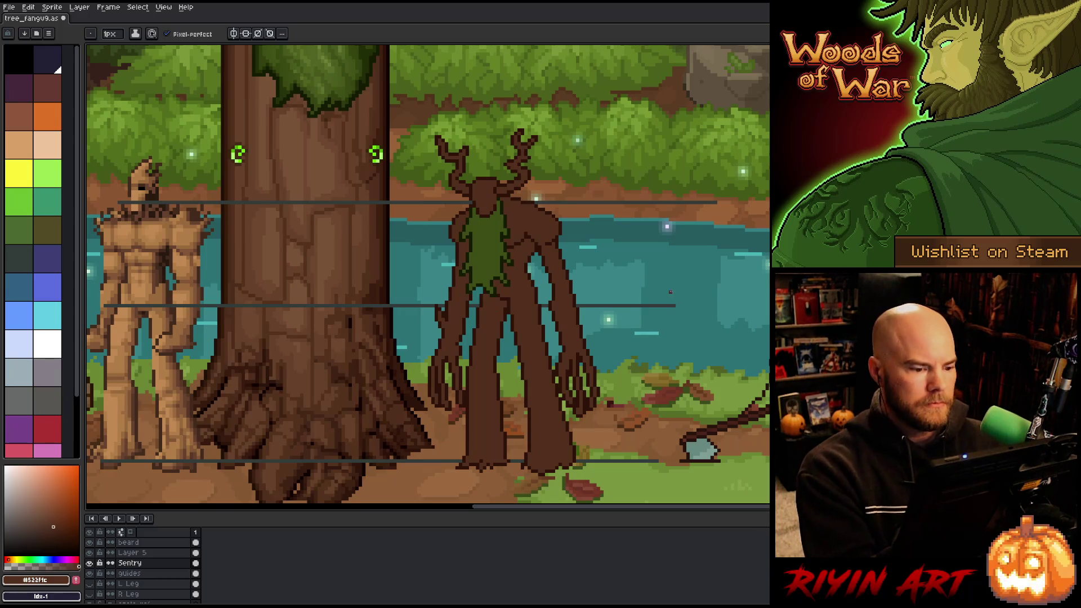
pyautogui.hotkey('ctrl', 's')
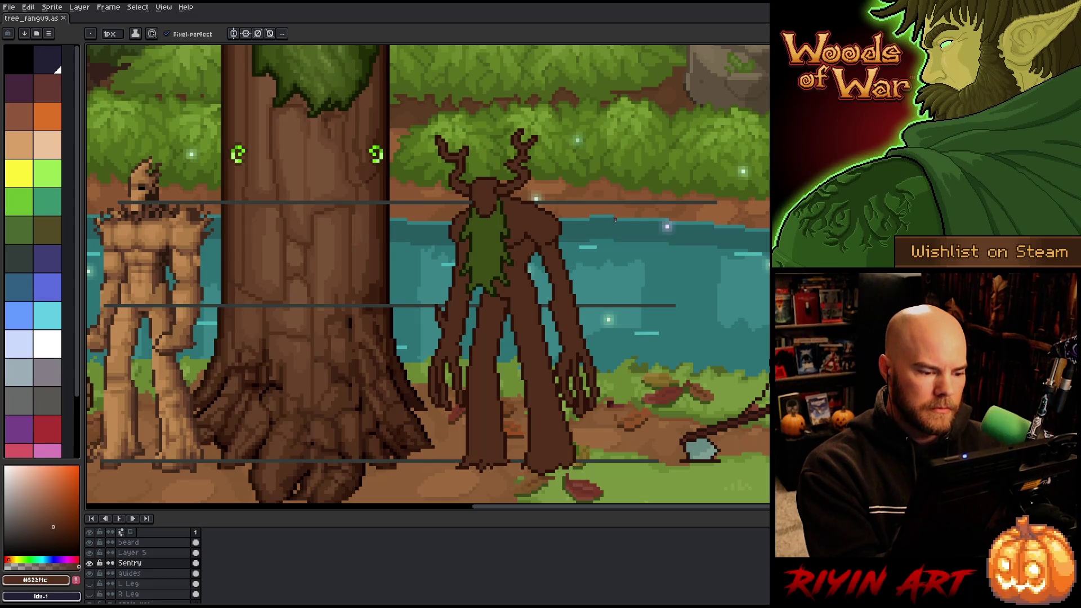
# Touch up a pixel with the dark outline brown and save again.
pyautogui.click(763, 495)
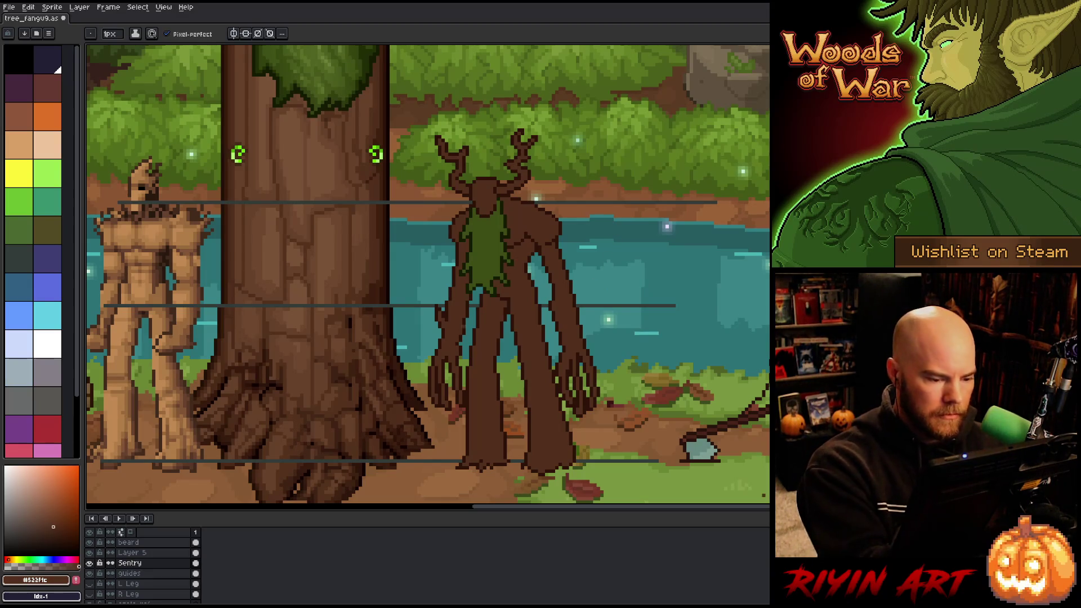
pyautogui.keyDown('alt'); pyautogui.click(764, 495); pyautogui.keyUp('alt')
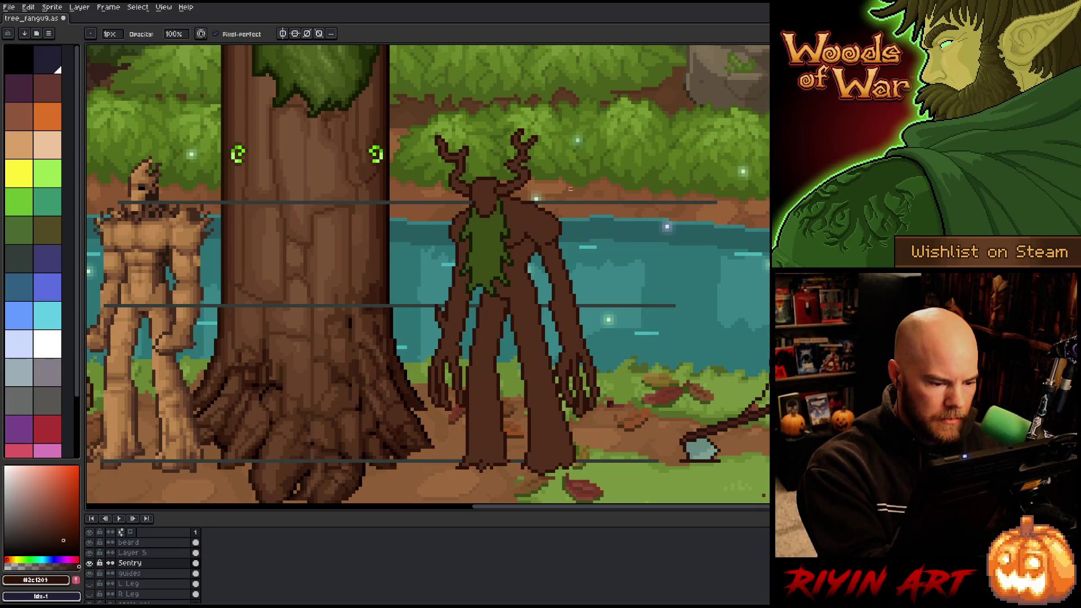
pyautogui.hotkey('ctrl', 's')
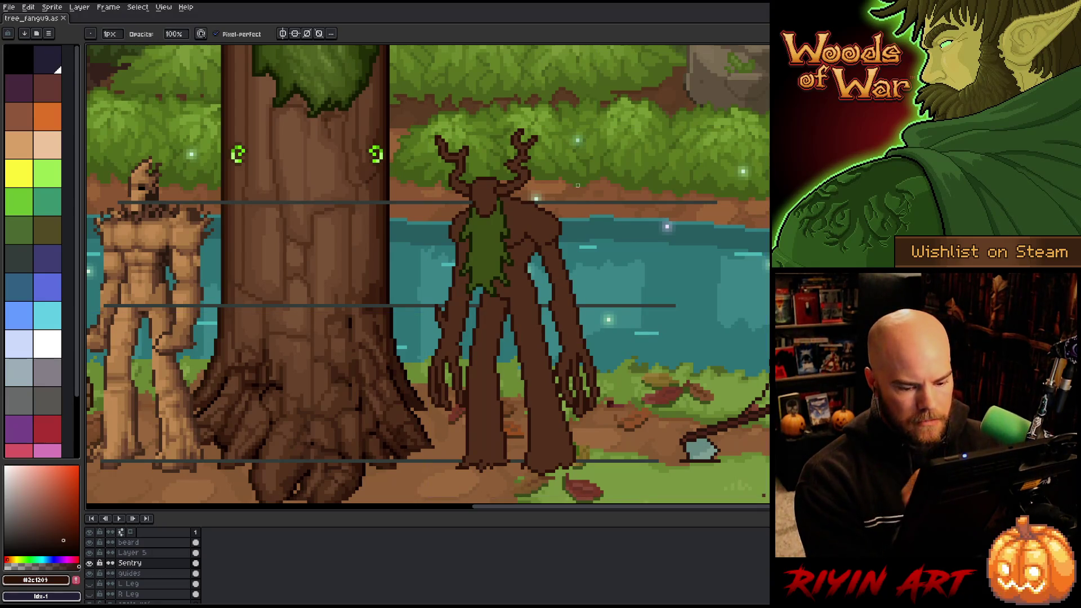
pyautogui.hotkey('ctrl', 's')
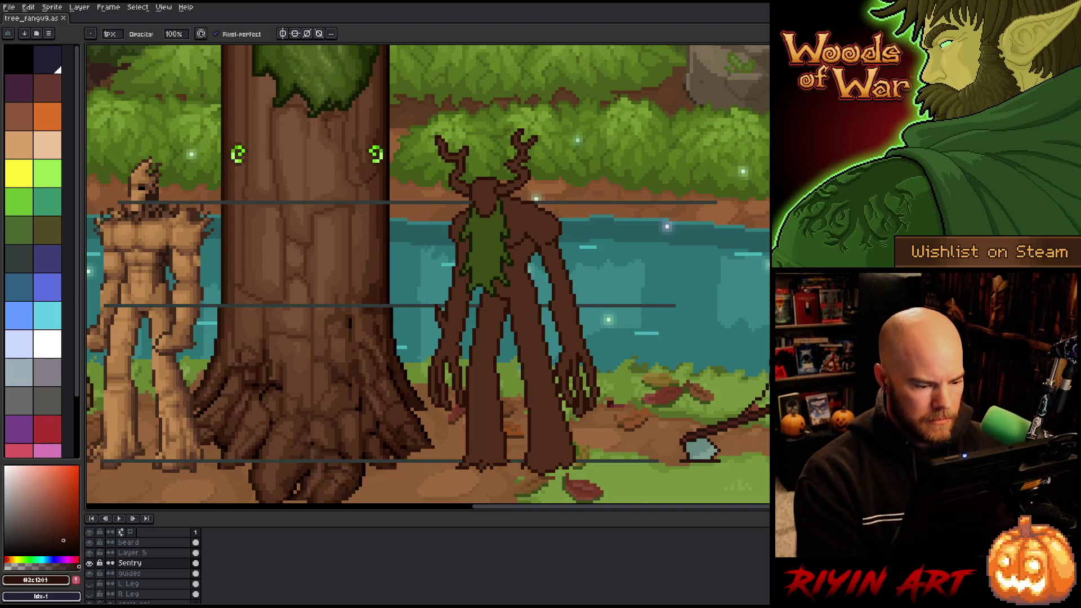
pyautogui.press('m')
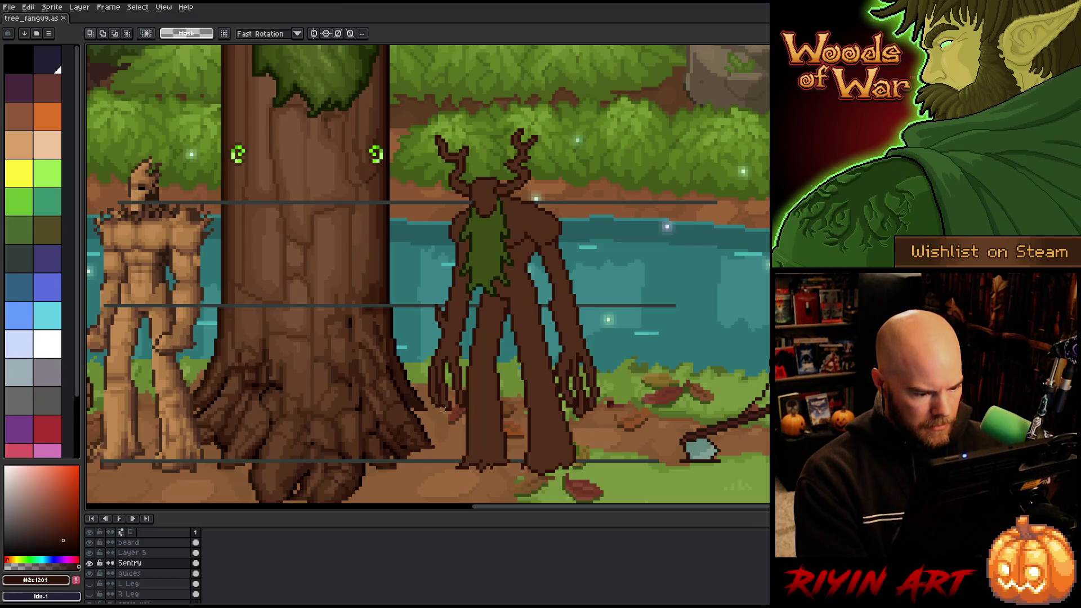
# Select the treant's right arm and nudge it up one pixel.
pyautogui.moveTo(442, 411); pyautogui.dragTo(634, 367)
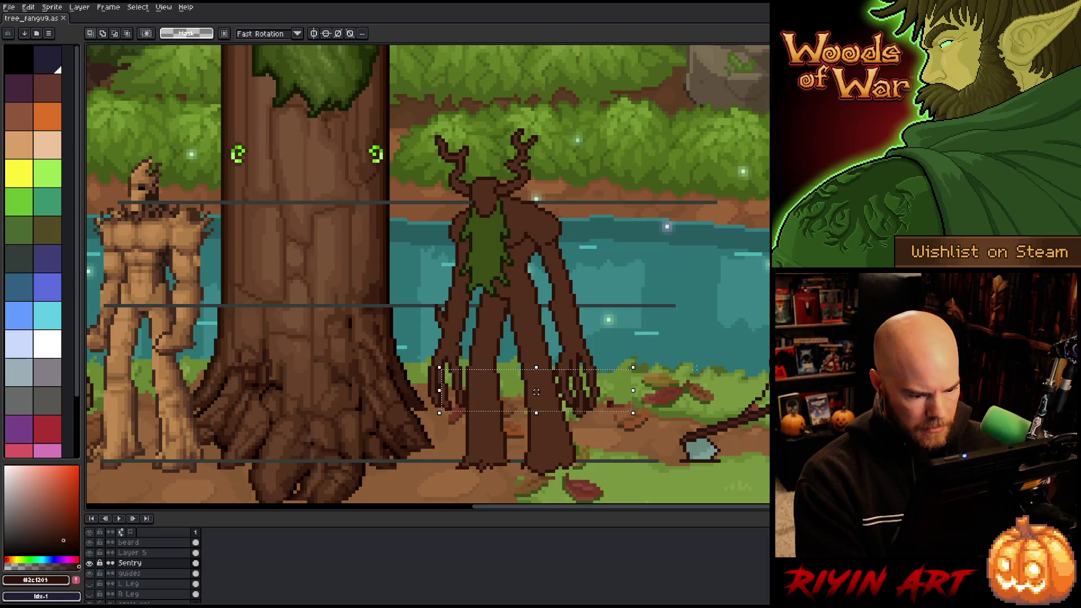
pyautogui.hotkey('ctrl', 'd')
pyautogui.press('b')
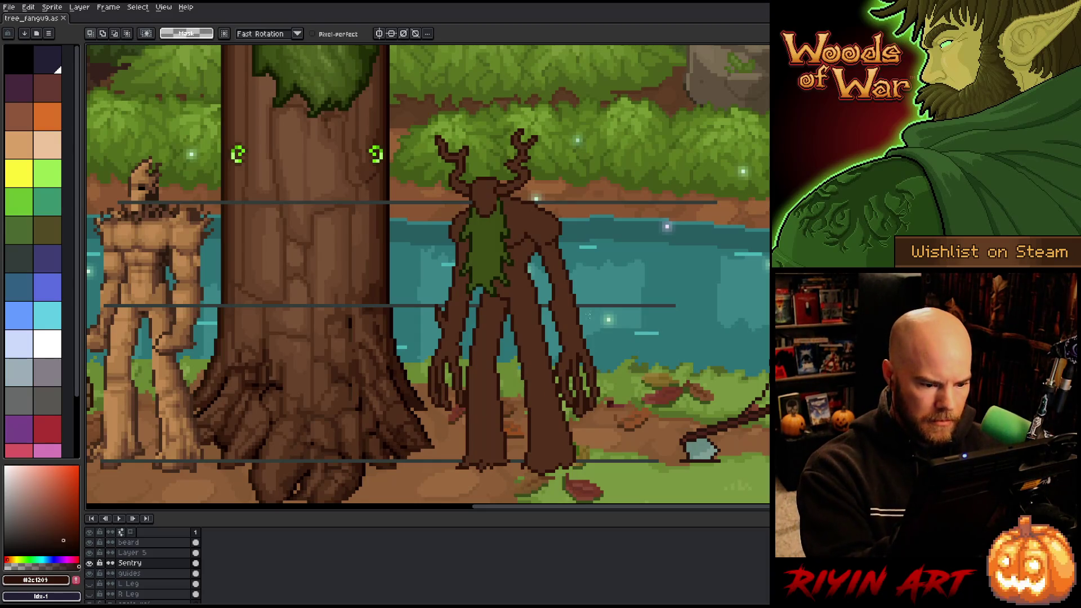
pyautogui.moveTo(594, 332)
pyautogui.mouseDown()
pyautogui.moveTo(578, 317)
pyautogui.moveTo(556, 371)
pyautogui.moveTo(602, 436)
pyautogui.moveTo(626, 338)
pyautogui.mouseUp()
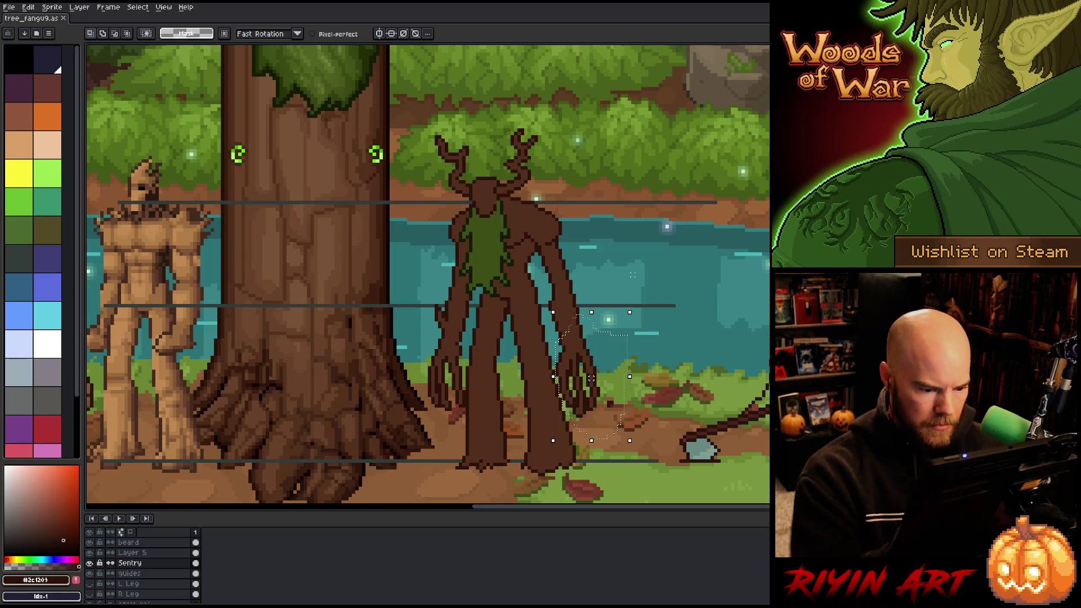
pyautogui.click(130, 554)
pyautogui.press('Up')
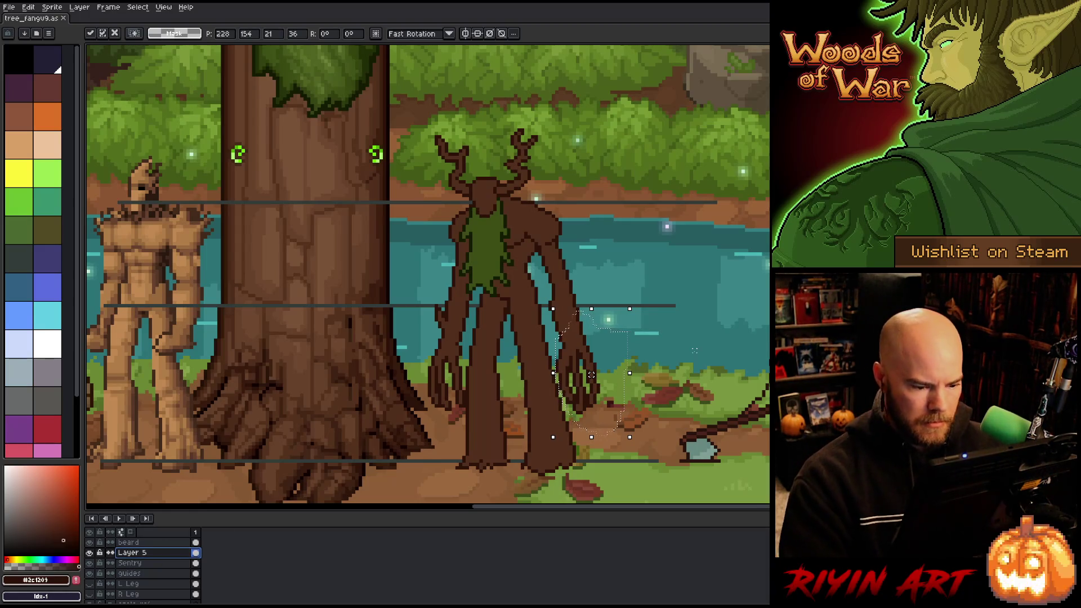
pyautogui.hotkey('ctrl', 'd')
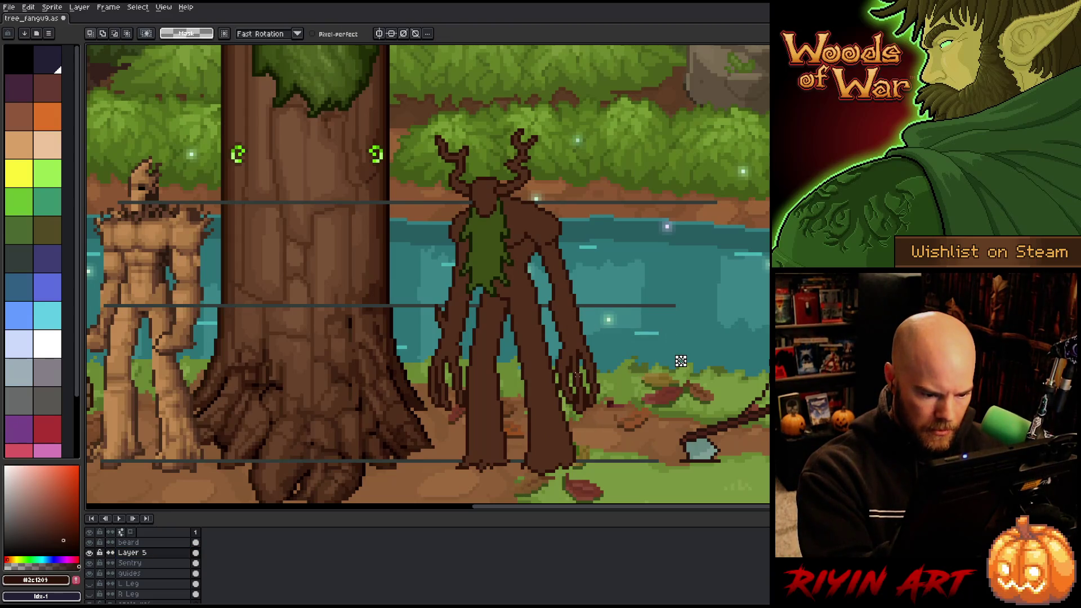
# Shift part of the right hand into place, save, and touch up its pixels.
pyautogui.moveTo(570, 371)
pyautogui.mouseDown()
pyautogui.moveTo(585, 394)
pyautogui.moveTo(579, 421)
pyautogui.moveTo(573, 372)
pyautogui.mouseUp()
pyautogui.hotkey('ctrl', 'd')
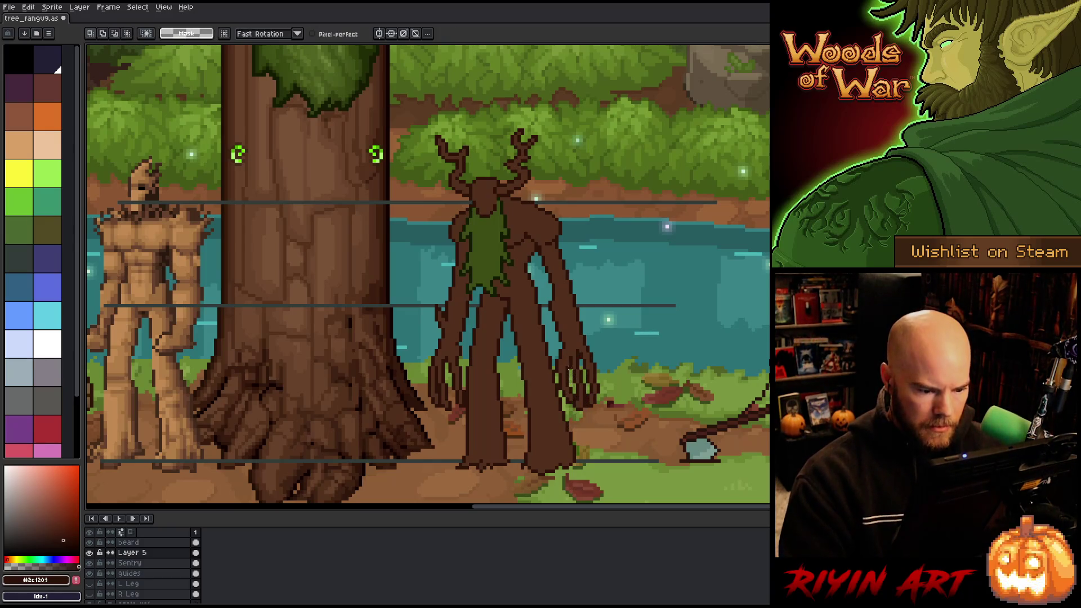
pyautogui.press('i')
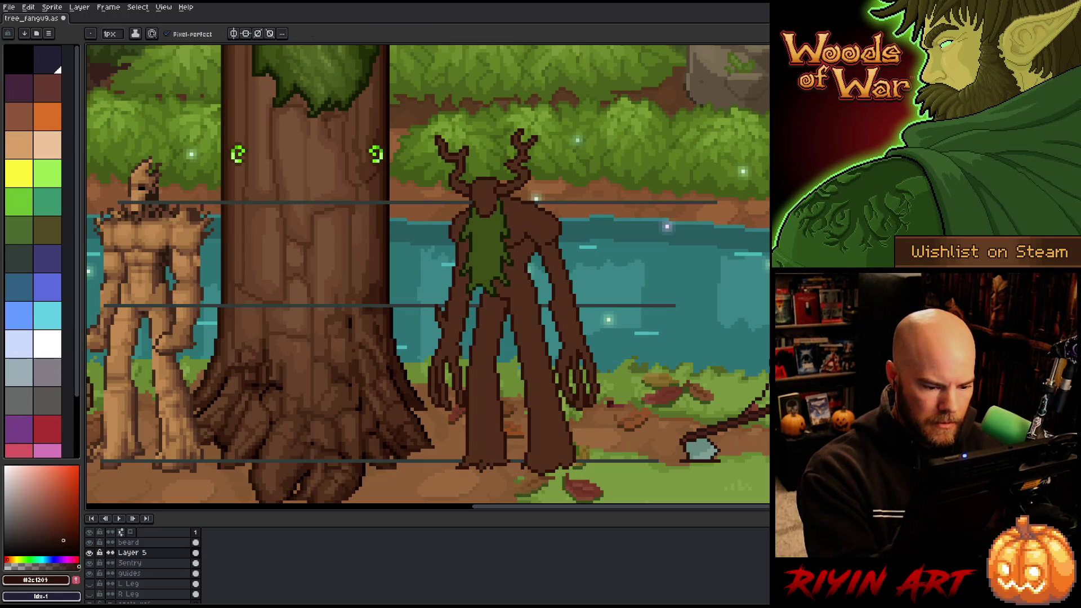
pyautogui.press('b')
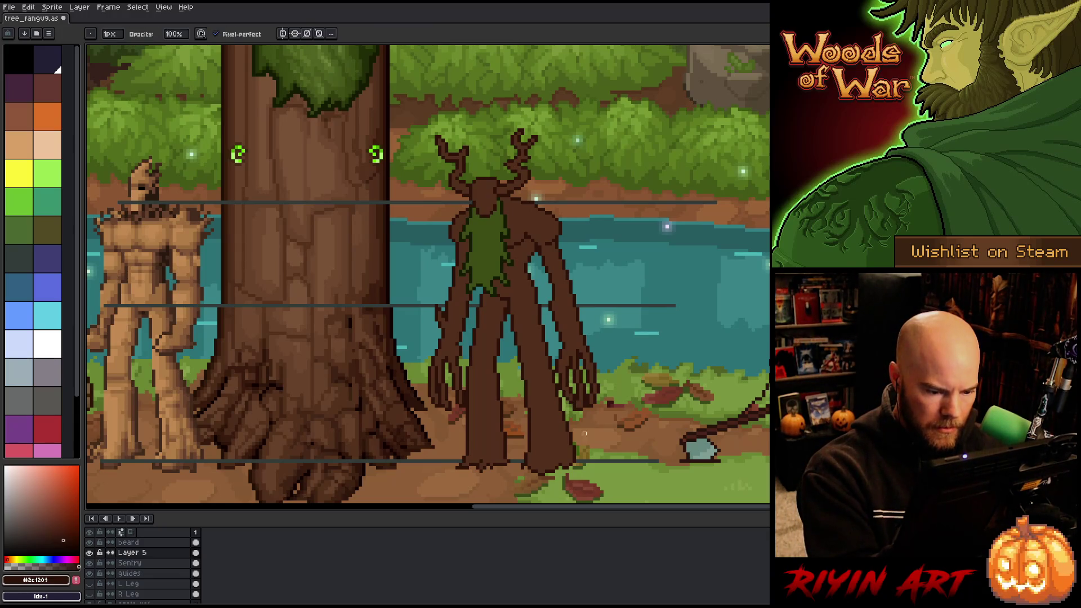
pyautogui.hotkey('ctrl', 's')
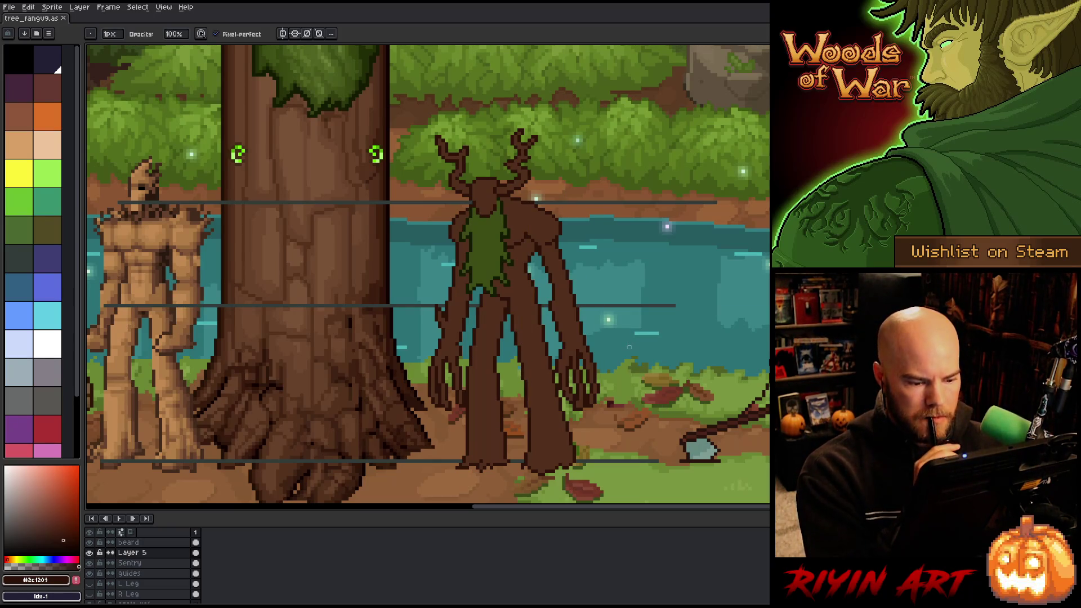
pyautogui.click(587, 395)
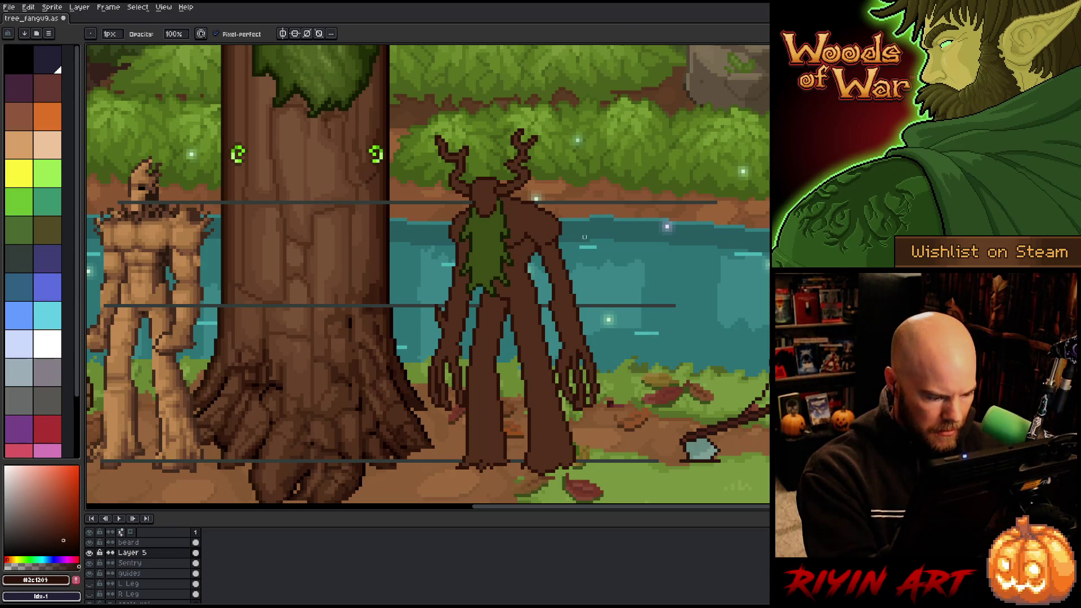
pyautogui.keyDown('alt'); pyautogui.click(588, 397); pyautogui.keyUp('alt')
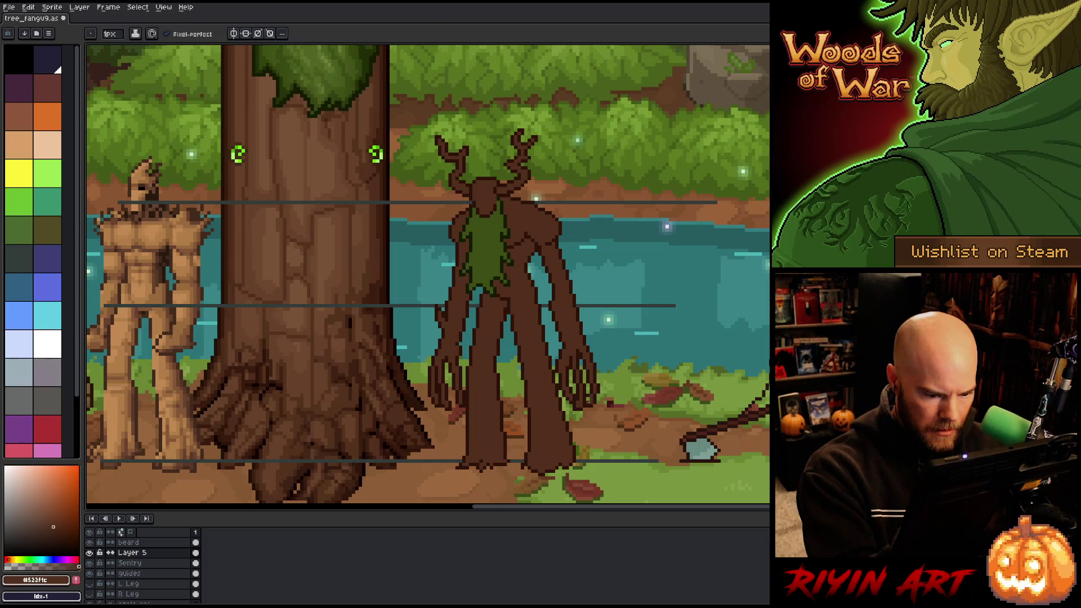
# Retouch the right arm and hand with the dark outline and mid browns, then save.
pyautogui.keyDown('alt'); pyautogui.click(587, 396); pyautogui.keyUp('alt')
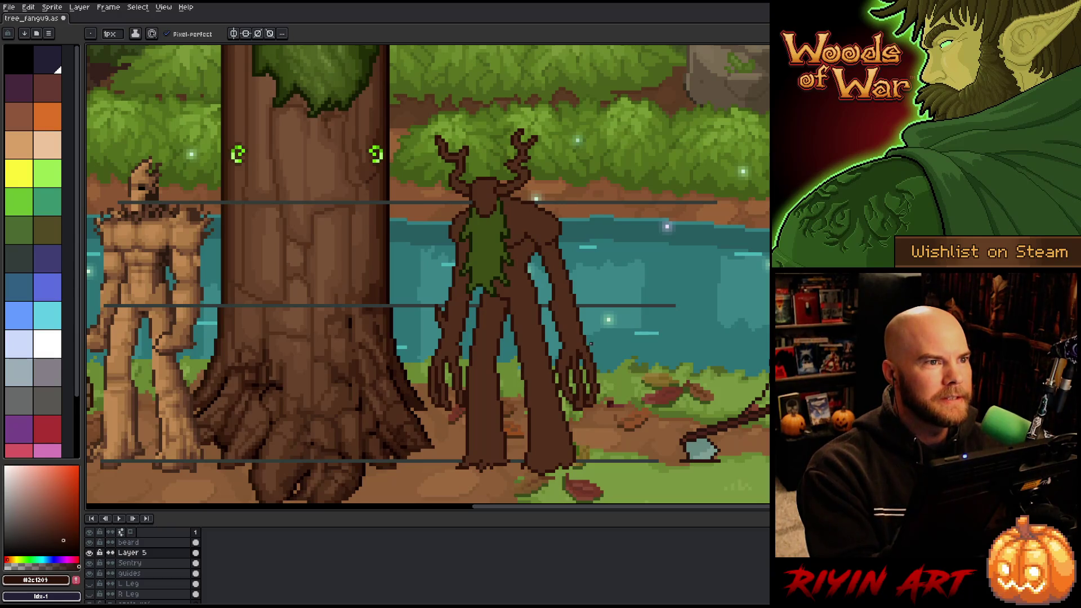
pyautogui.hotkey('ctrl', 's')
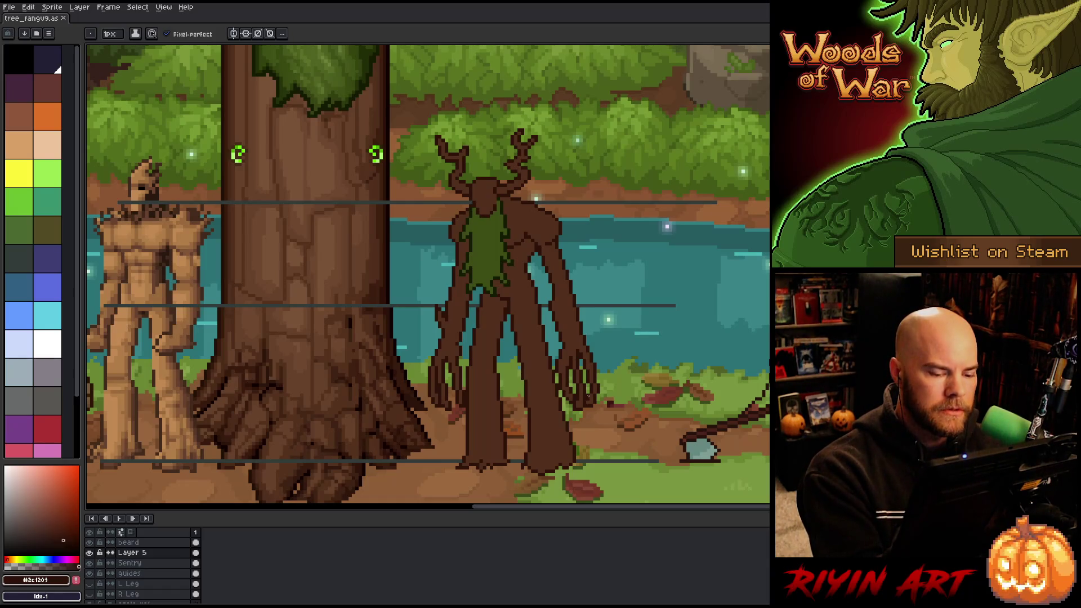
pyautogui.keyDown('alt'); pyautogui.click(593, 372); pyautogui.keyUp('alt')
pyautogui.click(592, 371)
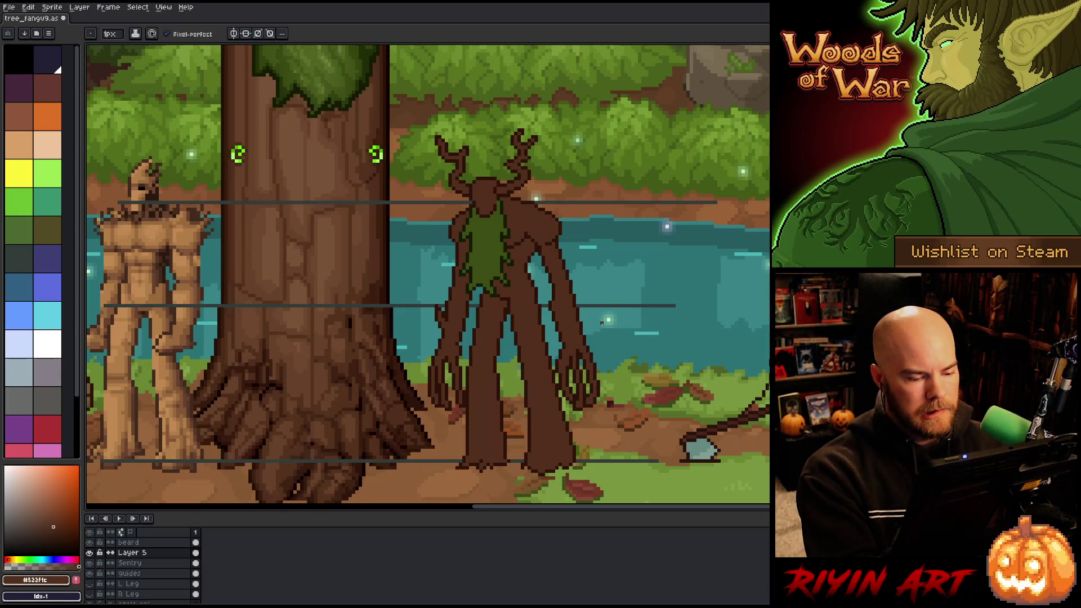
pyautogui.keyDown('alt'); pyautogui.click(584, 381); pyautogui.keyUp('alt')
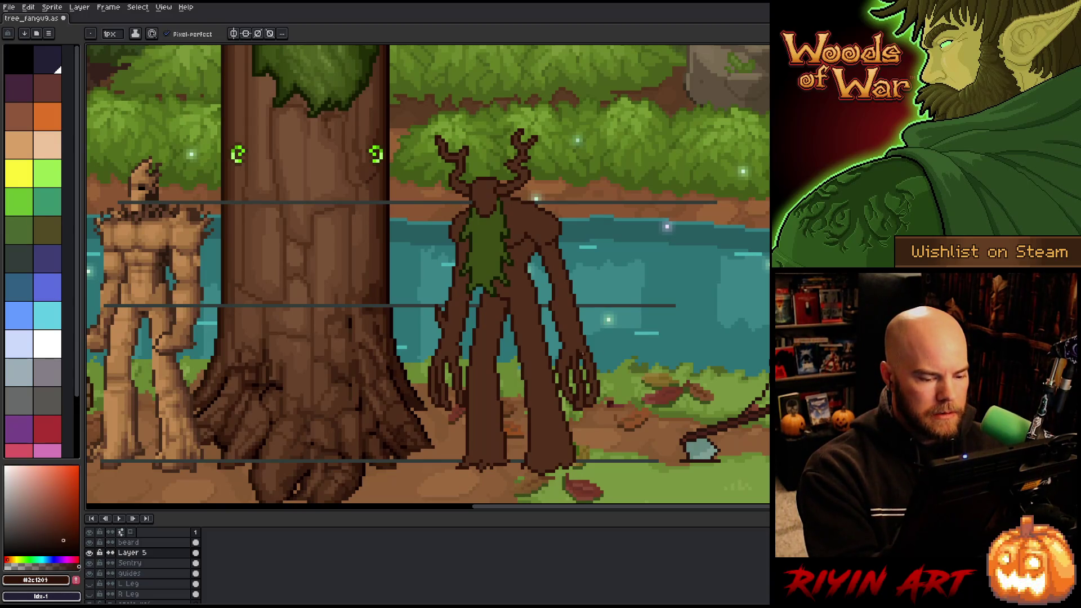
pyautogui.keyDown('alt'); pyautogui.click(581, 355); pyautogui.keyUp('alt')
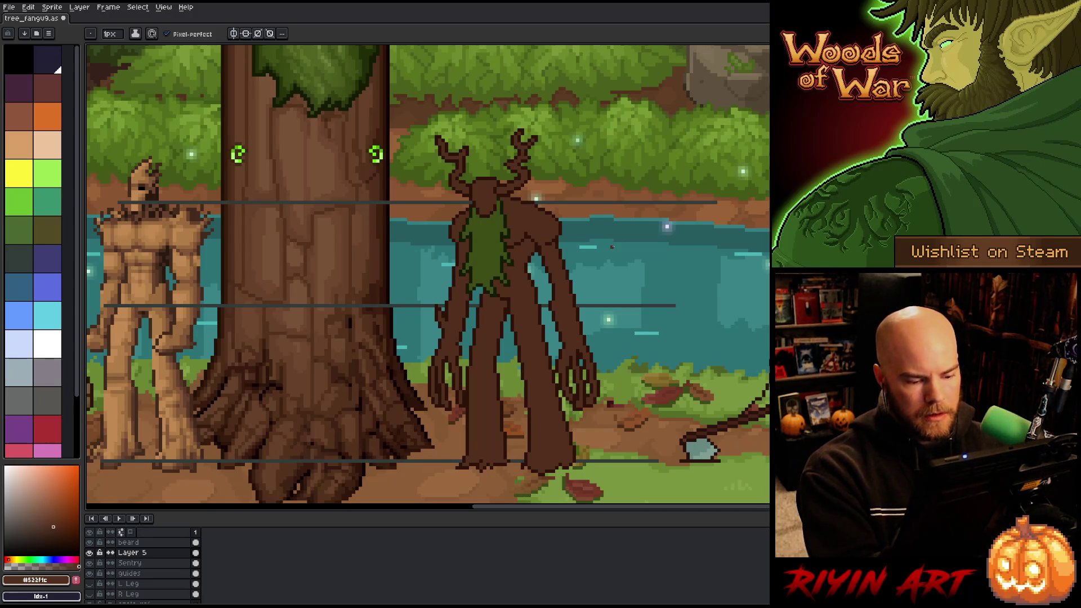
pyautogui.keyDown('alt'); pyautogui.click(568, 365); pyautogui.keyUp('alt')
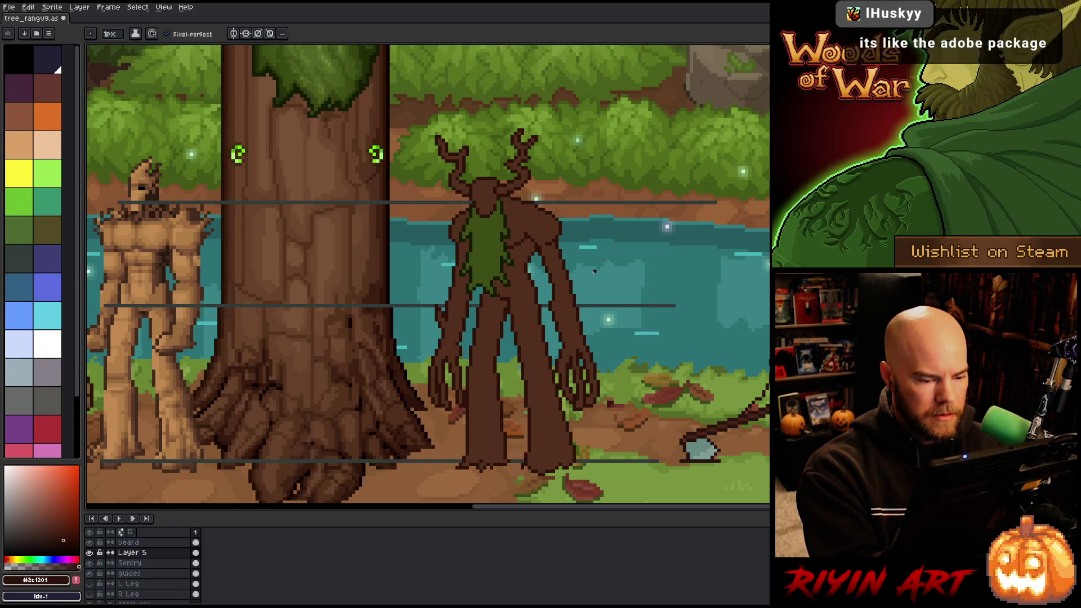
pyautogui.press('b')
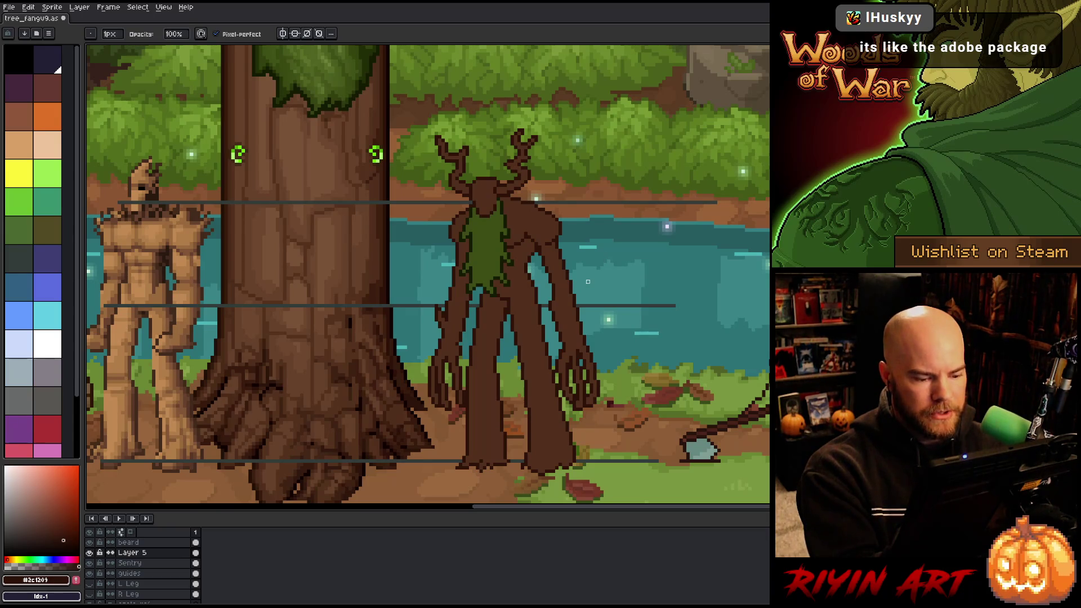
pyautogui.hotkey('ctrl', 's')
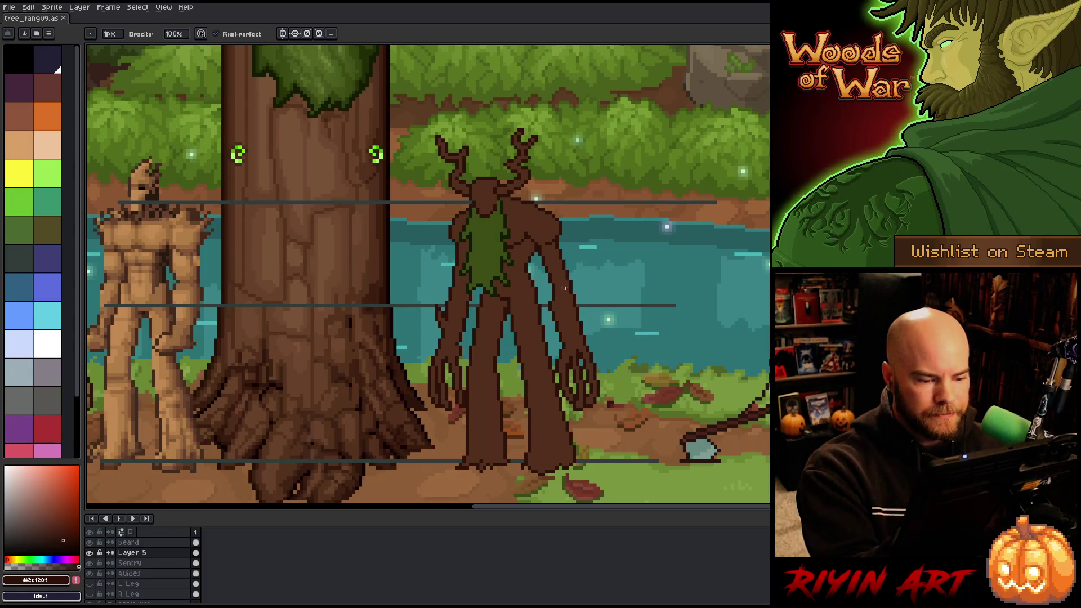
# Lasso a thin strip of the arm and shift it, then select and drop the forearm.
pyautogui.press('q')
pyautogui.moveTo(545, 294)
pyautogui.mouseDown()
pyautogui.moveTo(564, 341)
pyautogui.moveTo(545, 298)
pyautogui.mouseUp()
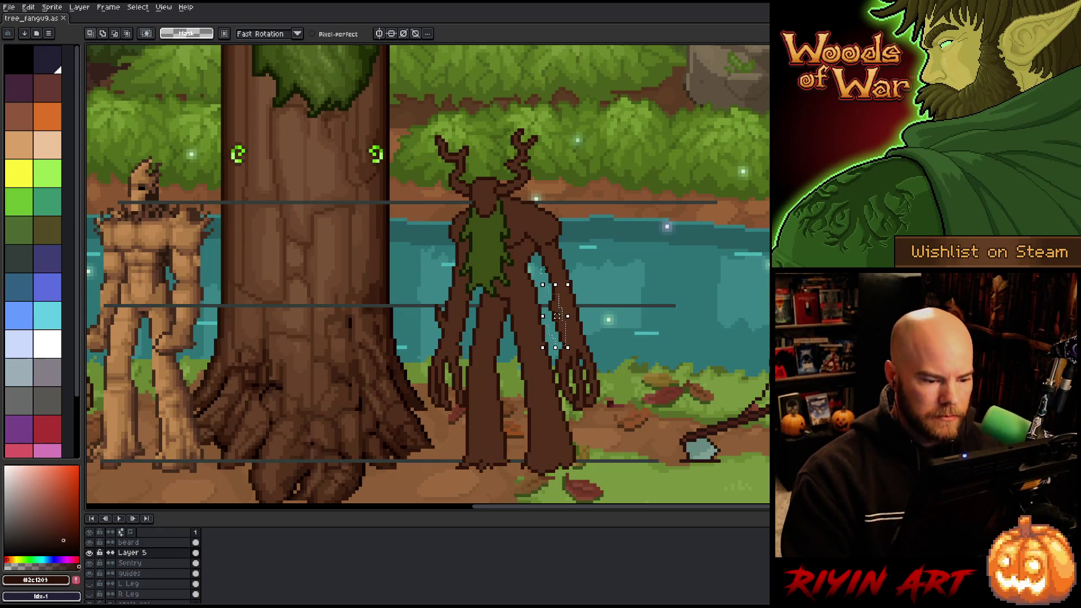
pyautogui.hotkey('ctrl', 't')
pyautogui.press('Return')
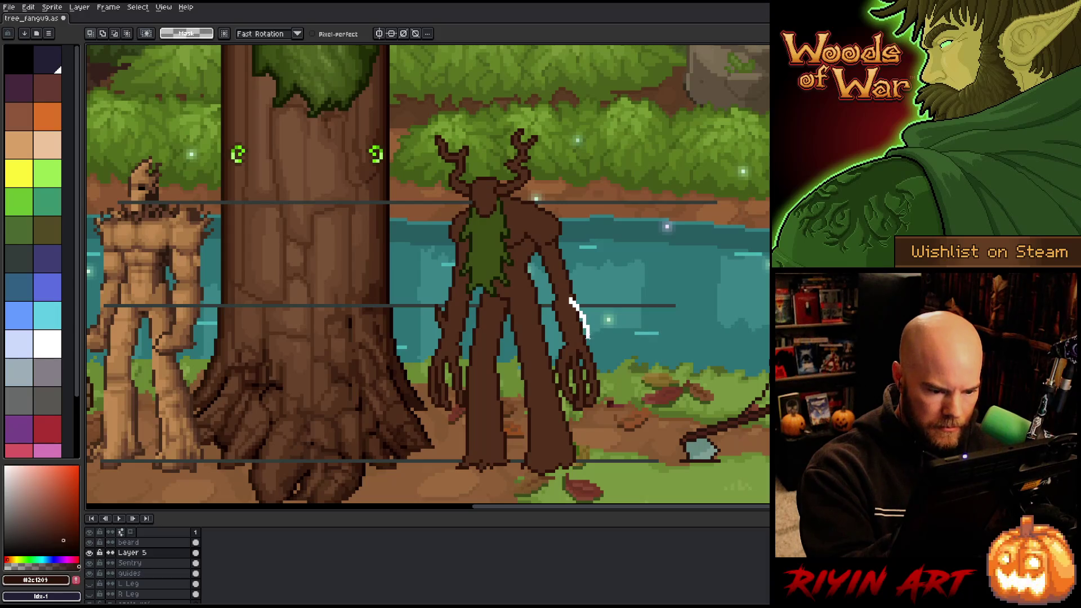
pyautogui.moveTo(591, 344); pyautogui.dragTo(566, 294)
pyautogui.hotkey('ctrl', 'd')
pyautogui.press('b')
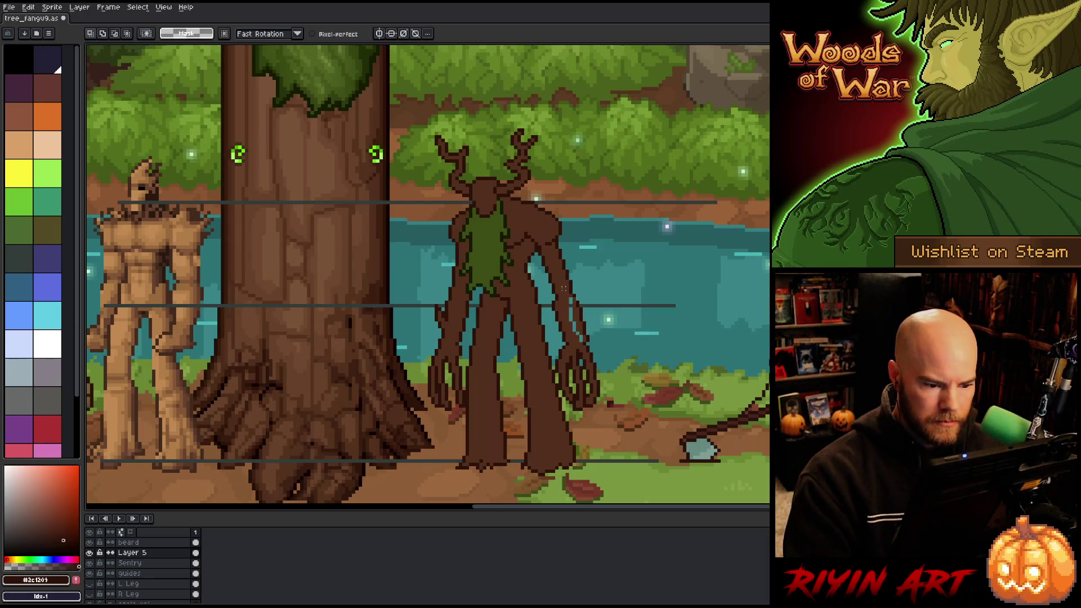
# Clean up the forearm outline with Pencil and Eraser using mid and dark browns.
pyautogui.keyDown('alt'); pyautogui.click(580, 334); pyautogui.keyUp('alt')
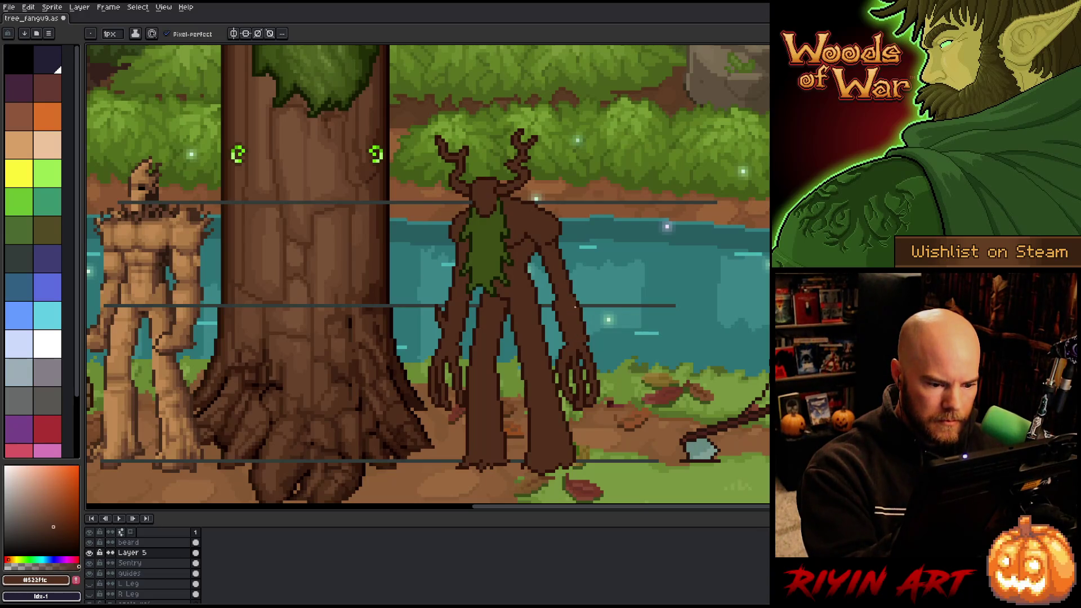
pyautogui.keyDown('alt'); pyautogui.click(608, 179); pyautogui.keyUp('alt')
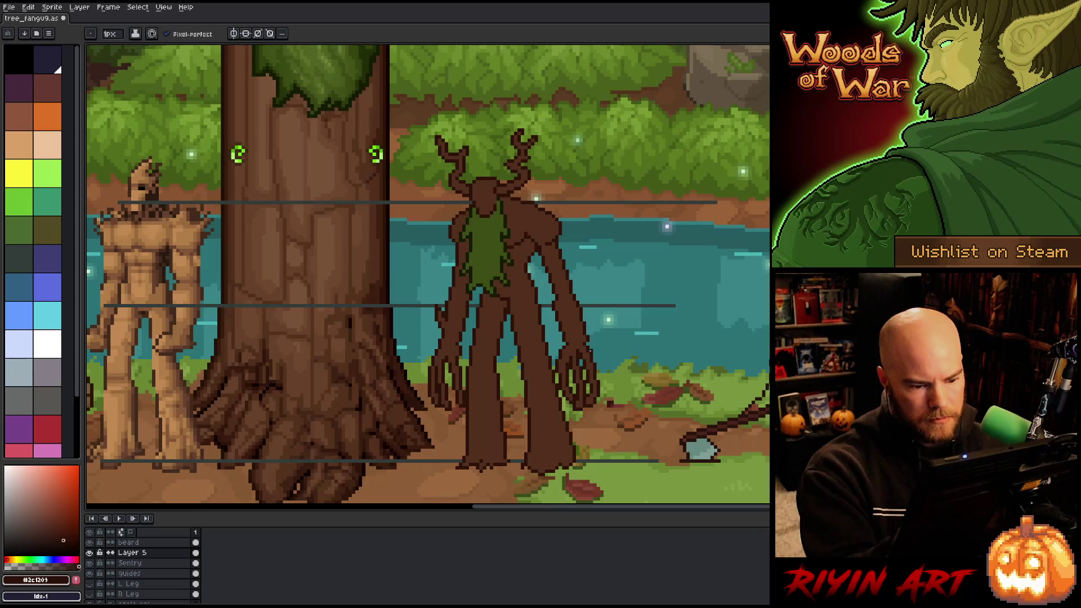
pyautogui.press('e')
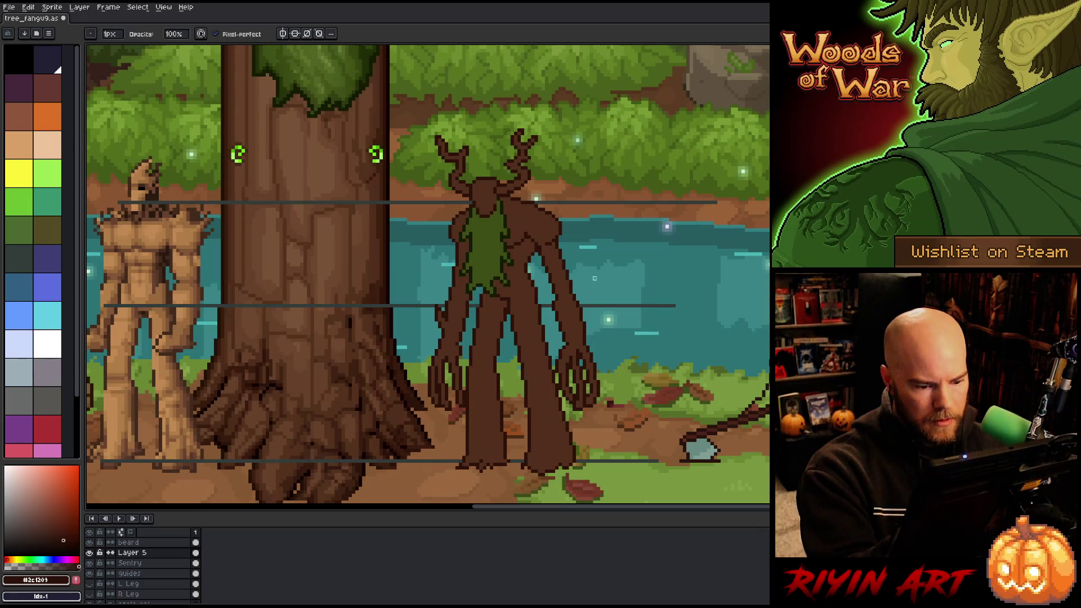
pyautogui.press('b')
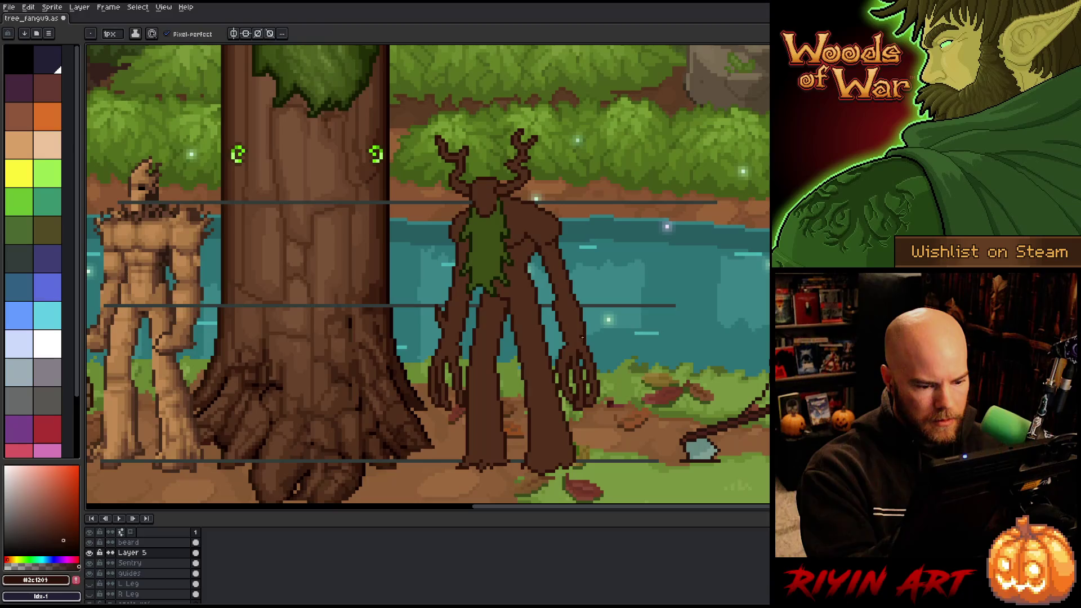
pyautogui.press('e')
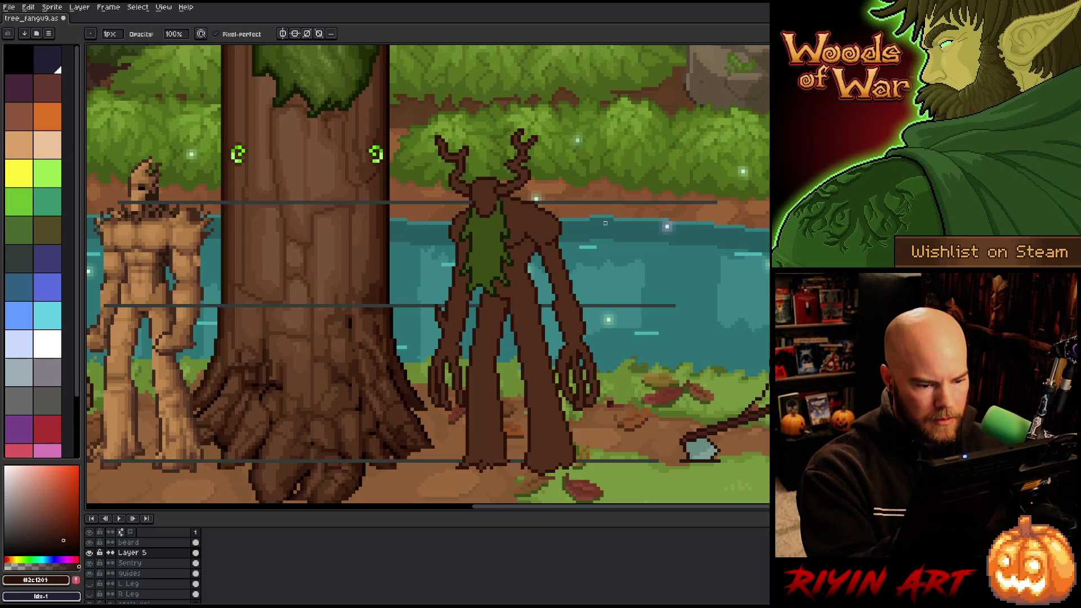
pyautogui.press('b')
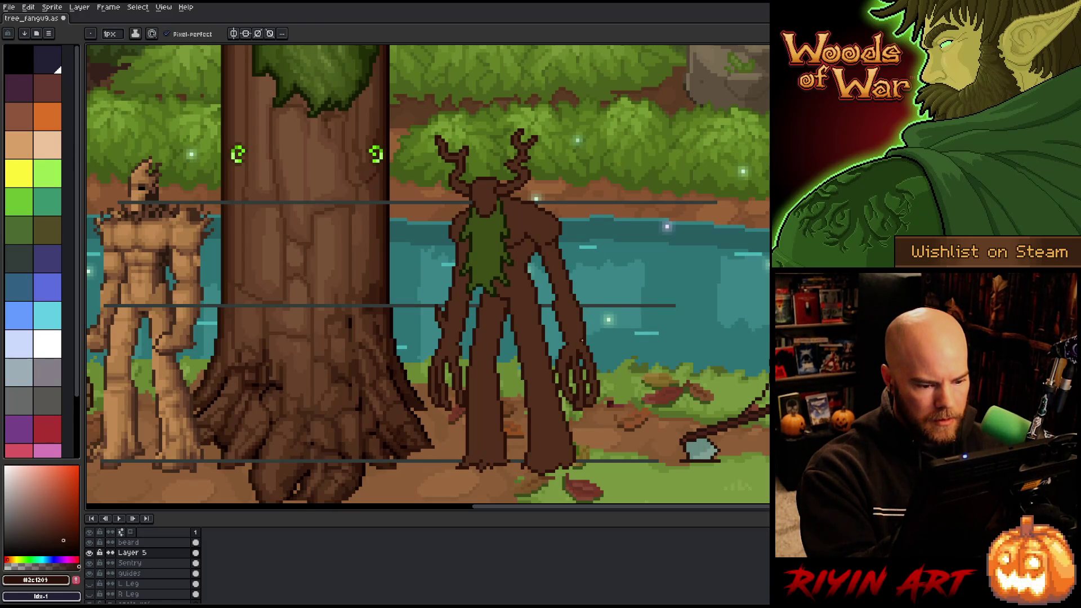
pyautogui.press('e')
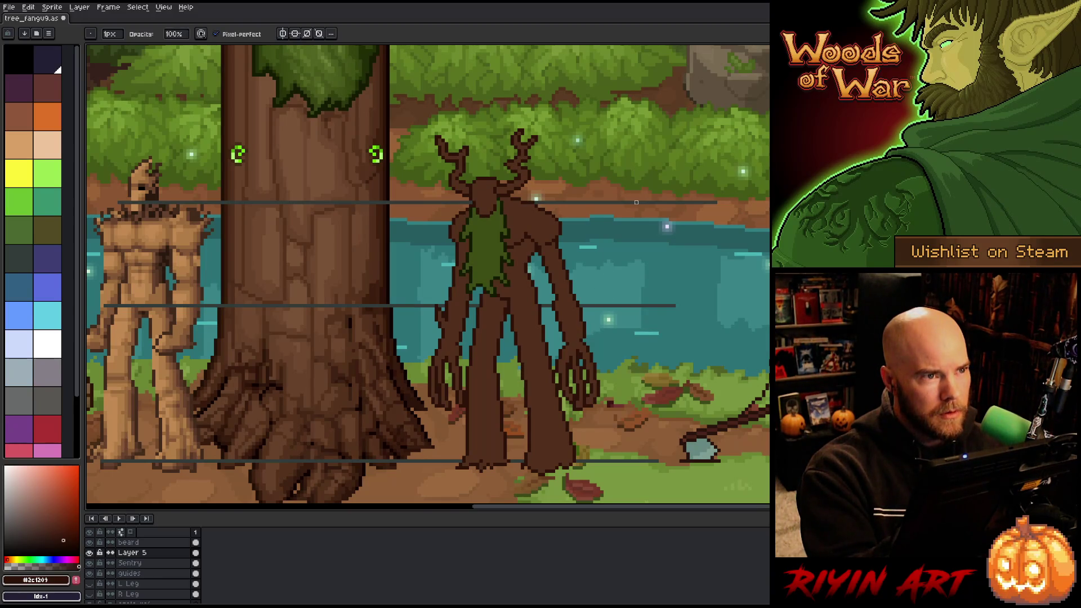
pyautogui.press('b')
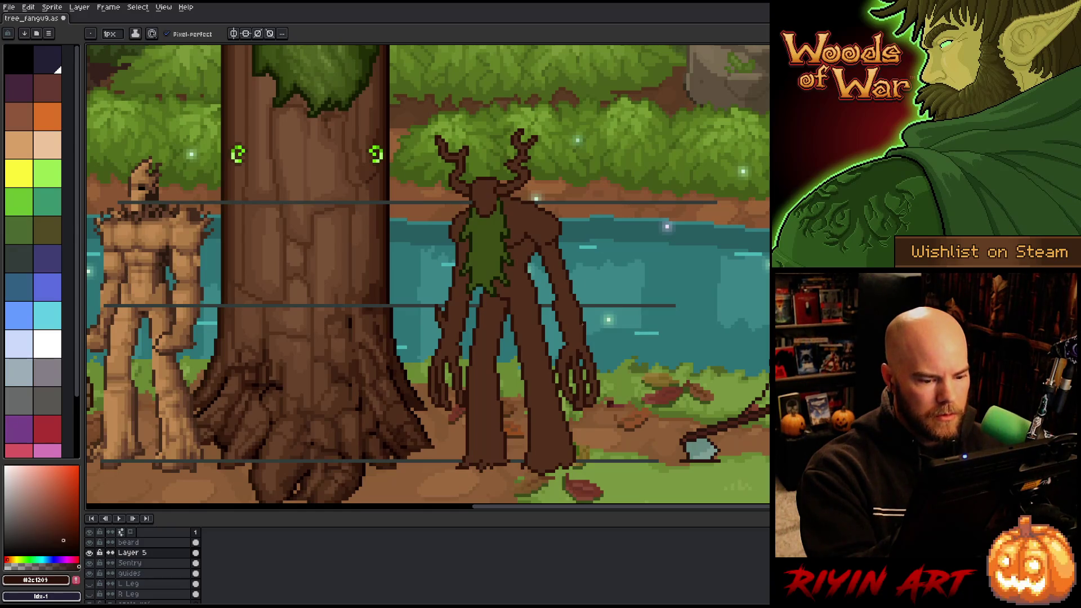
pyautogui.press('e')
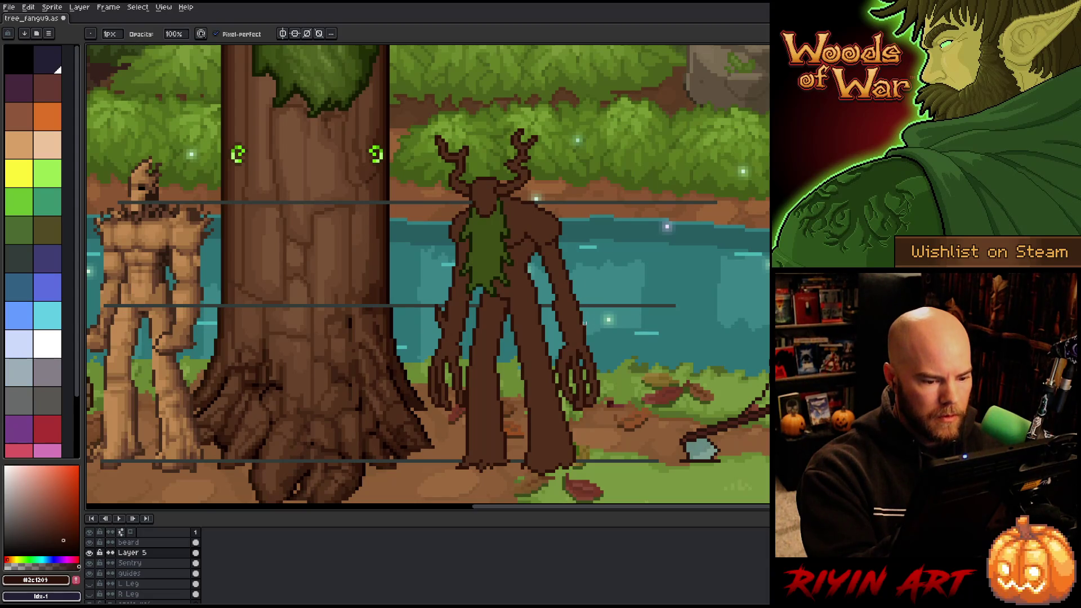
pyautogui.press('b')
pyautogui.press('e')
pyautogui.press('b')
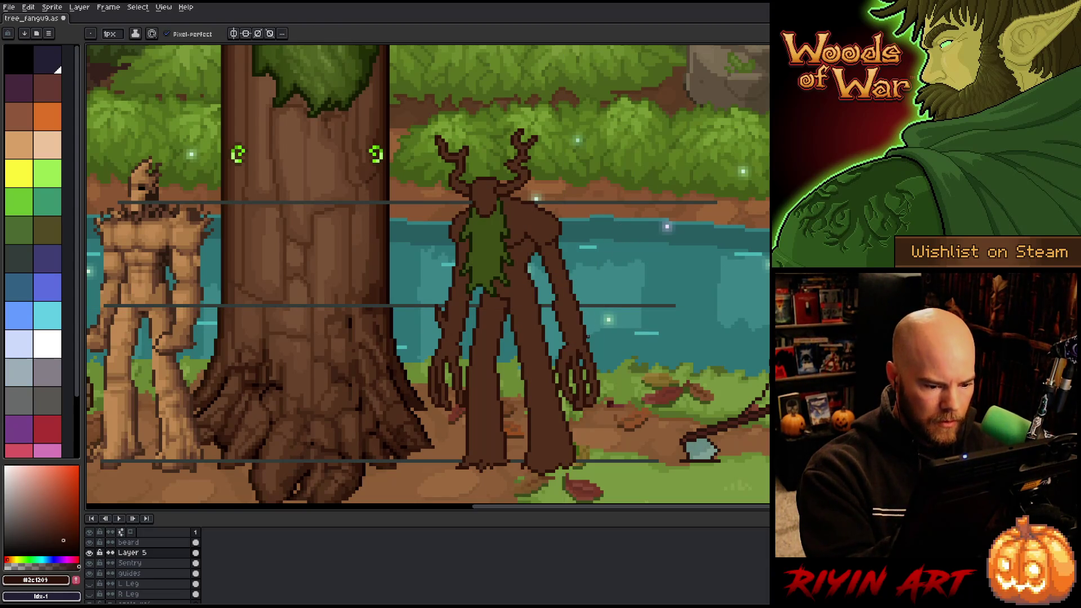
pyautogui.press('e')
pyautogui.press('b')
pyautogui.keyDown('alt'); pyautogui.click(584, 344); pyautogui.keyUp('alt')
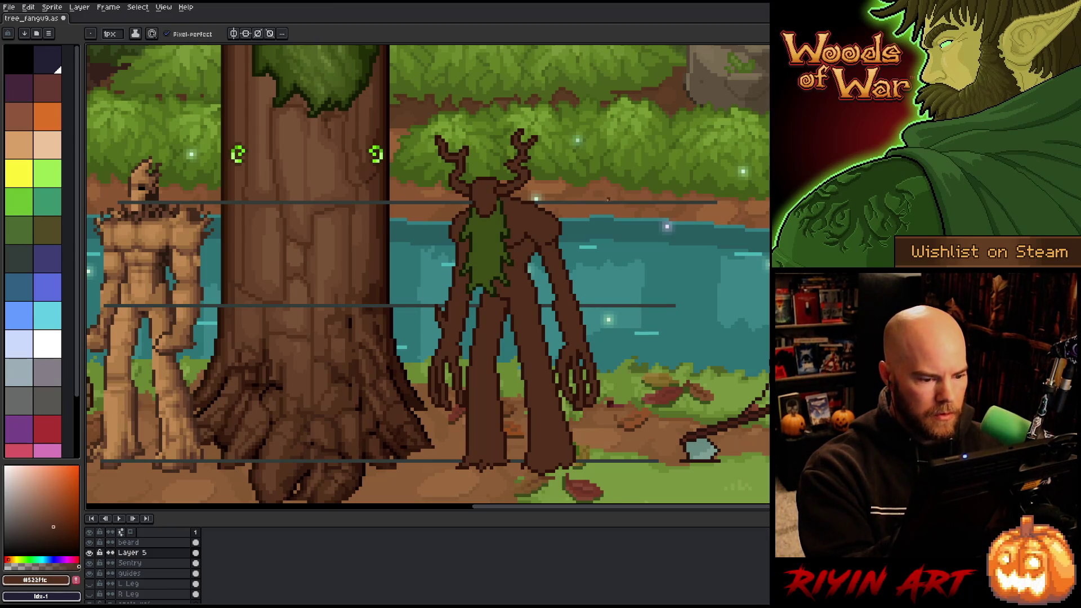
pyautogui.press('v')
pyautogui.press('b')
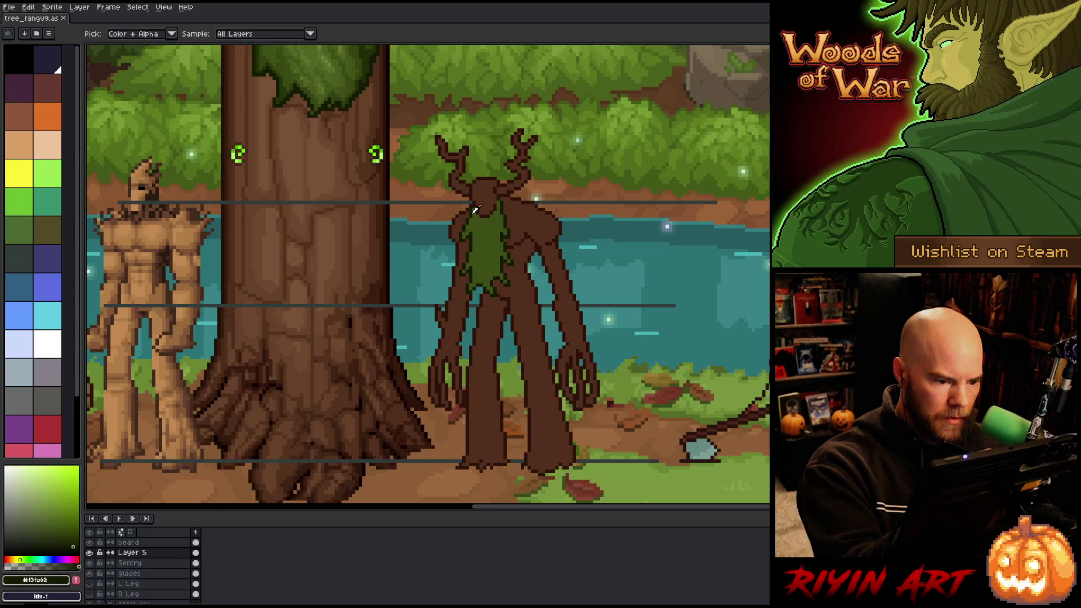
# Sample the beard's dark green and erase a stray spot on the beard layer.
pyautogui.keyDown('alt'); pyautogui.click(477, 188); pyautogui.keyUp('alt')
pyautogui.keyDown('ctrl'); pyautogui.click(477, 189); pyautogui.keyUp('ctrl')
pyautogui.click(473, 209)
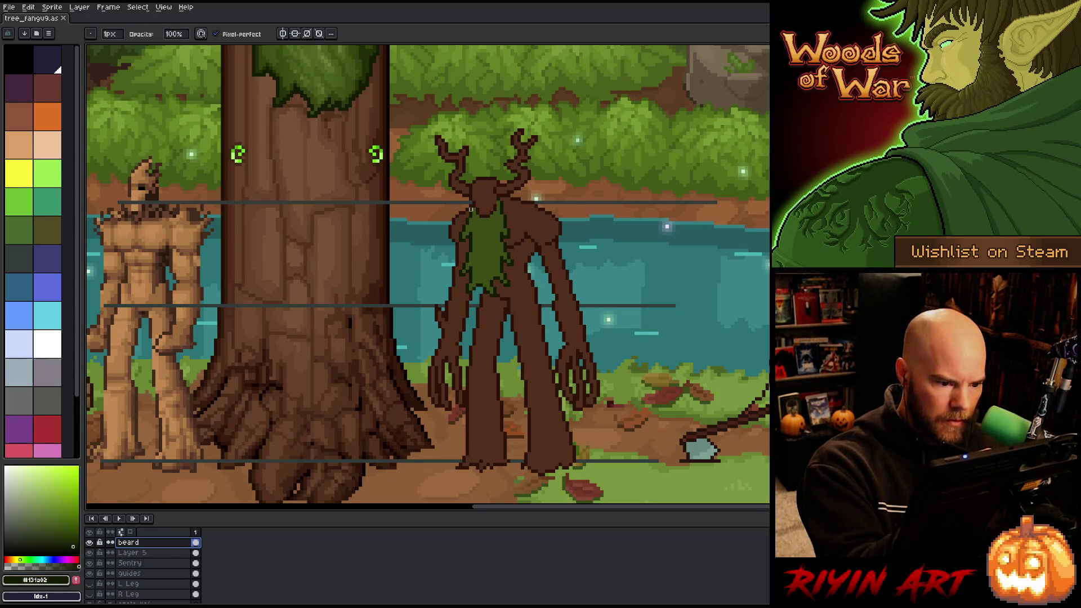
pyautogui.press('e')
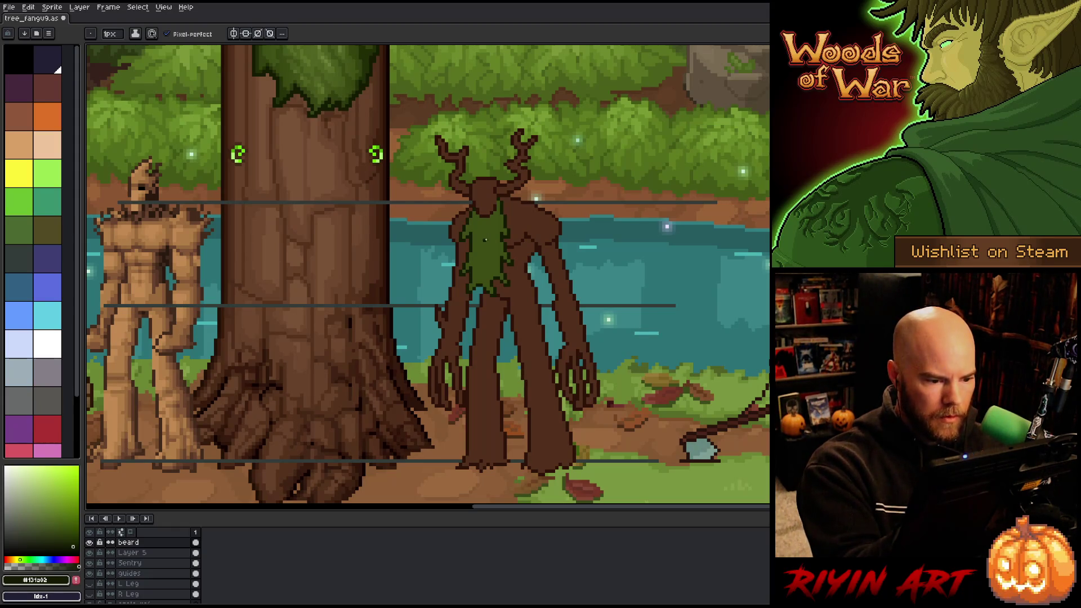
# Draw a freehand selection around the chest, then cancel it.
pyautogui.press('m')
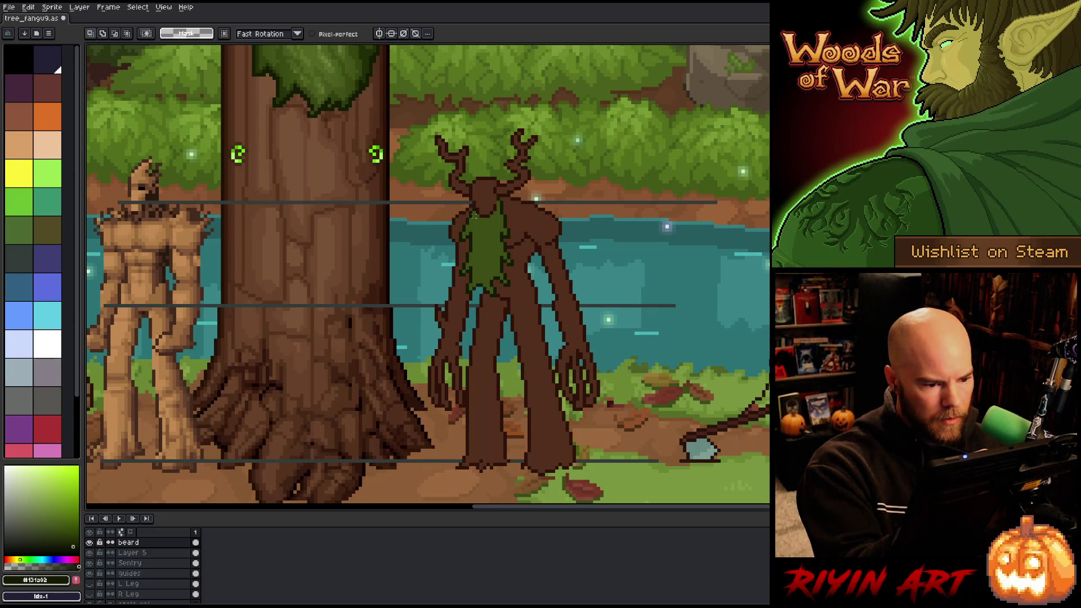
pyautogui.press('b')
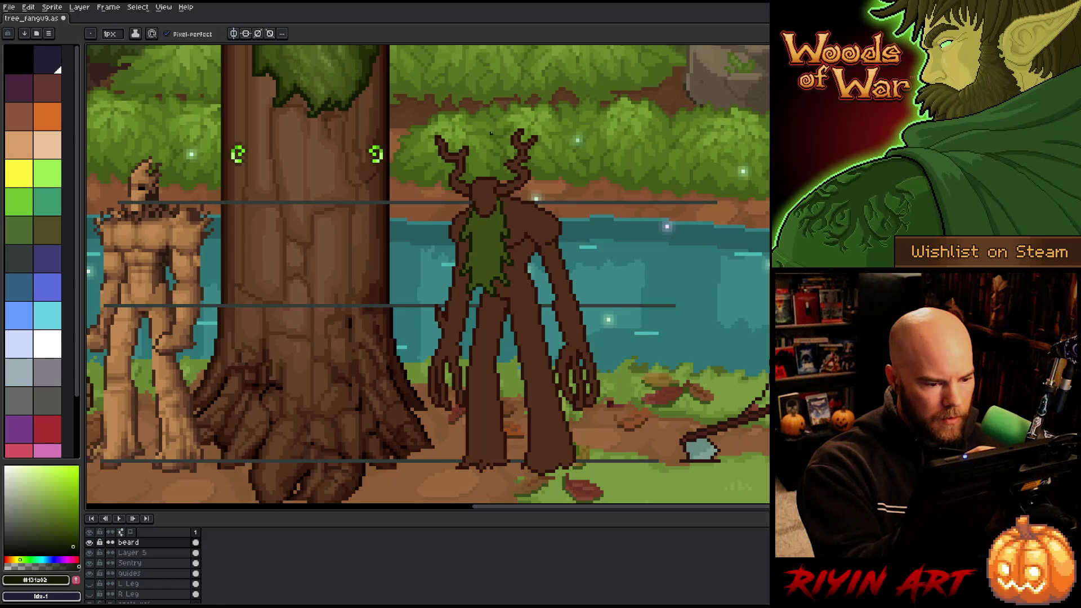
pyautogui.press('m')
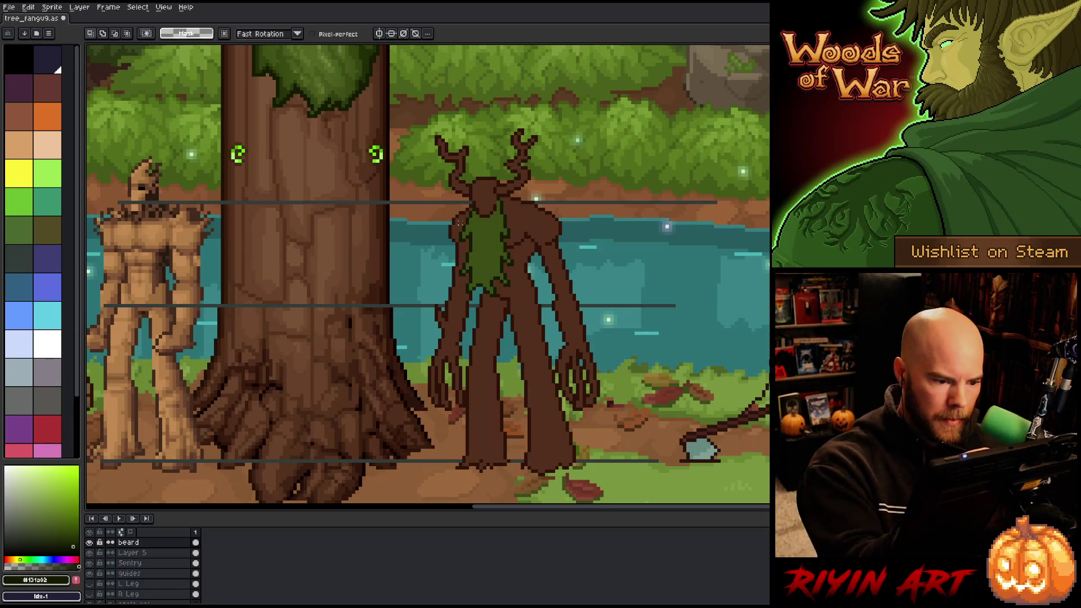
pyautogui.moveTo(465, 219)
pyautogui.mouseDown()
pyautogui.moveTo(481, 283)
pyautogui.moveTo(446, 294)
pyautogui.moveTo(442, 183)
pyautogui.mouseUp()
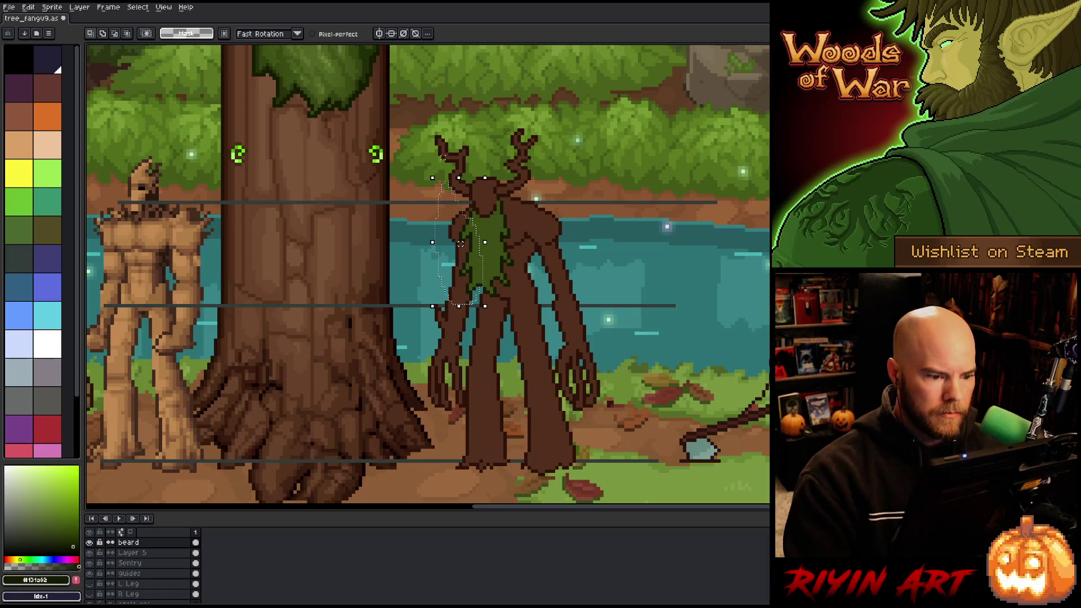
pyautogui.hotkey('ctrl', 't')
pyautogui.hotkey('ctrl', 'd')
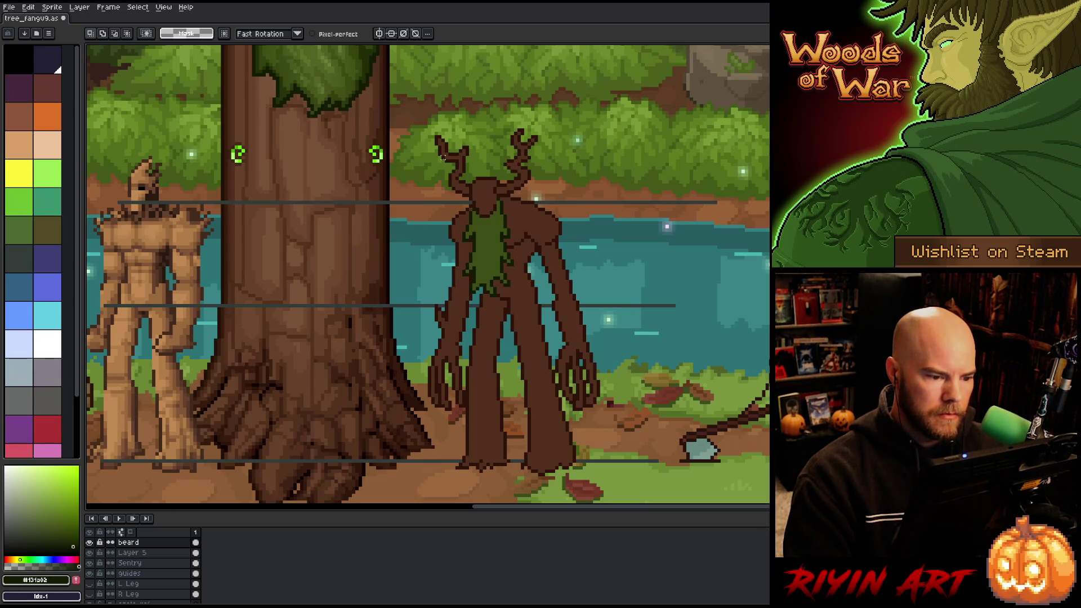
pyautogui.press('b')
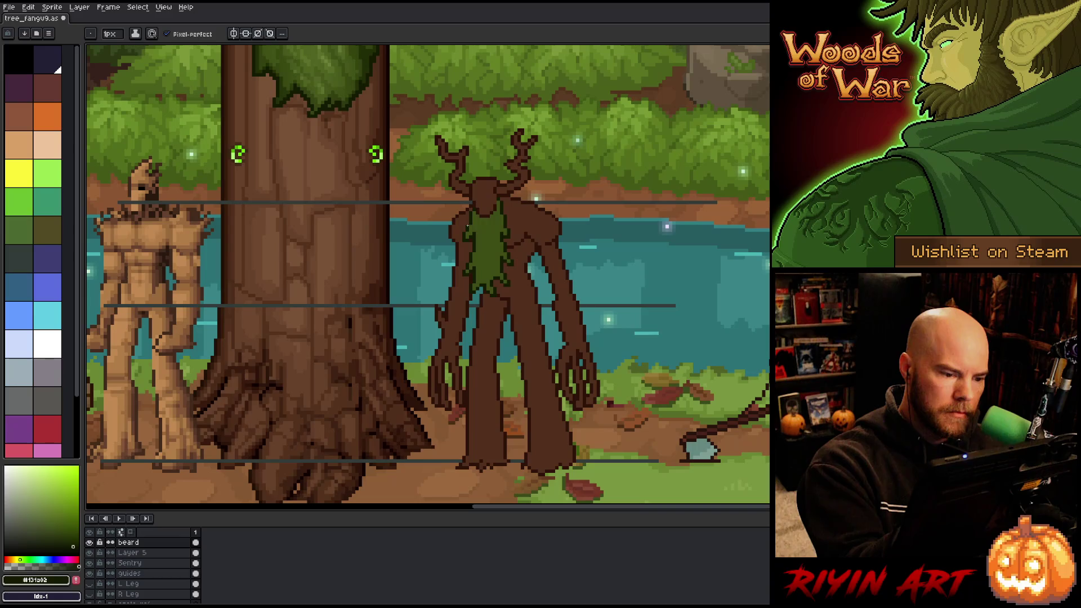
# Retouch the moss beard with its mid green and dark outline green.
pyautogui.keyDown('alt'); pyautogui.click(469, 224); pyautogui.keyUp('alt')
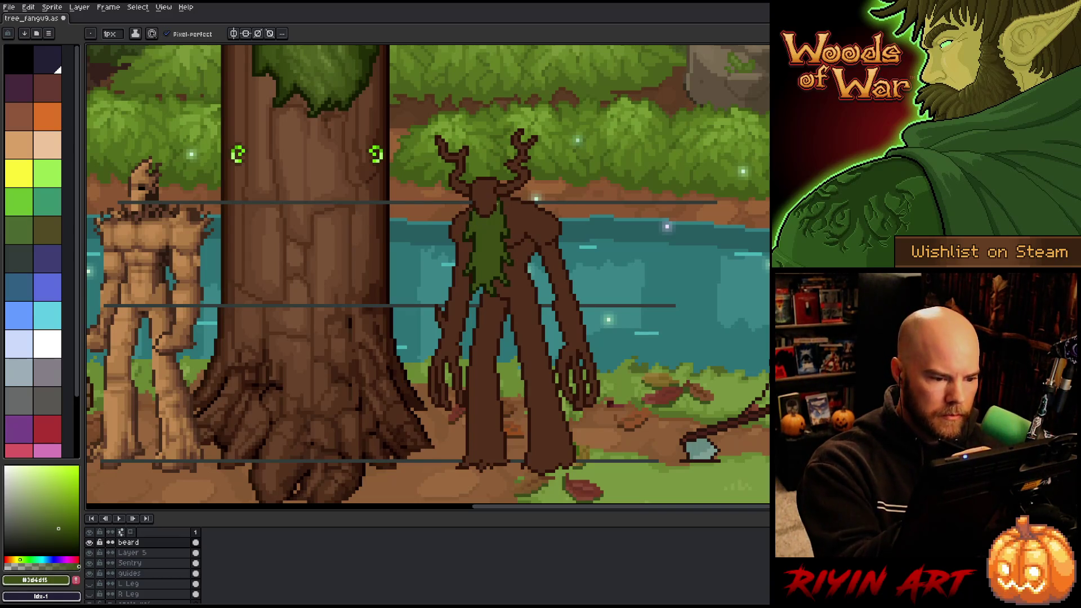
pyautogui.keyDown('alt'); pyautogui.click(498, 200); pyautogui.keyUp('alt')
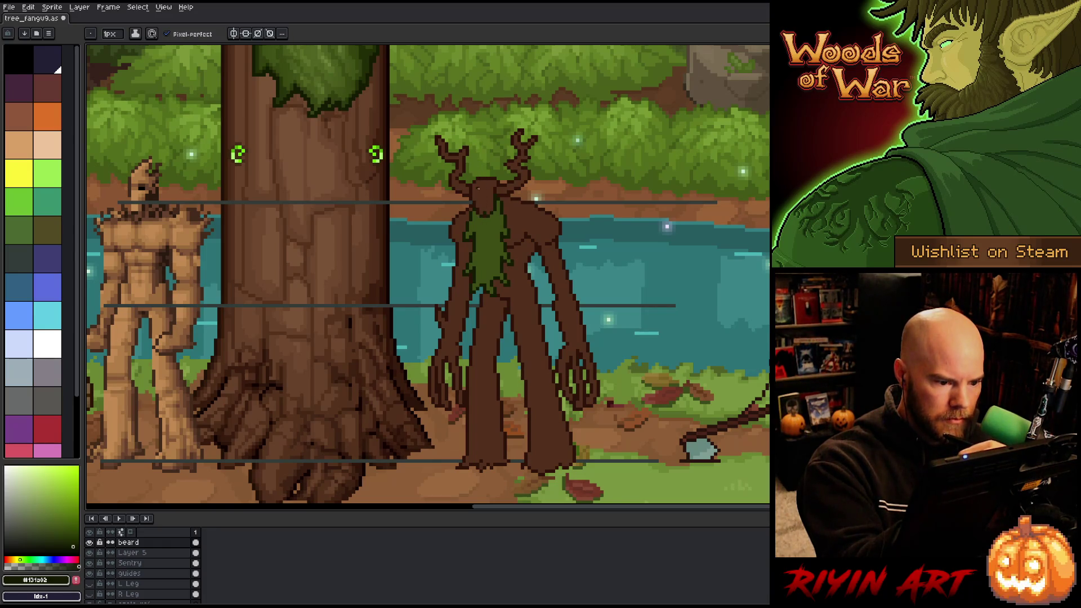
pyautogui.keyDown('alt'); pyautogui.click(484, 216); pyautogui.keyUp('alt')
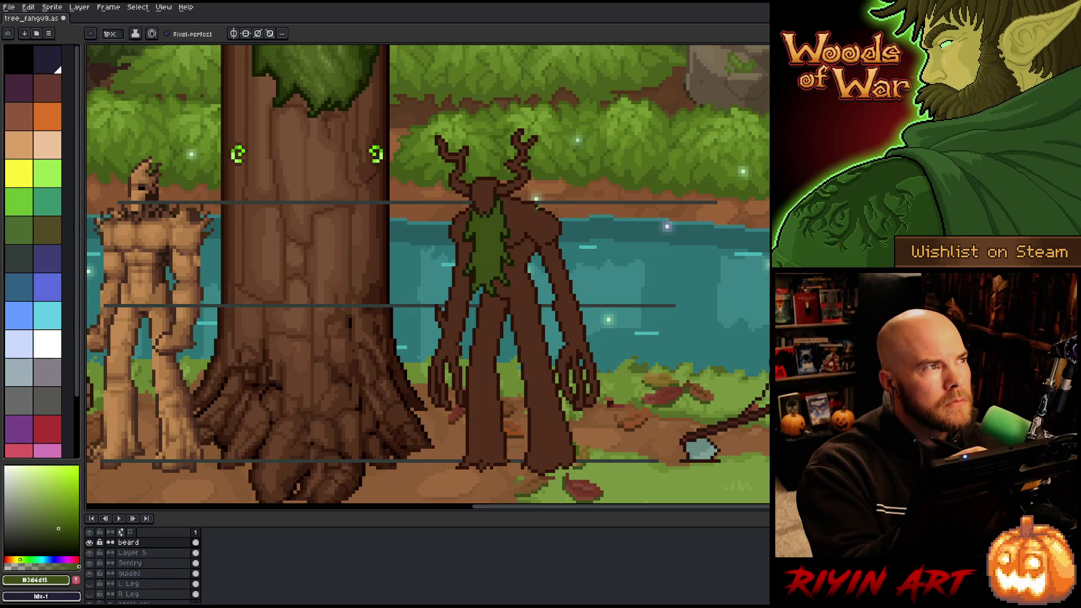
pyautogui.rightClick(538, 214)
pyautogui.click(549, 280)
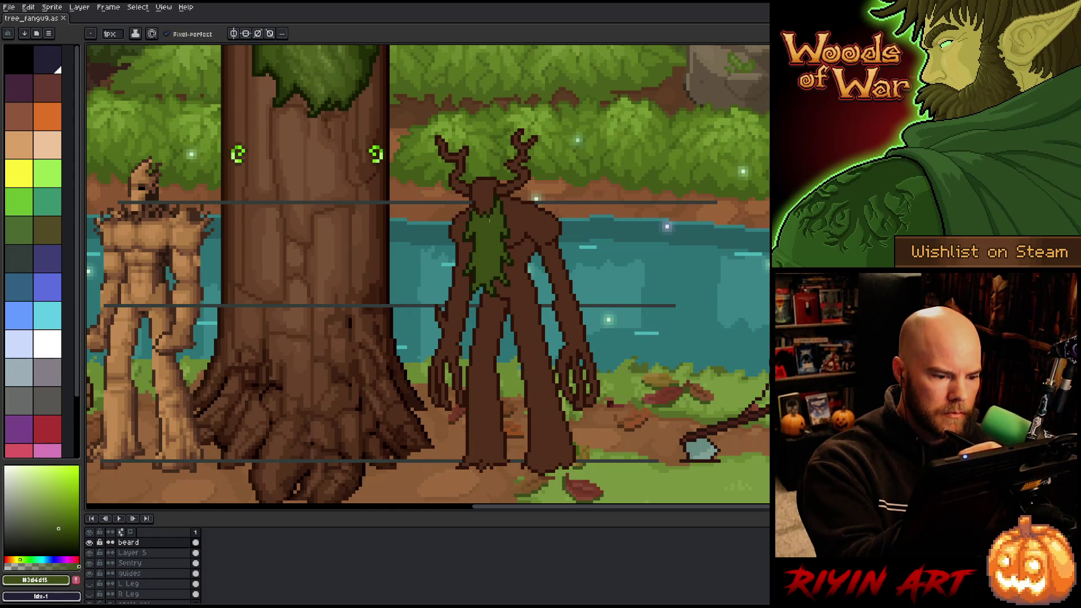
pyautogui.keyDown('alt'); pyautogui.click(495, 200); pyautogui.keyUp('alt')
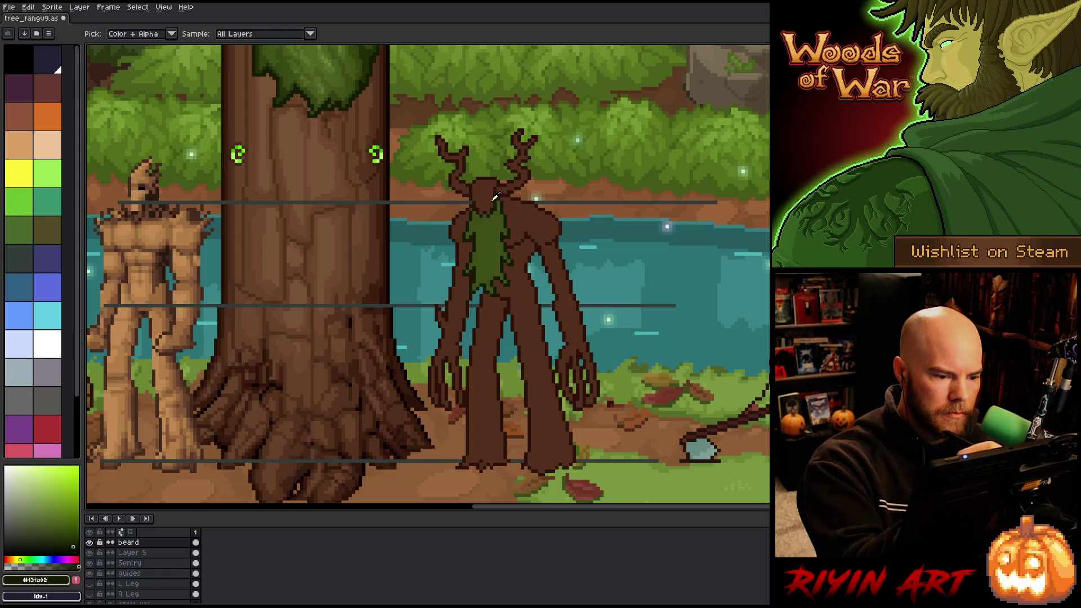
# Pencil small neck fixes using the body brown, darkest brown and dark outline colour.
pyautogui.keyDown('alt'); pyautogui.click(494, 186); pyautogui.keyUp('alt')
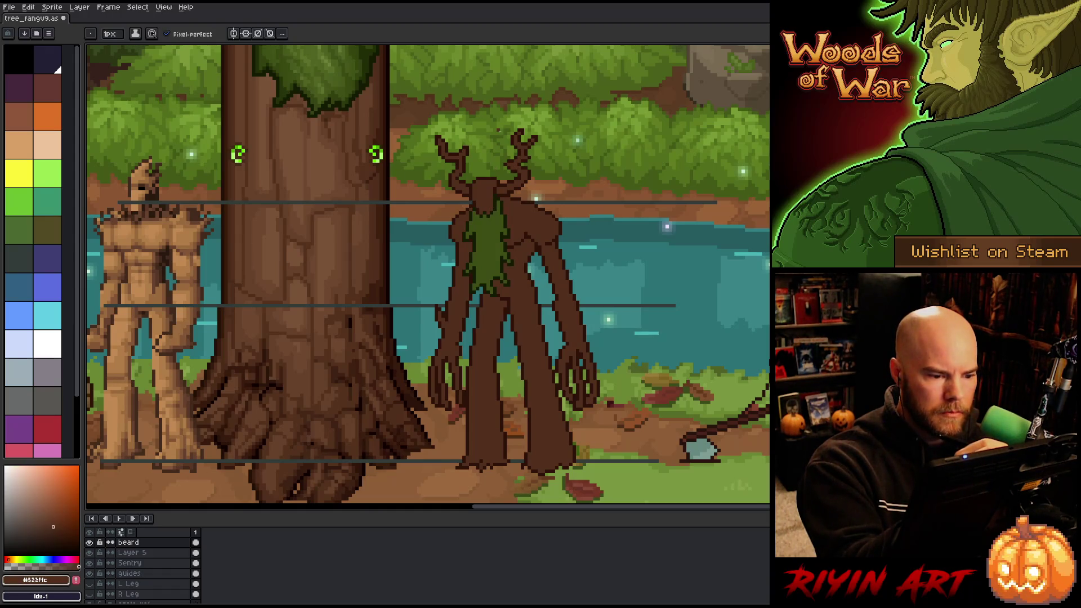
pyautogui.keyDown('alt'); pyautogui.click(517, 187); pyautogui.keyUp('alt')
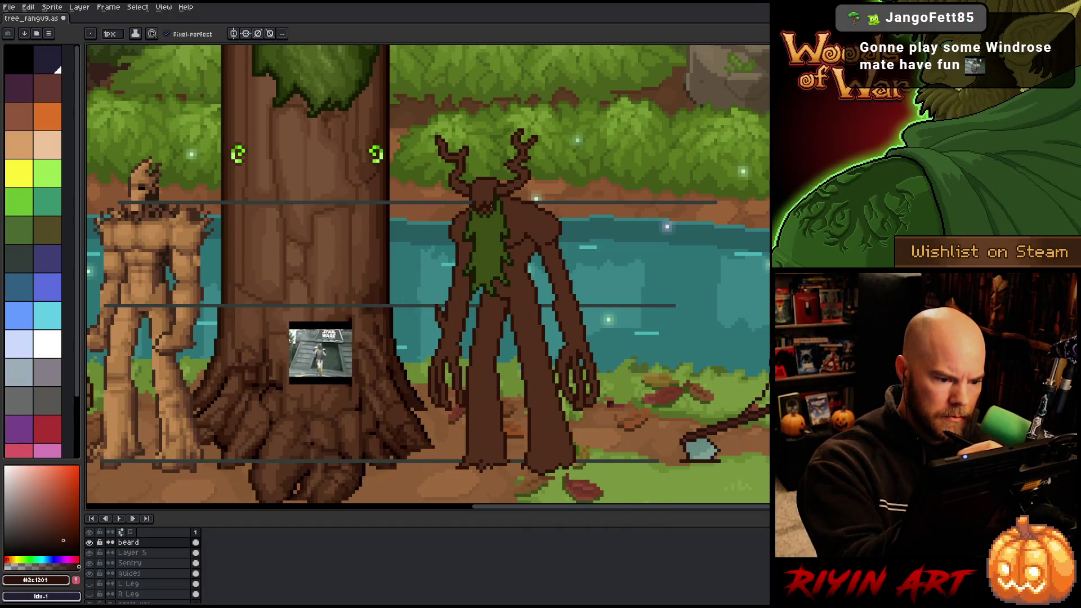
pyautogui.keyDown('alt'); pyautogui.click(490, 198); pyautogui.keyUp('alt')
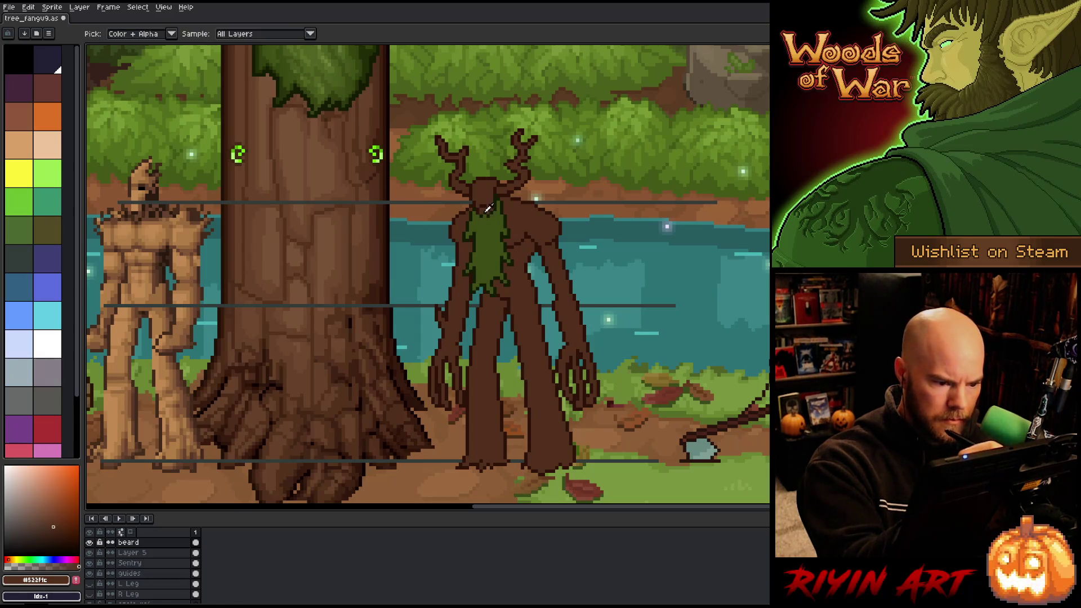
pyautogui.keyDown('alt'); pyautogui.click(487, 204); pyautogui.keyUp('alt')
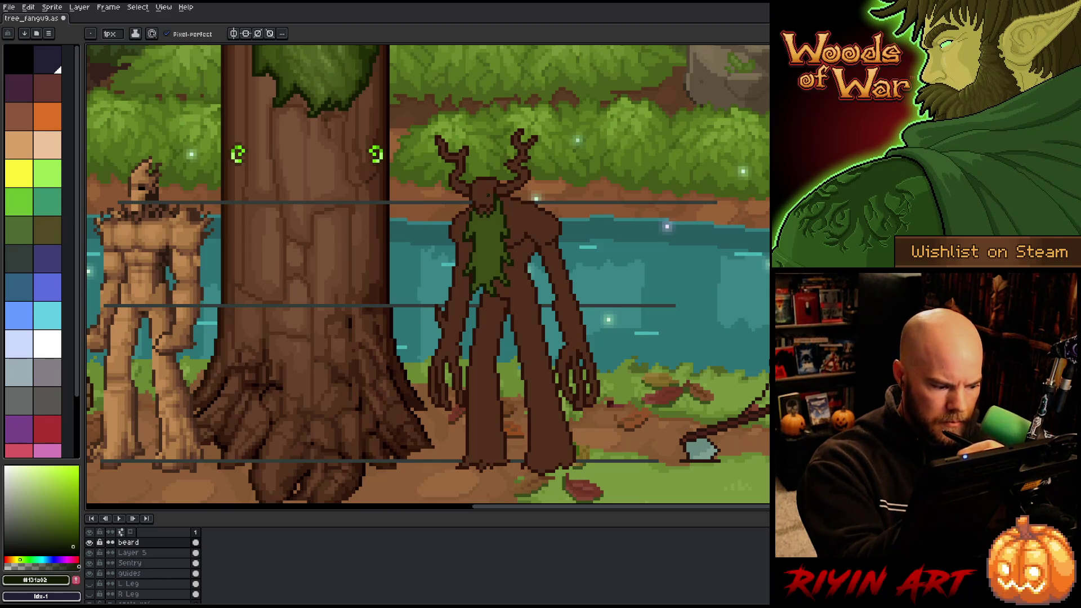
# Solo the beard layer and cut the brown neck pixels off it.
pyautogui.keyDown('alt'); pyautogui.click(90, 542); pyautogui.keyUp('alt')
pyautogui.press('m')
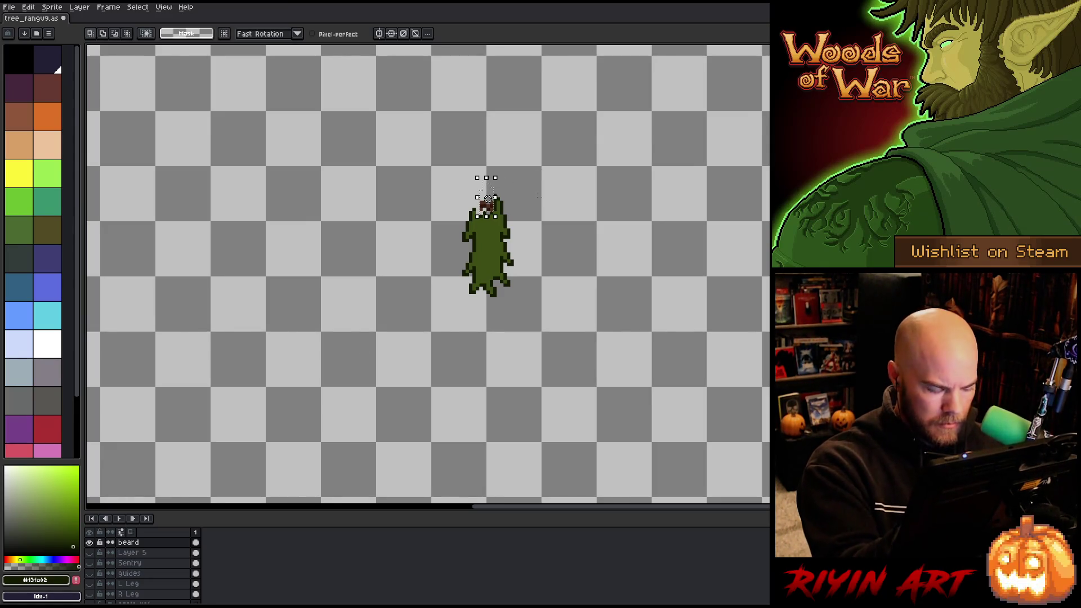
pyautogui.hotkey('ctrl', 'v')
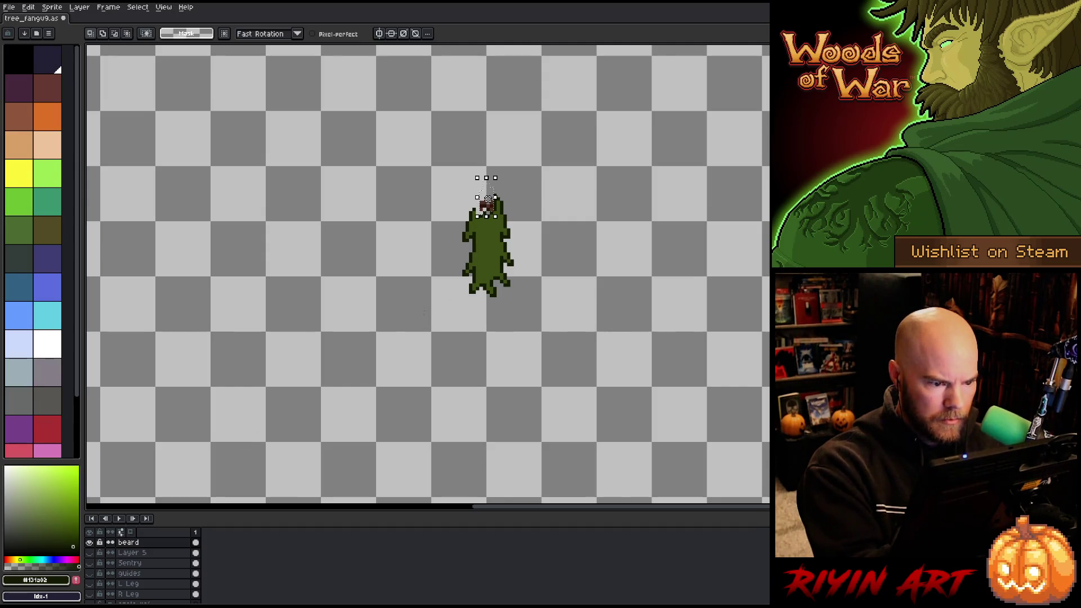
pyautogui.press('Return')
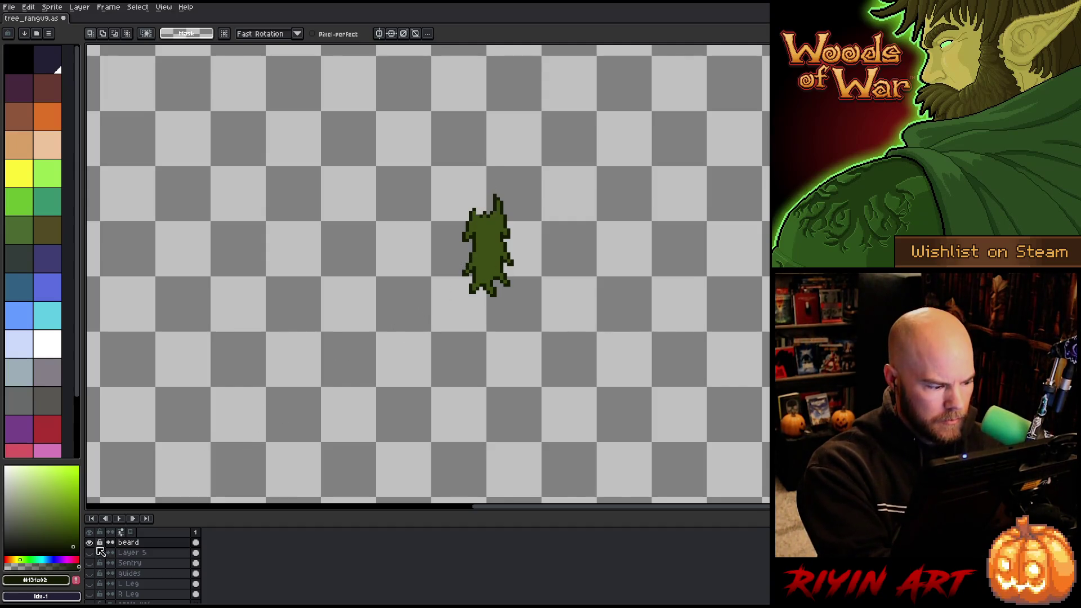
# Show all layers, paste the brown pixels onto Sentry, and return to the beard layer.
pyautogui.click(91, 532)
pyautogui.click(130, 563)
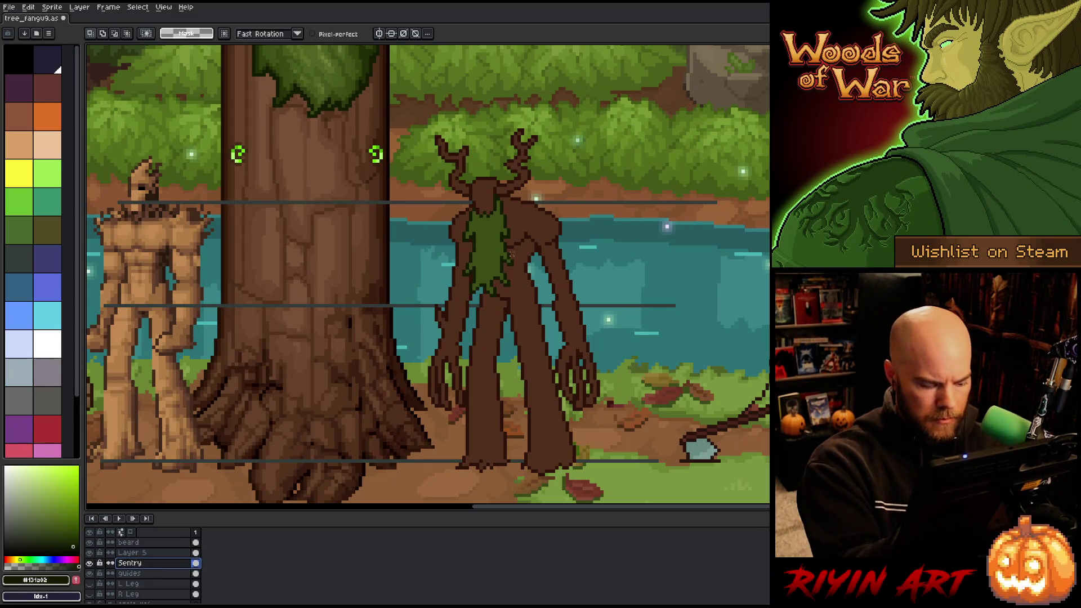
pyautogui.hotkey('ctrl', 'v')
pyautogui.press('Return')
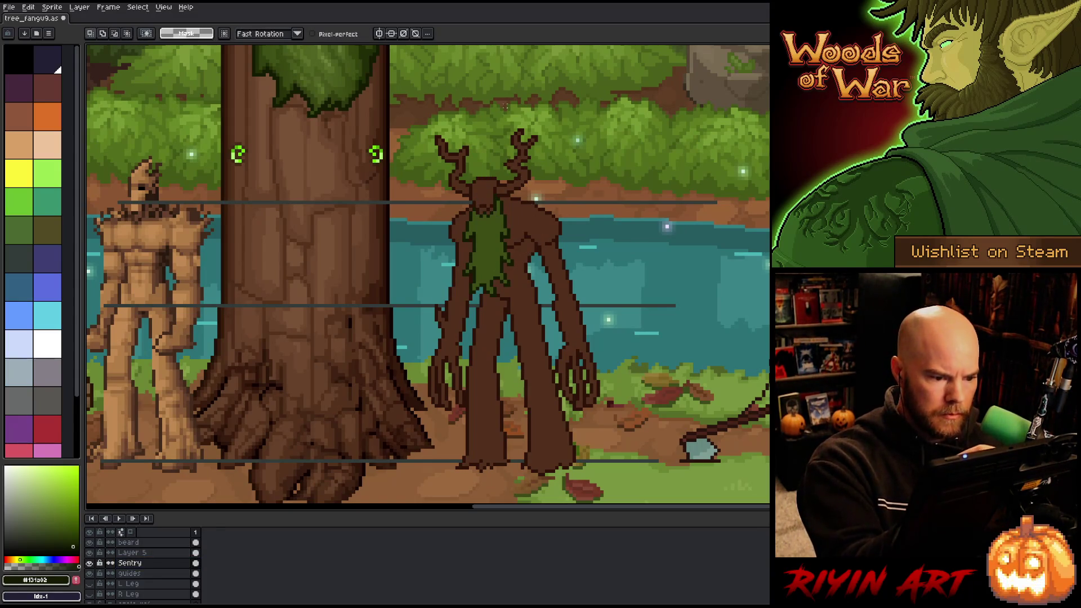
pyautogui.click(128, 542)
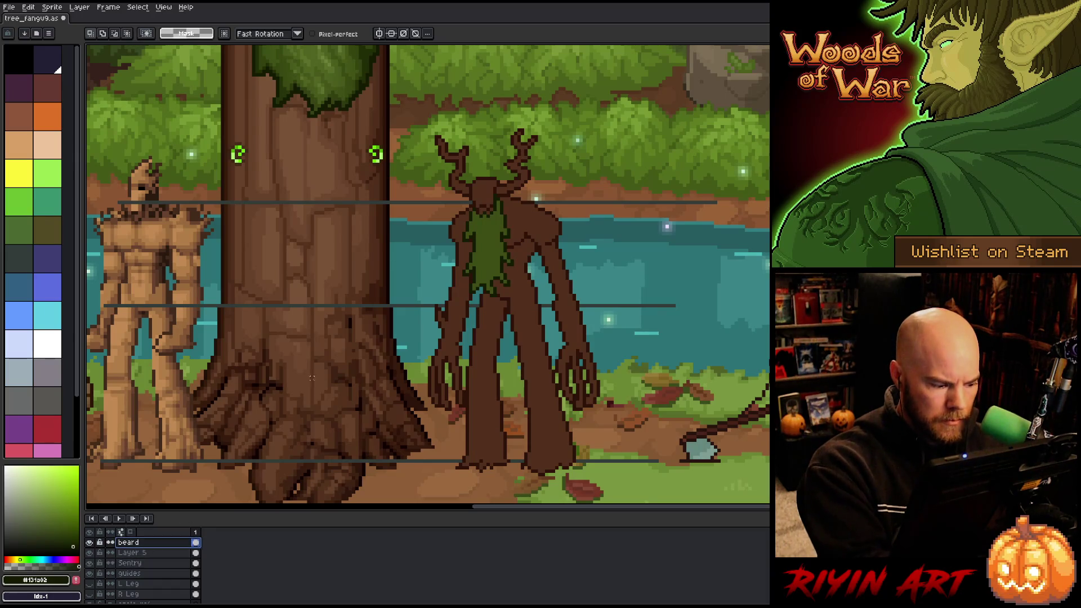
# On Layer 5, sample the trunk brown and the dark outline colour.
pyautogui.press('b')
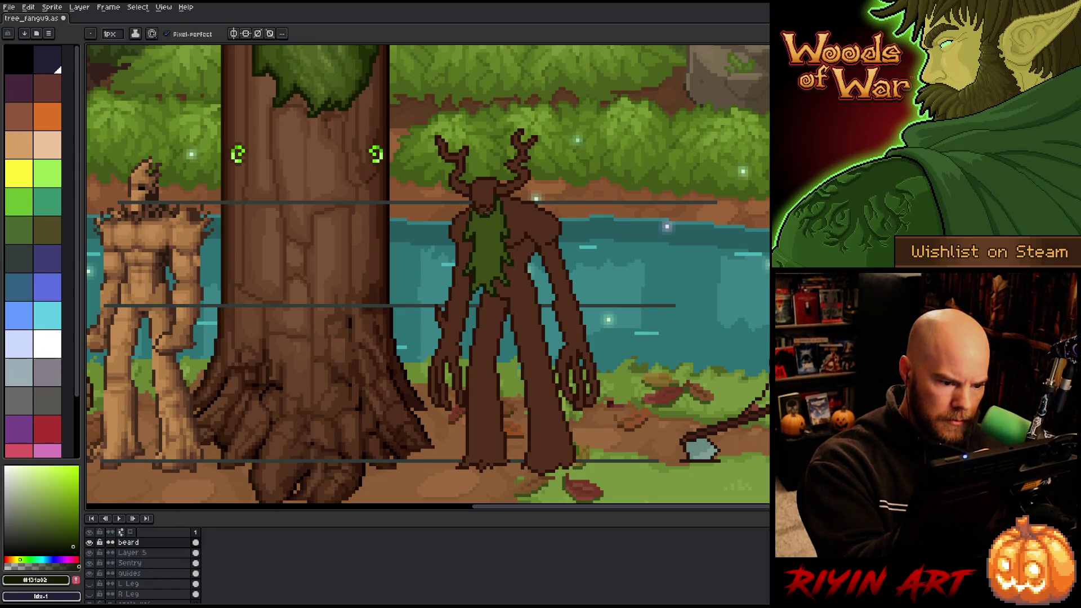
pyautogui.press('e')
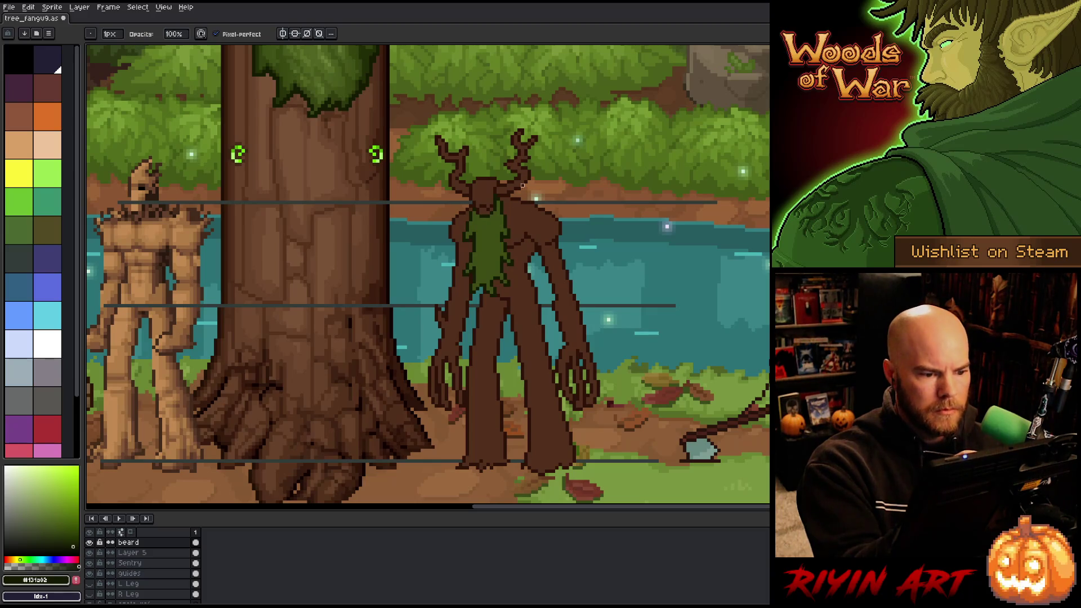
pyautogui.press('i')
pyautogui.press('b')
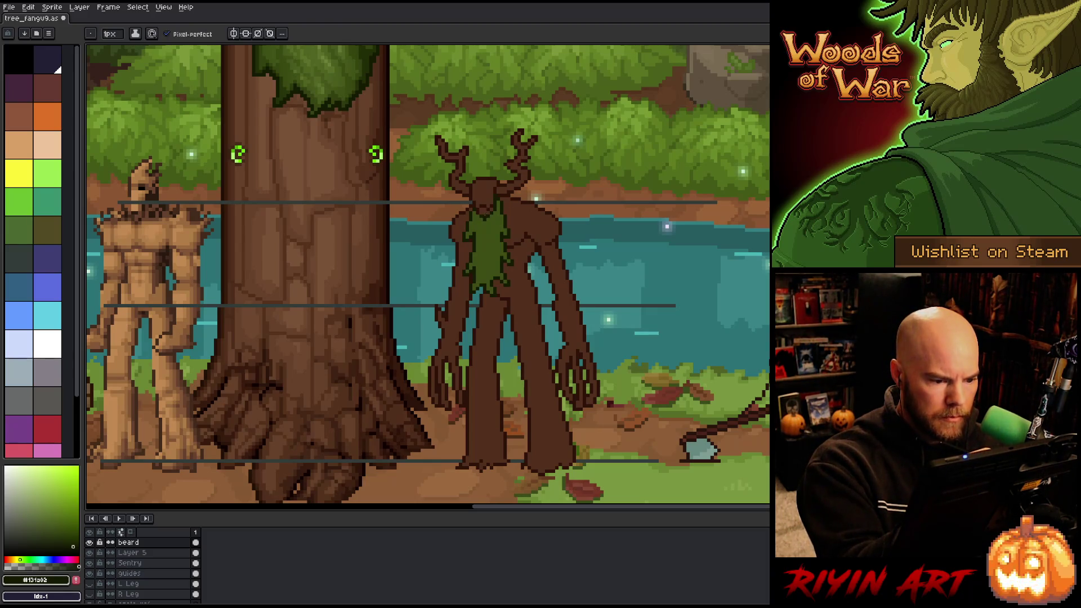
pyautogui.press('e')
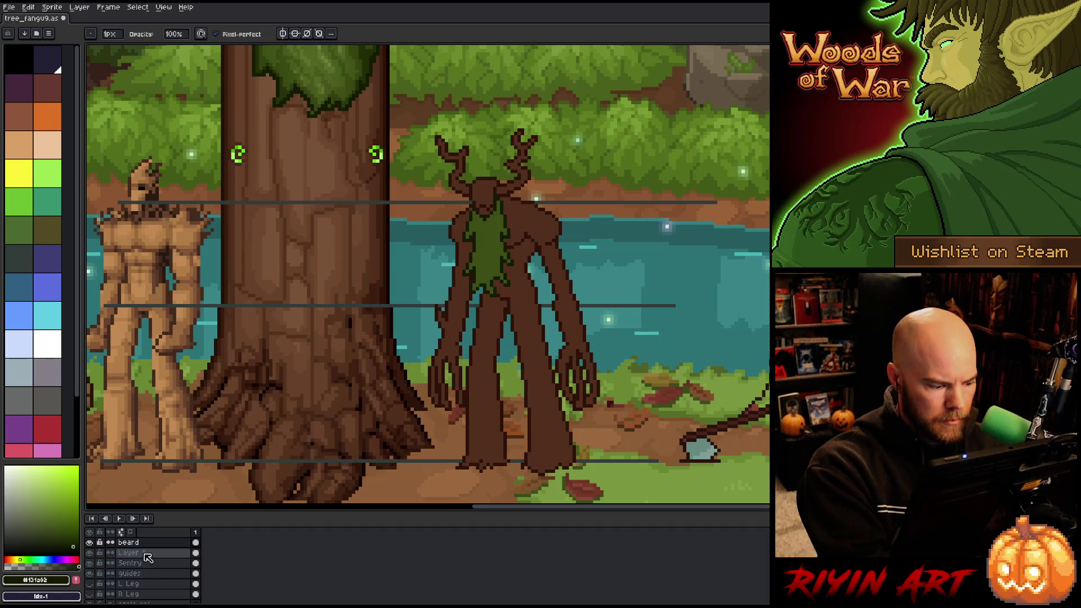
pyautogui.click(148, 557)
pyautogui.press('i')
pyautogui.click(564, 198)
pyautogui.press('b')
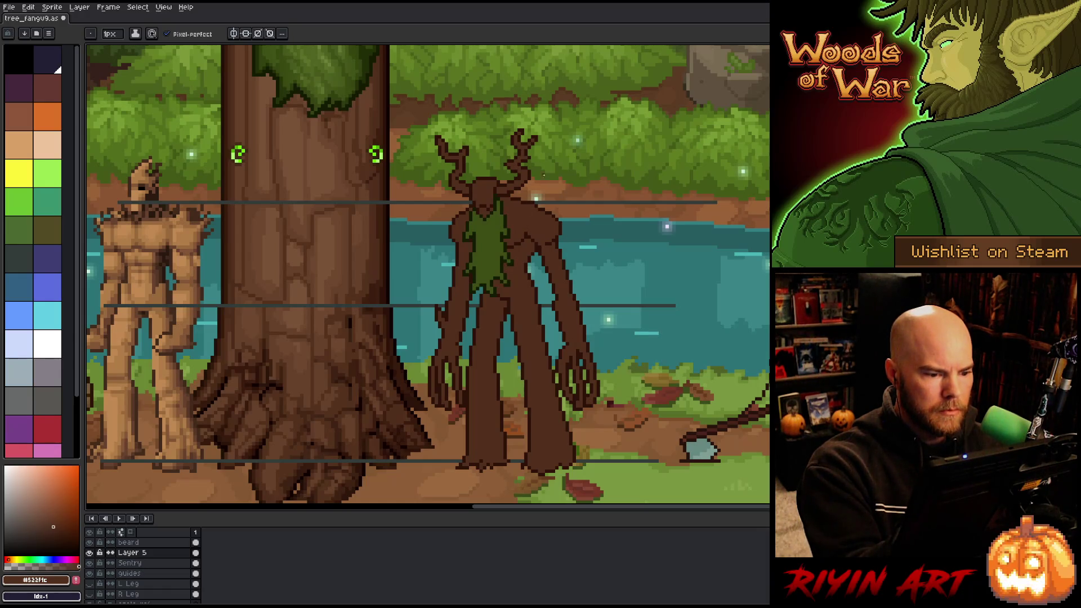
pyautogui.press('i')
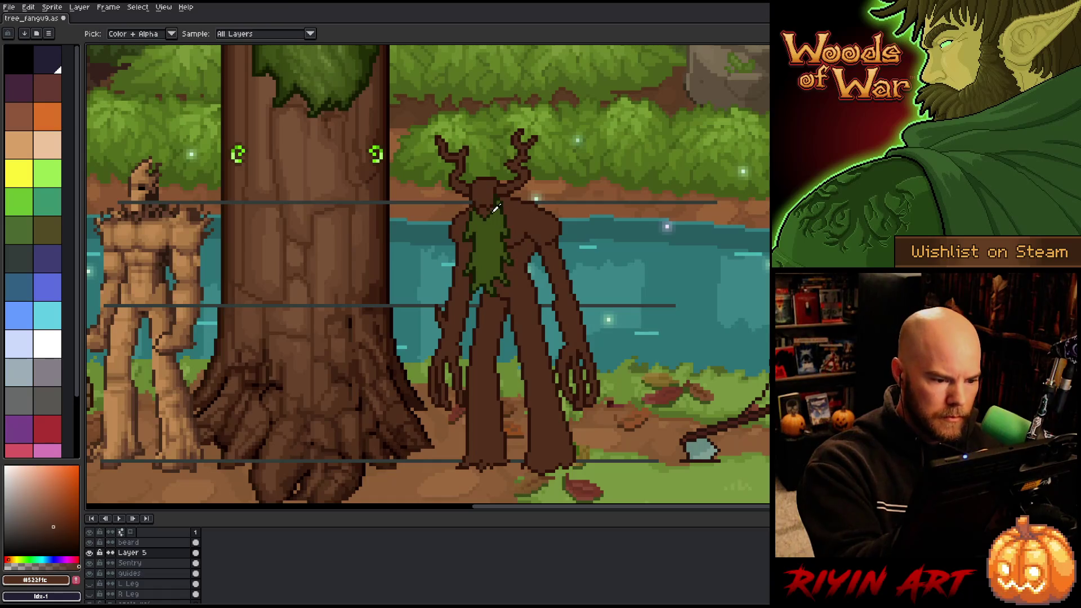
pyautogui.click(493, 213)
pyautogui.press('b')
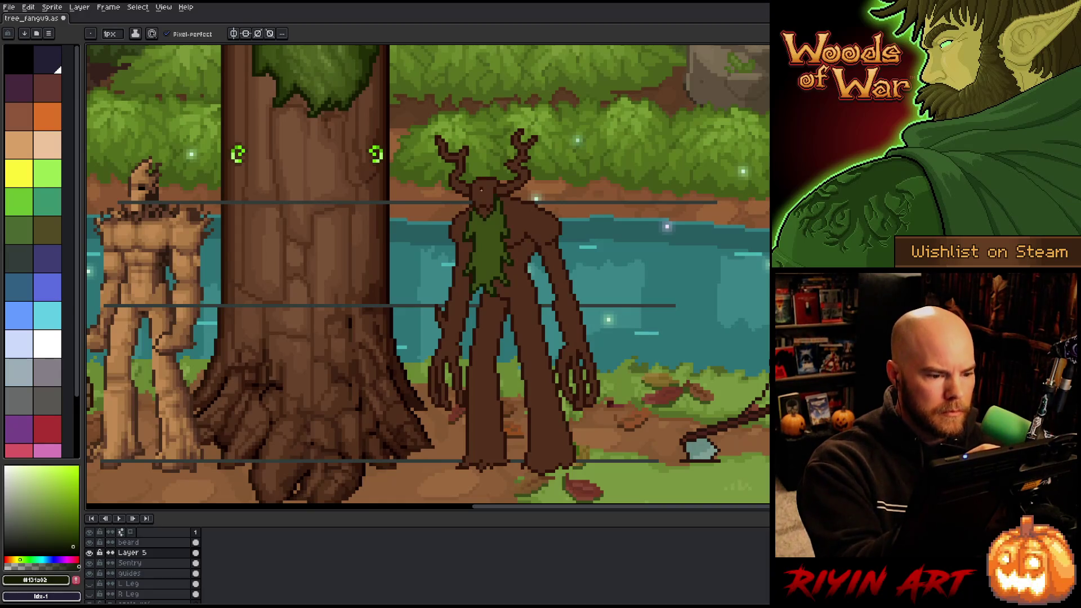
# On the beard layer, sample the moss greens and bark brown, then select Sentry.
pyautogui.press('i')
pyautogui.press('b')
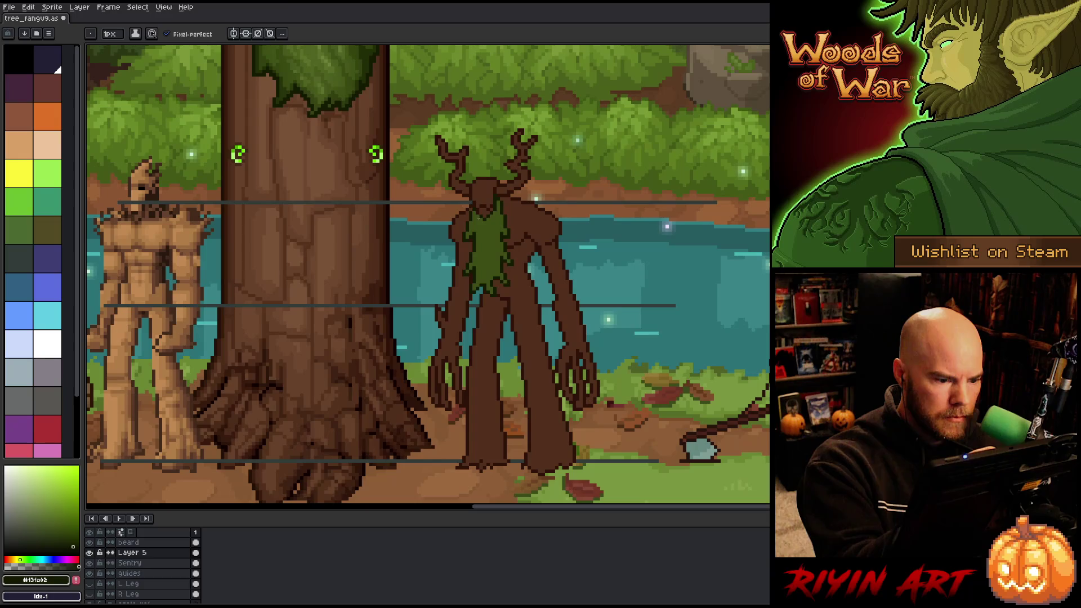
pyautogui.press('alt')
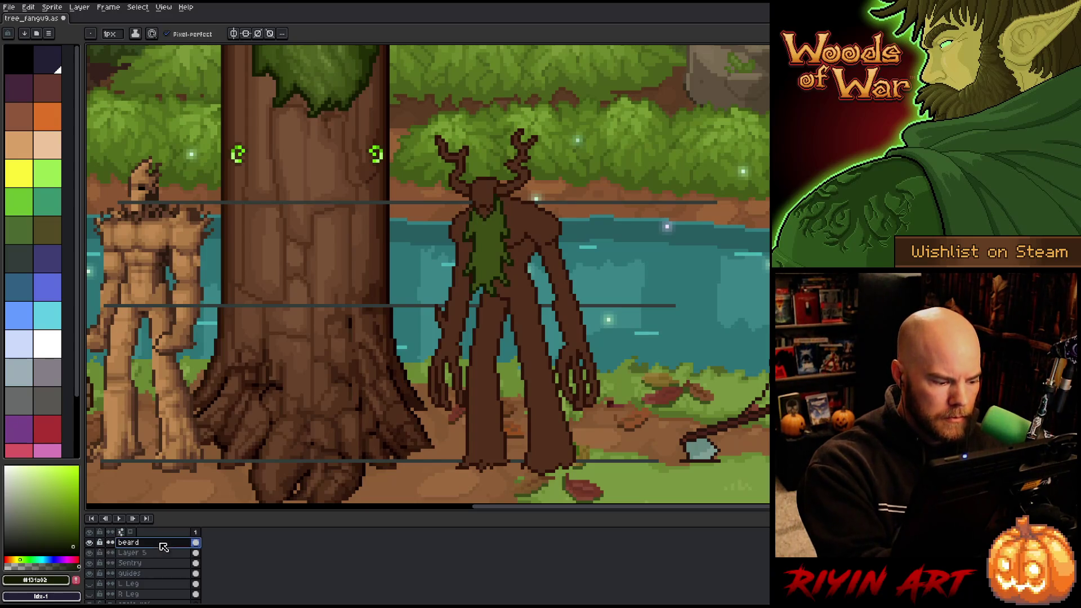
pyautogui.press('Up')
pyautogui.press('alt')
pyautogui.keyDown('alt'); pyautogui.click(482, 213); pyautogui.keyUp('alt')
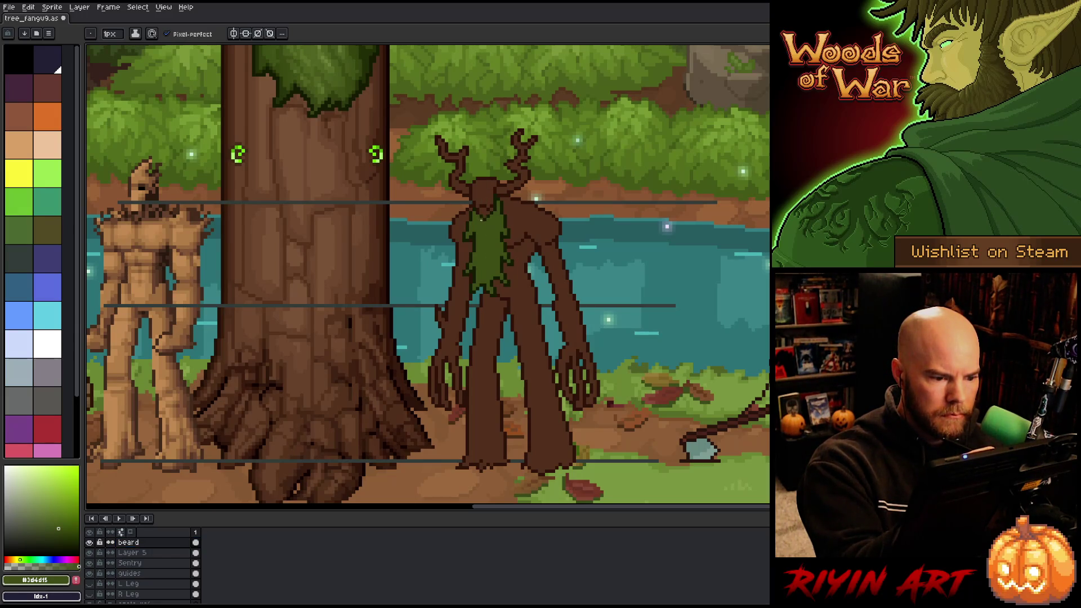
pyautogui.keyDown('alt'); pyautogui.click(483, 242); pyautogui.keyUp('alt')
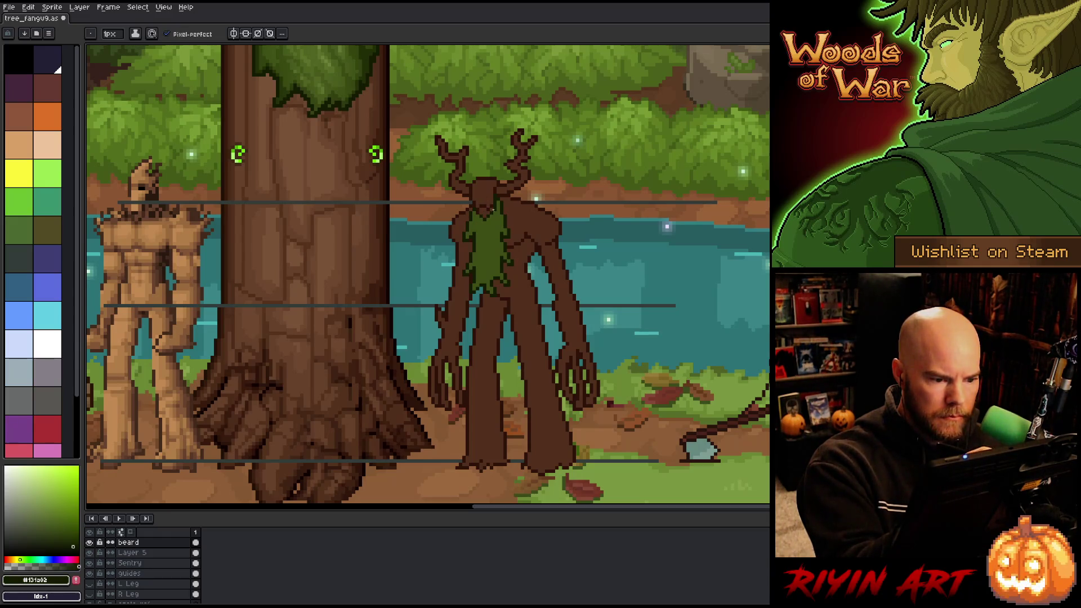
pyautogui.keyDown('alt'); pyautogui.click(497, 246); pyautogui.keyUp('alt')
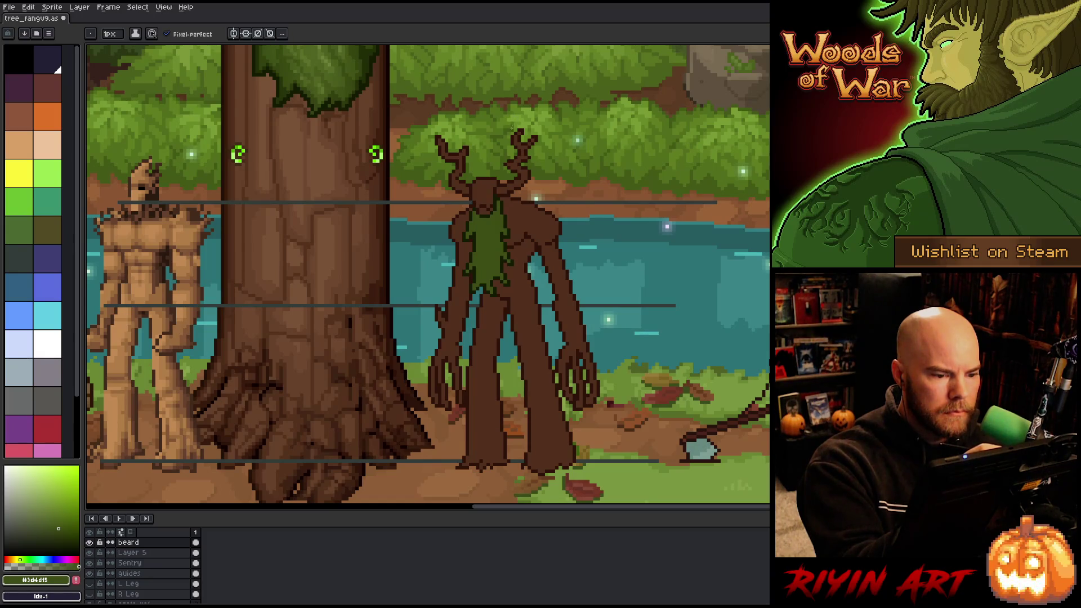
pyautogui.keyDown('alt'); pyautogui.click(494, 184); pyautogui.keyUp('alt')
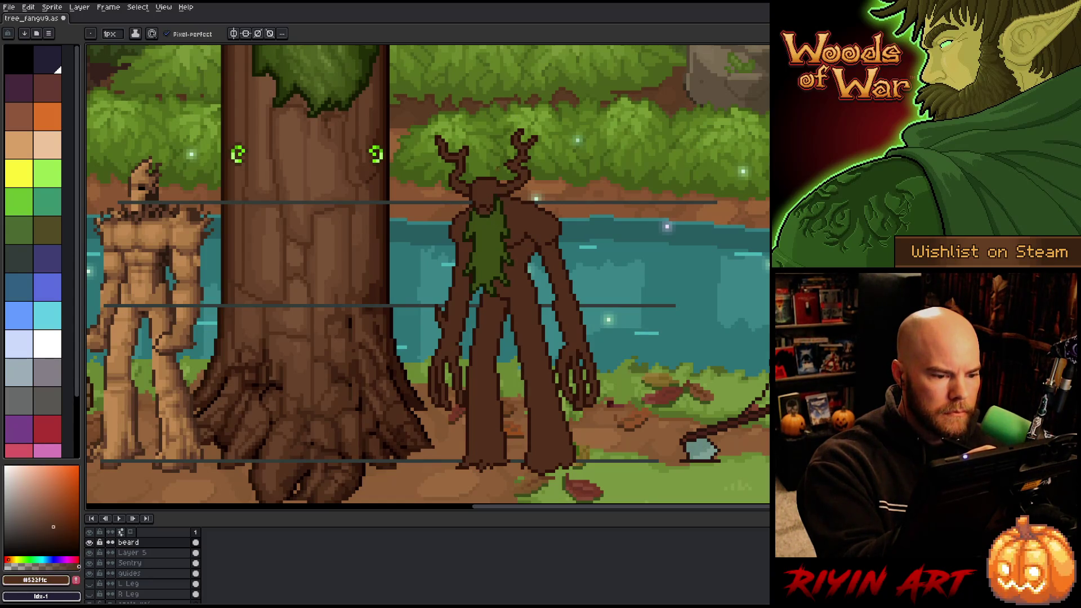
pyautogui.keyDown('ctrl'); pyautogui.click(494, 187); pyautogui.keyUp('ctrl')
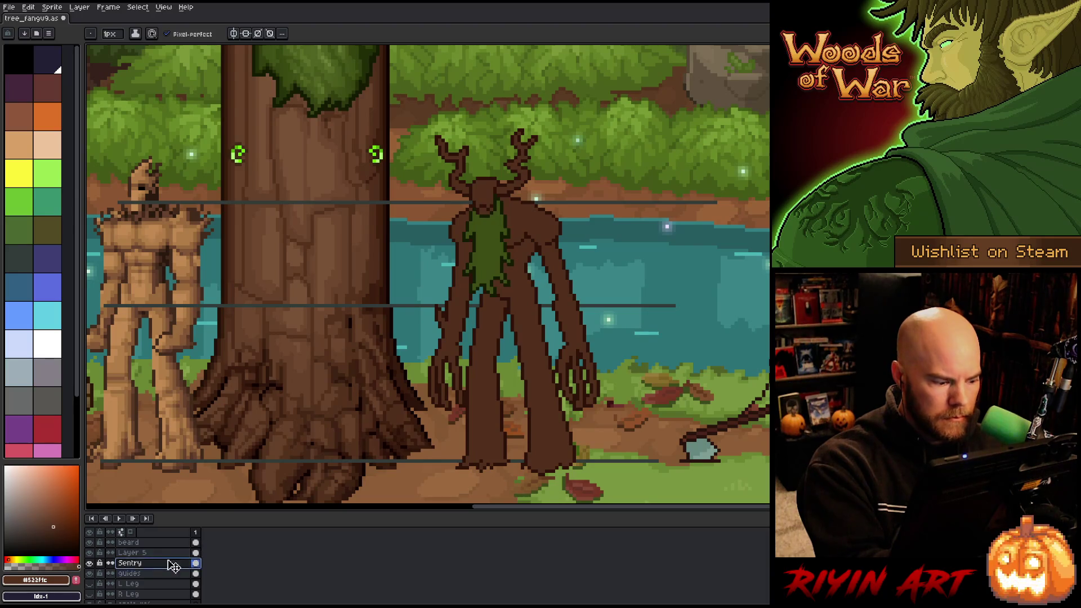
# On the beard layer, sample the near-black outline colour for the pencil.
pyautogui.click(152, 542)
pyautogui.press('b')
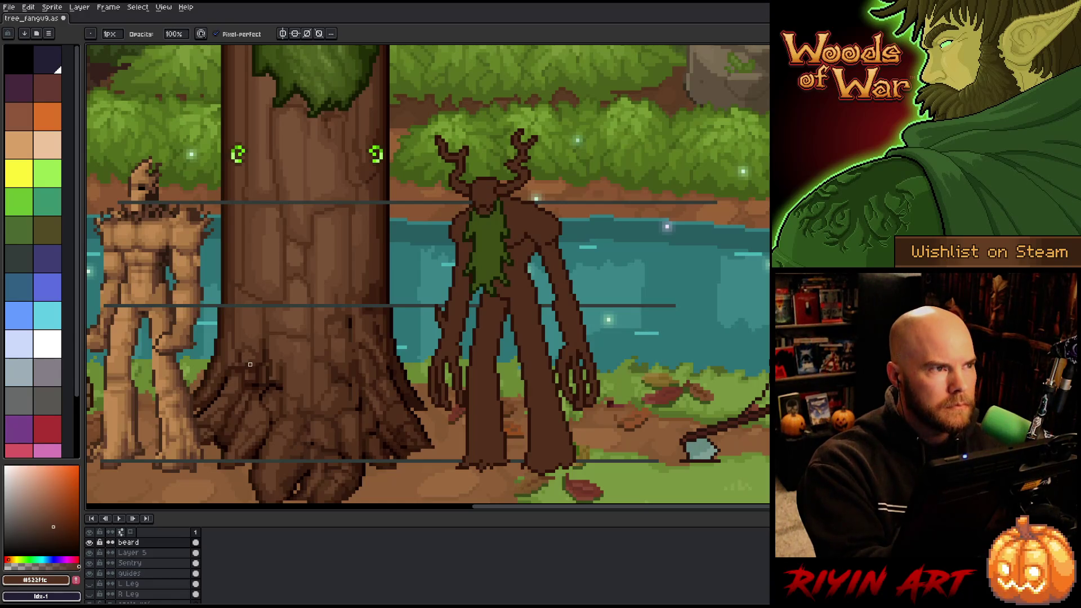
pyautogui.press('e')
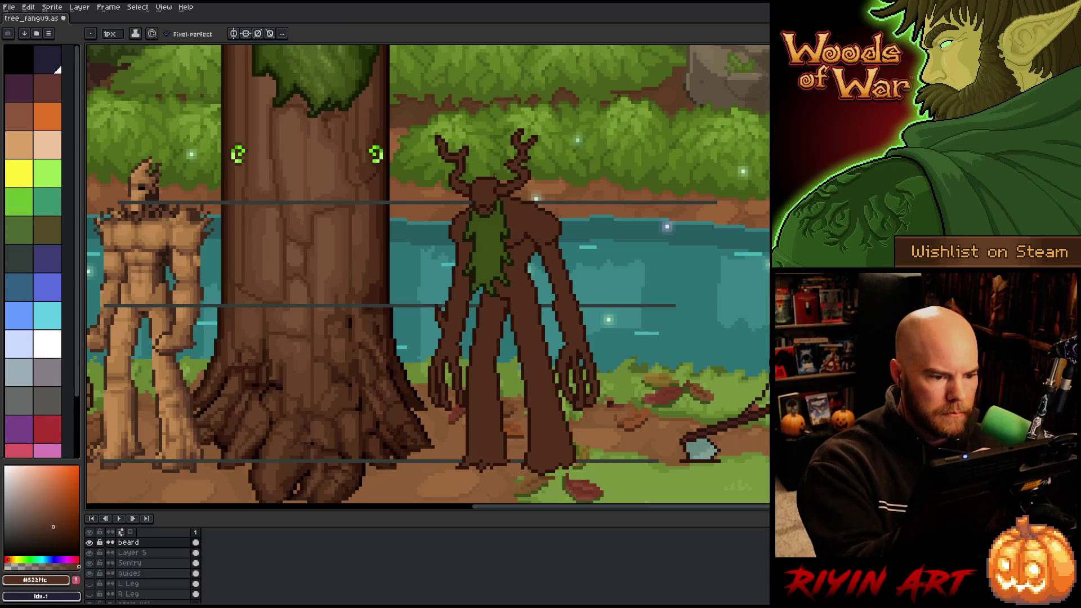
pyautogui.press('i')
pyautogui.click(393, 175)
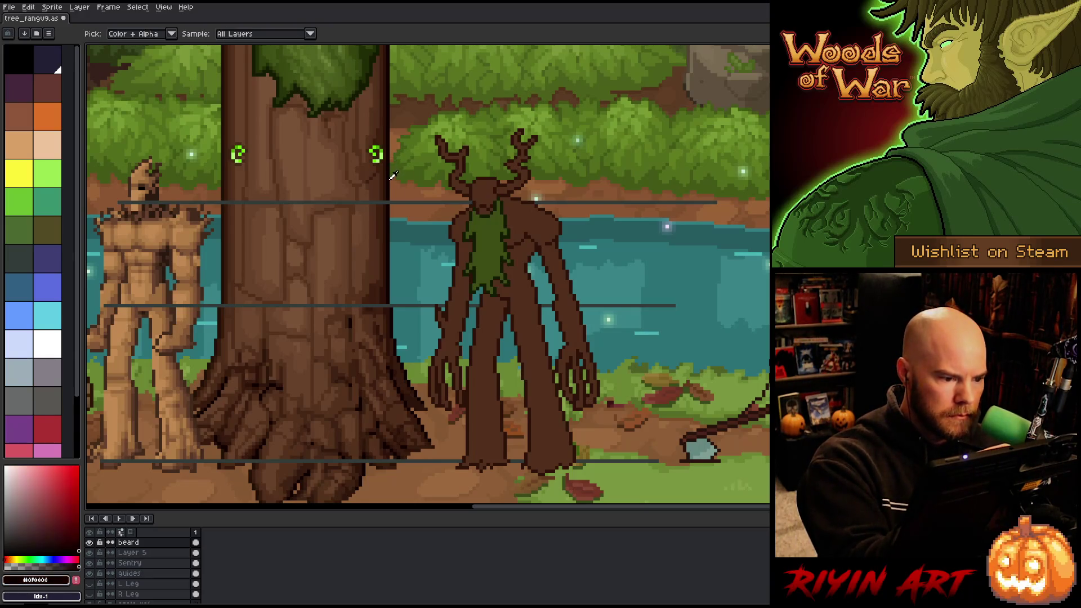
pyautogui.press('b')
# Pencil dark eye and face details on the Sentry layer, then save.
pyautogui.click(141, 563)
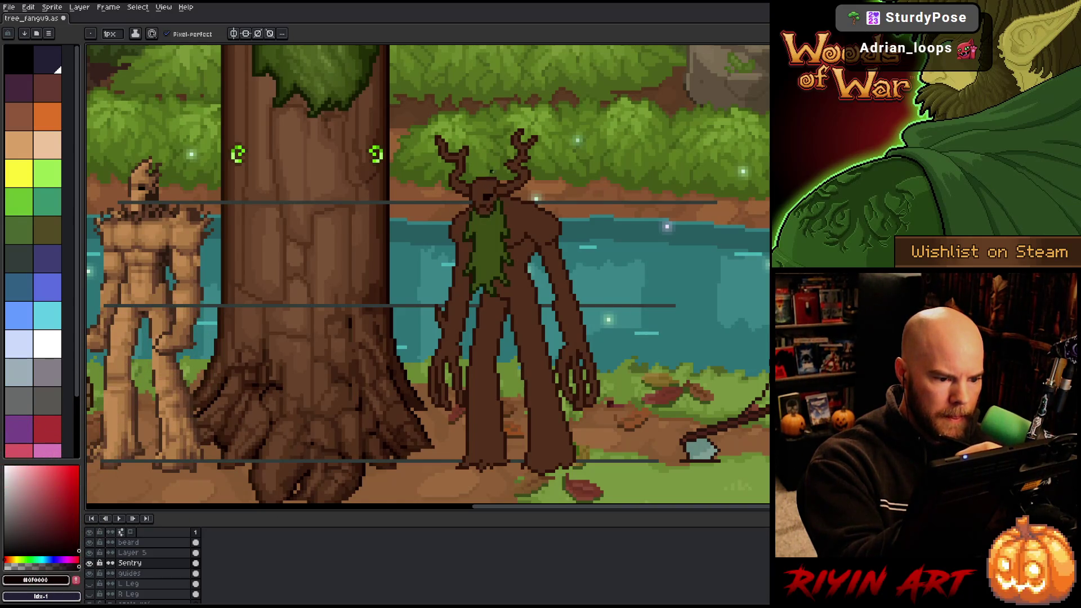
pyautogui.keyDown('alt'); pyautogui.click(484, 194); pyautogui.keyUp('alt')
pyautogui.keyDown('alt'); pyautogui.click(474, 198); pyautogui.keyUp('alt')
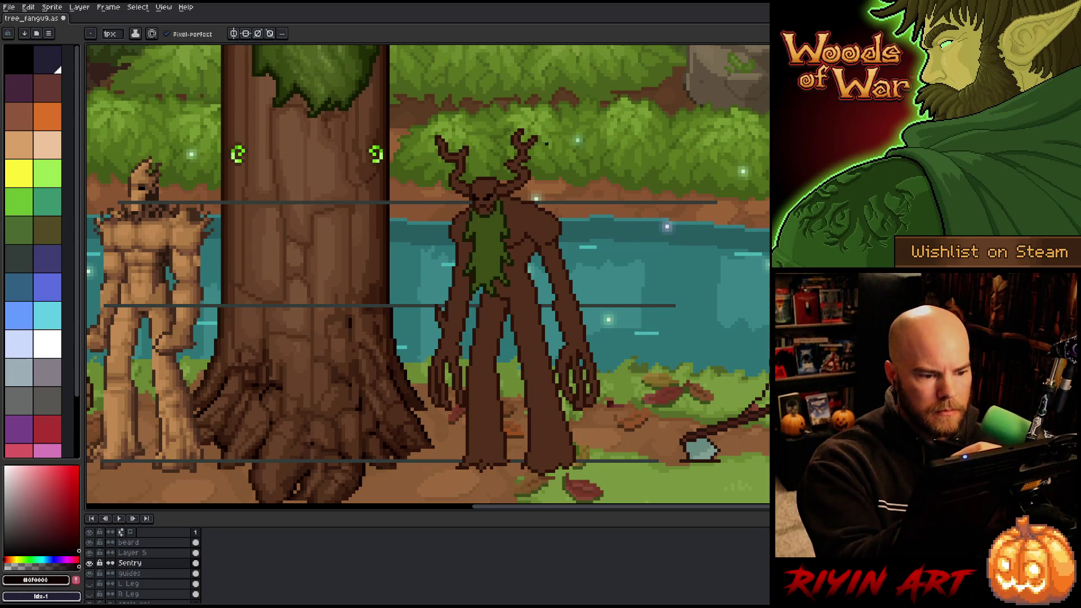
pyautogui.press('v')
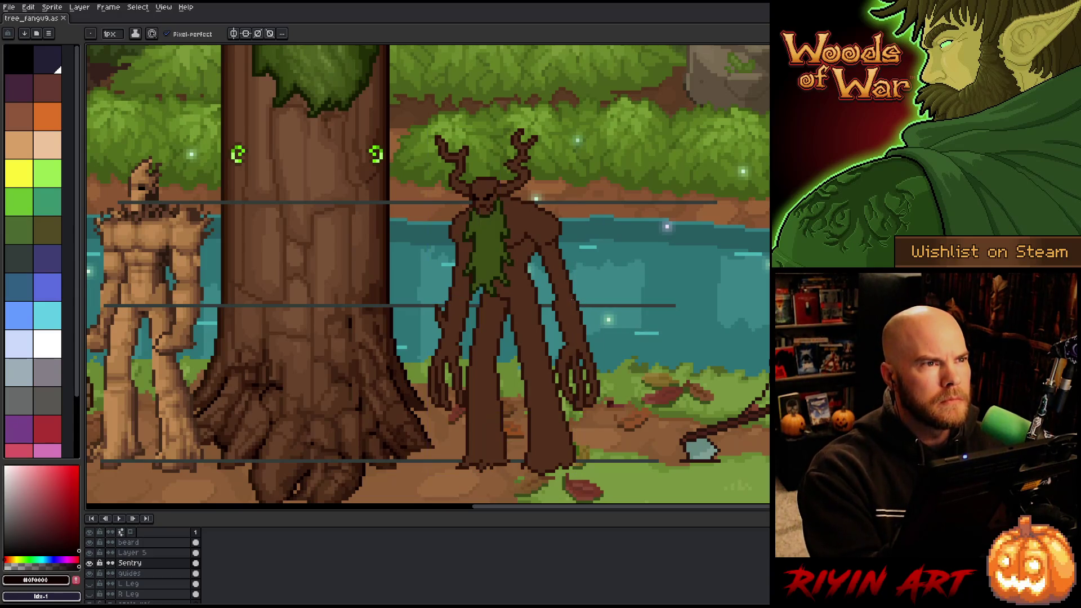
pyautogui.hotkey('ctrl', 's')
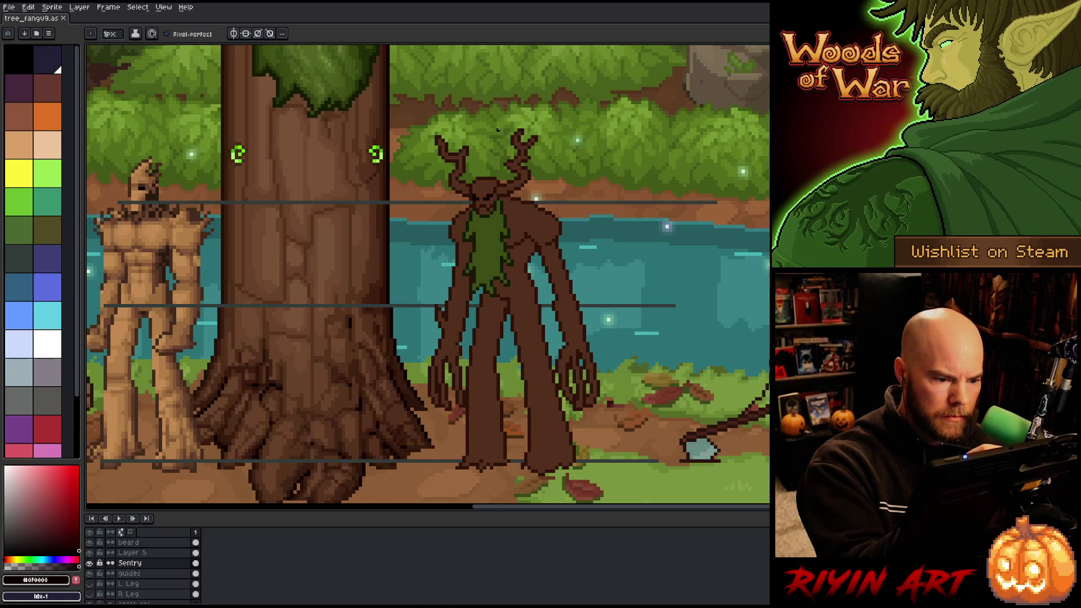
pyautogui.press('m')
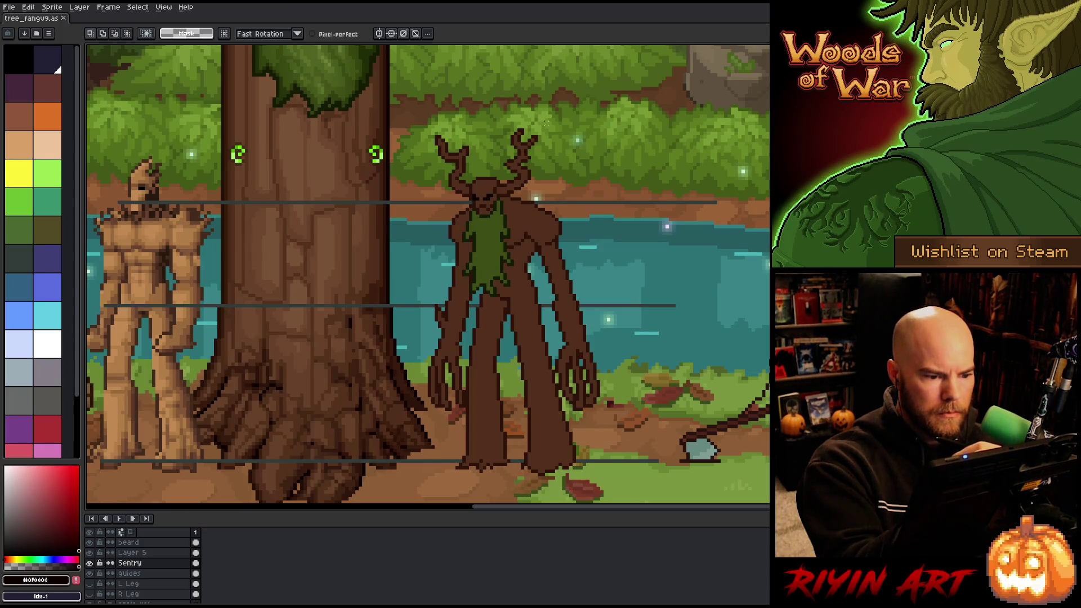
# Rework the head's outline and shading with dark brown and bark-brown fill, then save.
pyautogui.moveTo(545, 122)
pyautogui.mouseDown()
pyautogui.moveTo(528, 187)
pyautogui.moveTo(457, 198)
pyautogui.moveTo(540, 79)
pyautogui.mouseUp()
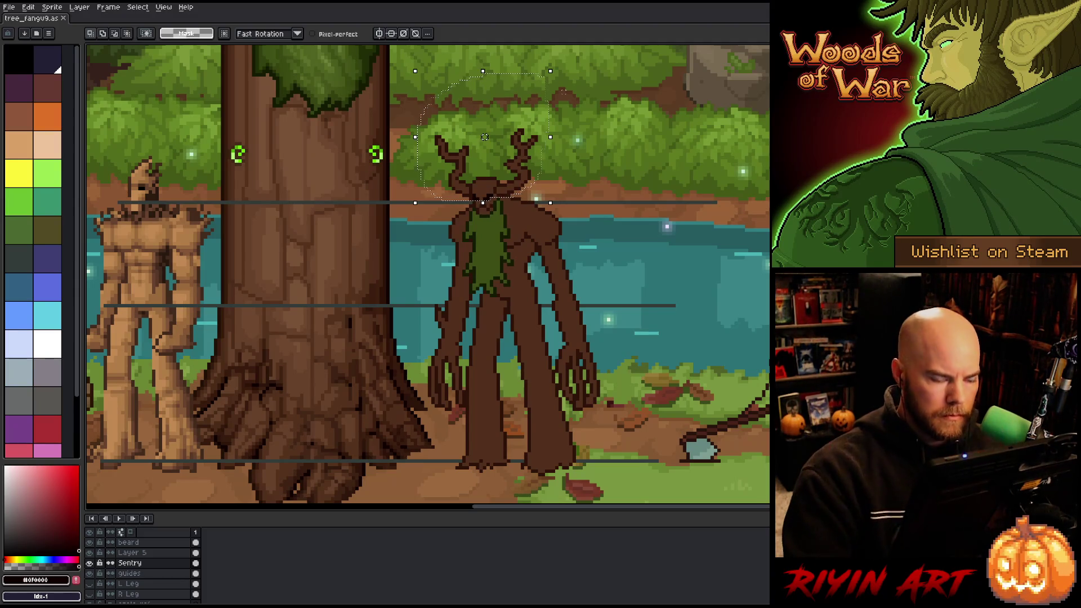
pyautogui.hotkey('ctrl', 'd')
pyautogui.press('i')
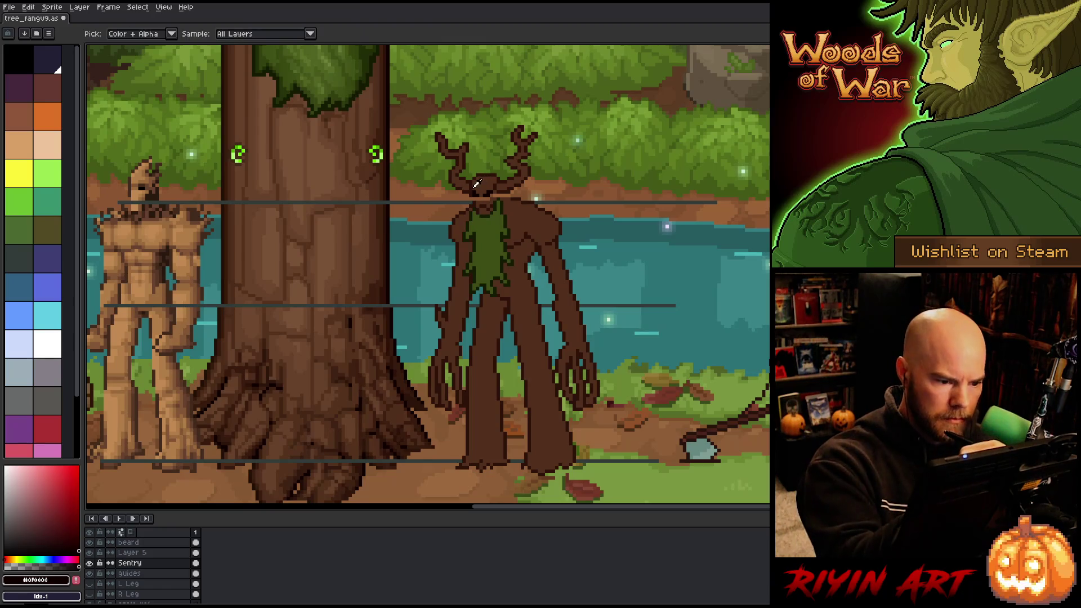
pyautogui.keyDown('alt'); pyautogui.click(475, 186); pyautogui.keyUp('alt')
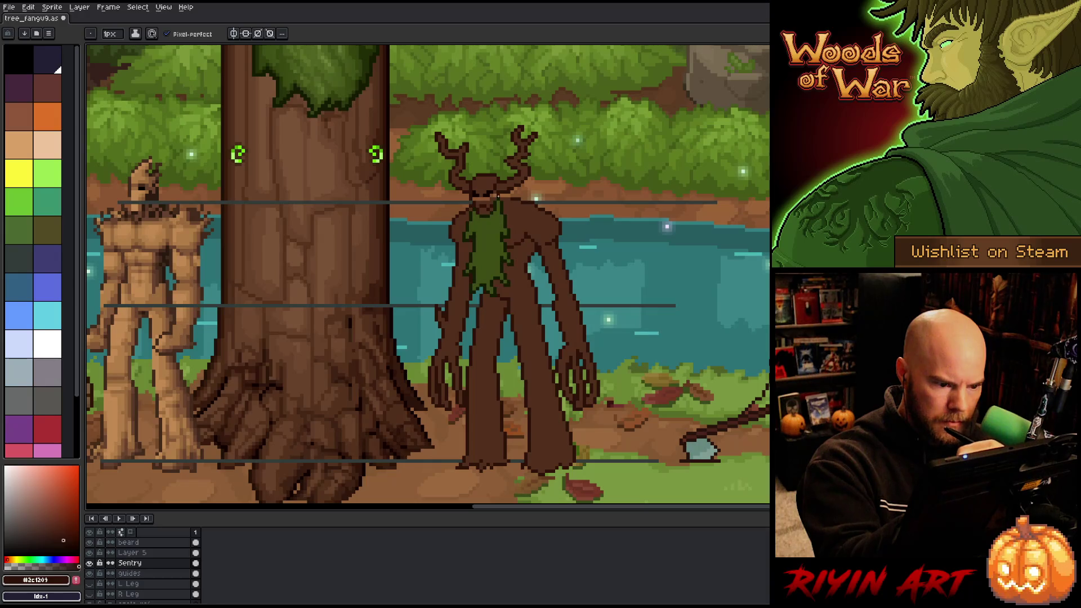
pyautogui.press('g')
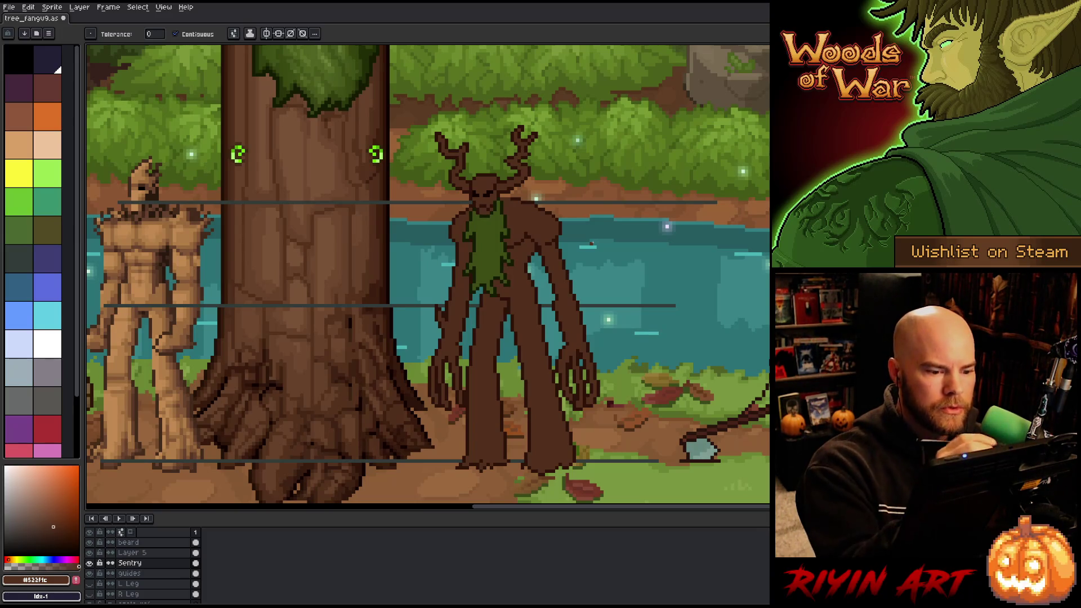
pyautogui.press('b')
pyautogui.keyDown('alt'); pyautogui.click(531, 279); pyautogui.keyUp('alt')
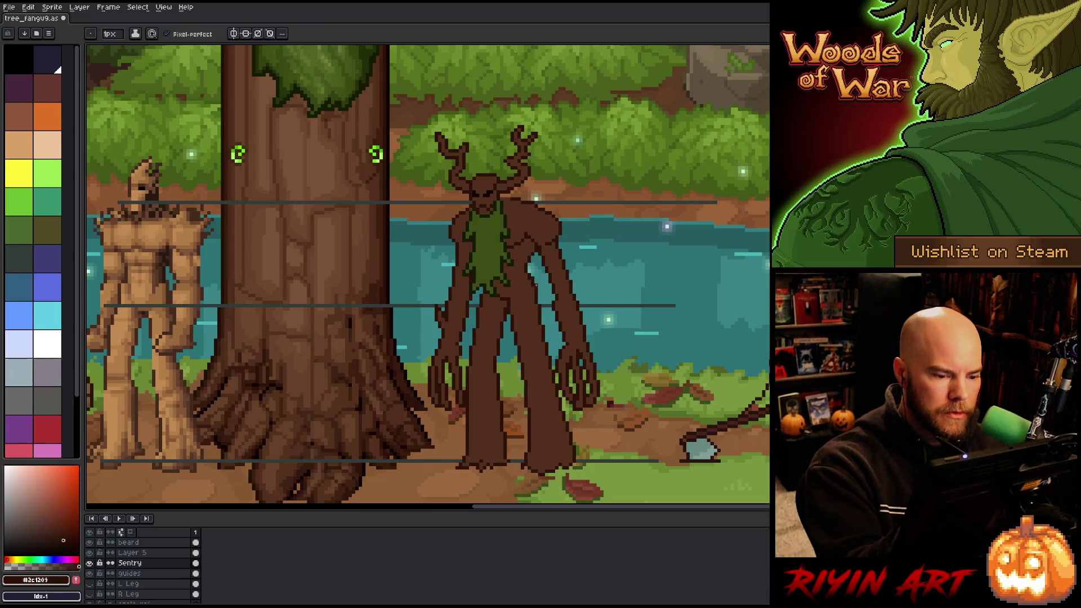
pyautogui.keyDown('alt'); pyautogui.click(532, 285); pyautogui.keyUp('alt')
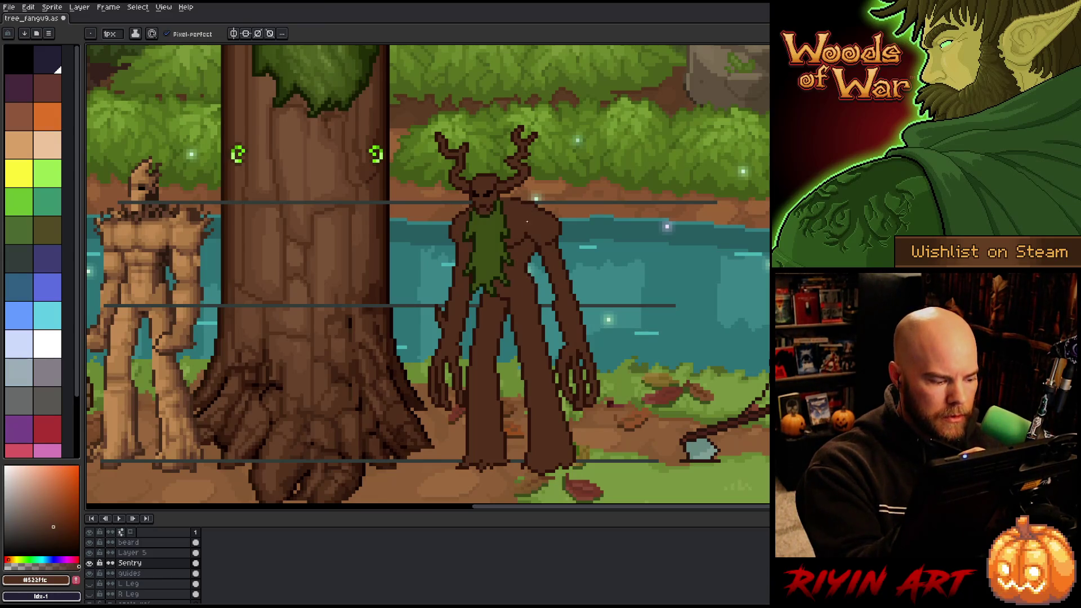
pyautogui.hotkey('ctrl', 's')
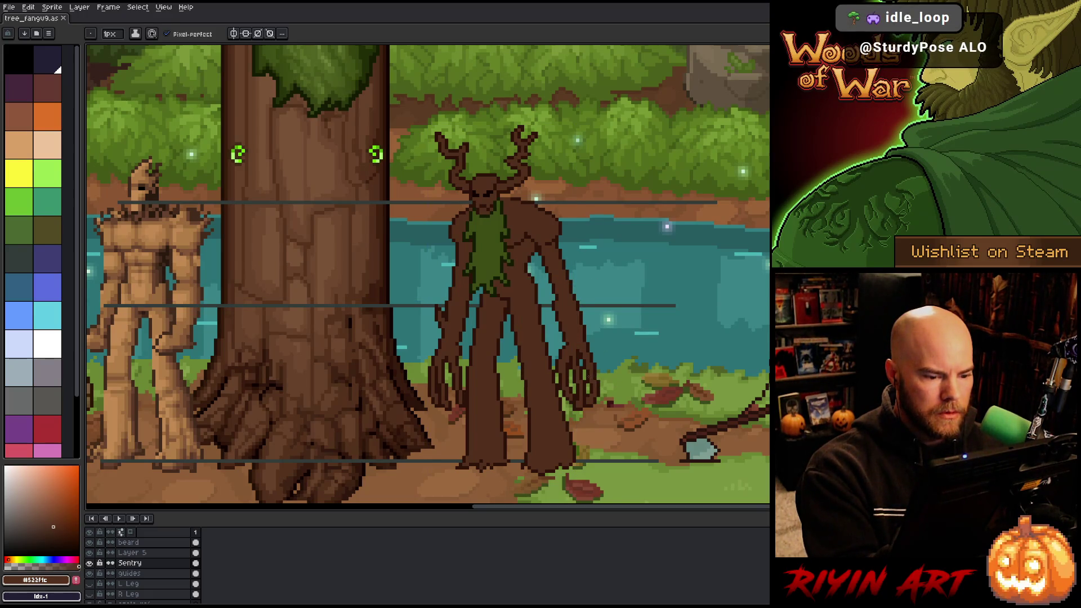
# Undo back to the head selection, deselect it, and pick the dark brown again.
pyautogui.rightClick(563, 383)
pyautogui.press('Escape')
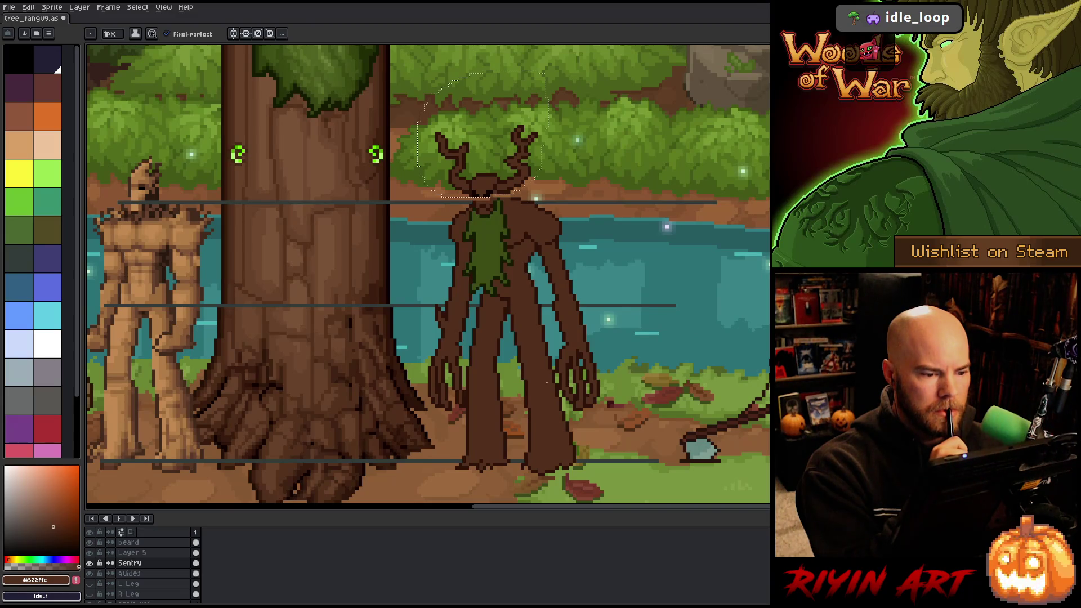
pyautogui.hotkey('ctrl', 'z')
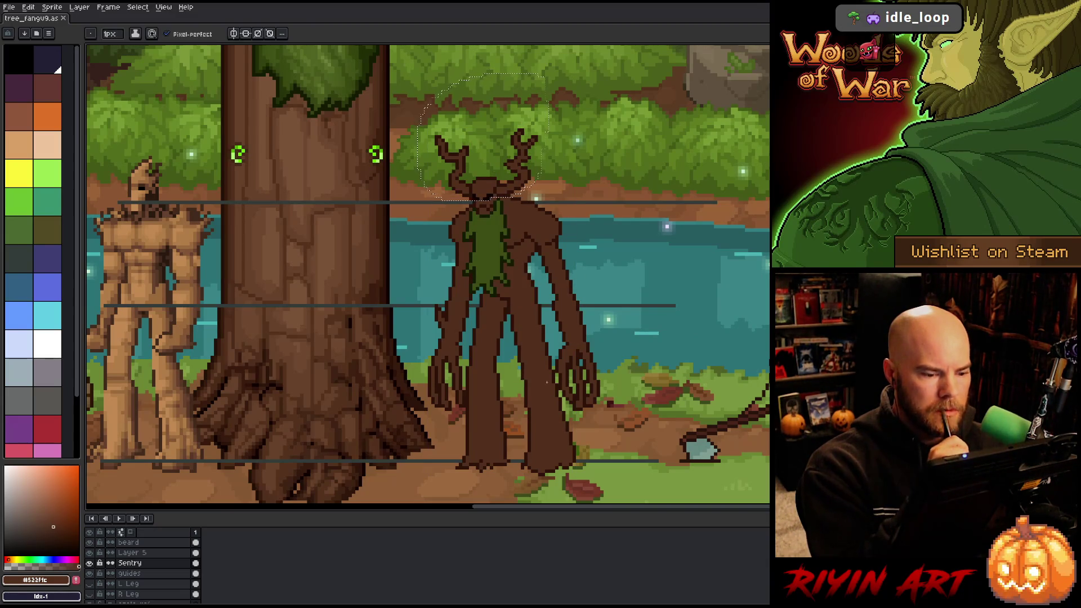
pyautogui.hotkey('ctrl', 'd')
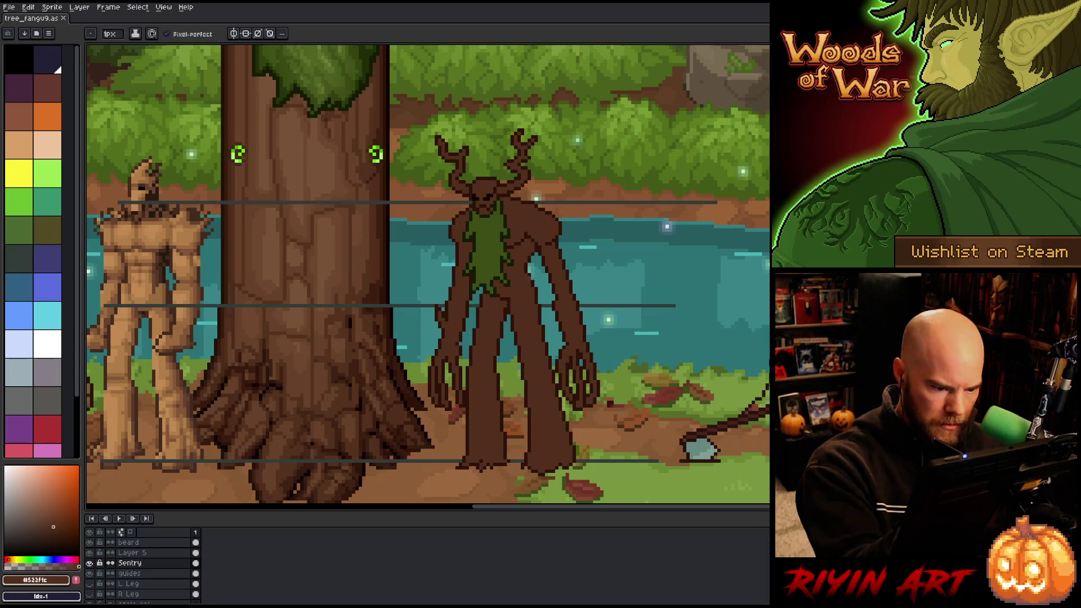
pyautogui.keyDown('alt'); pyautogui.click(532, 276); pyautogui.keyUp('alt')
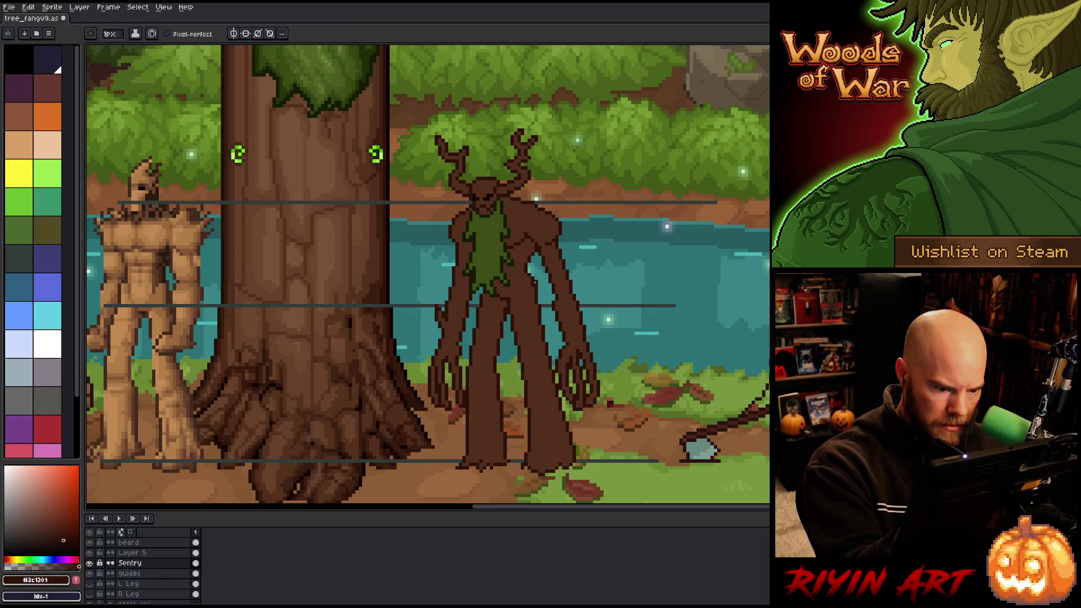
# Add dark brown #2c1209 pixels along the body outline, saving partway through.
pyautogui.keyDown('alt'); pyautogui.click(532, 276); pyautogui.keyUp('alt')
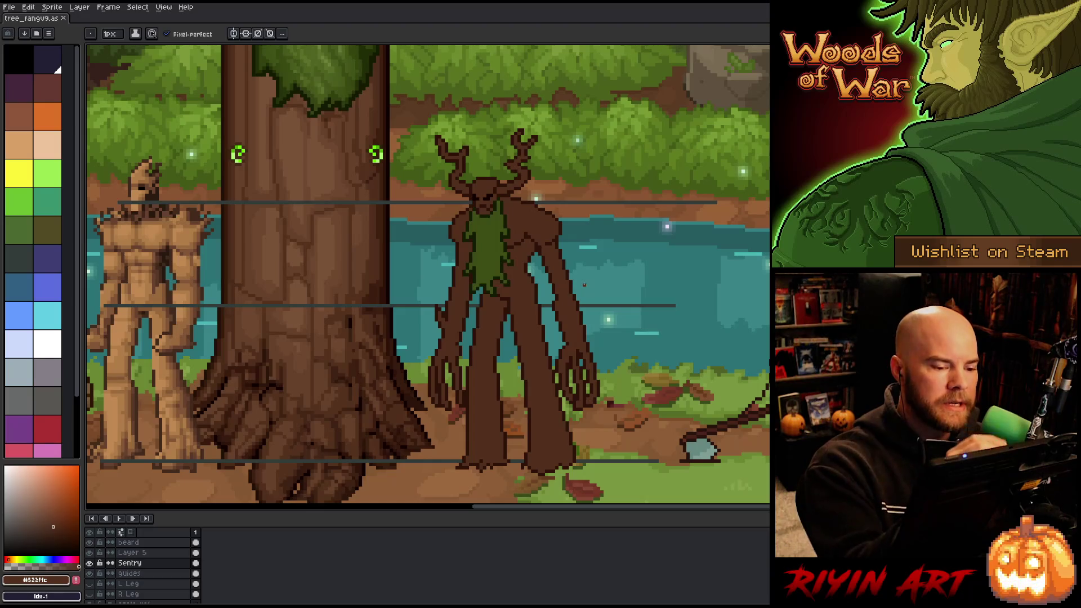
pyautogui.click(511, 288)
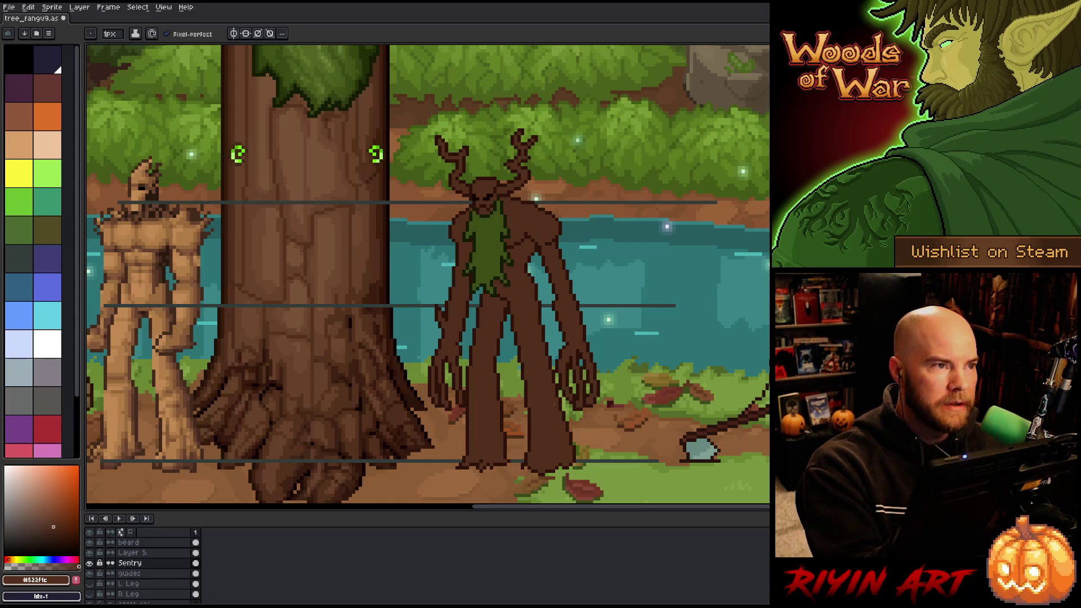
pyautogui.hotkey('ctrl', 's')
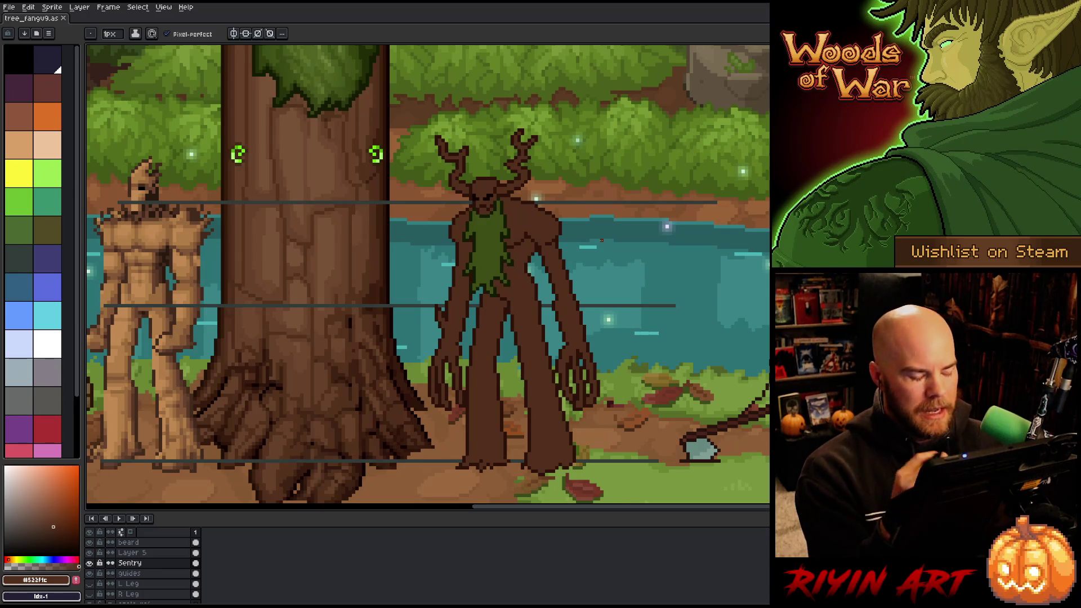
pyautogui.press('v')
pyautogui.press('b')
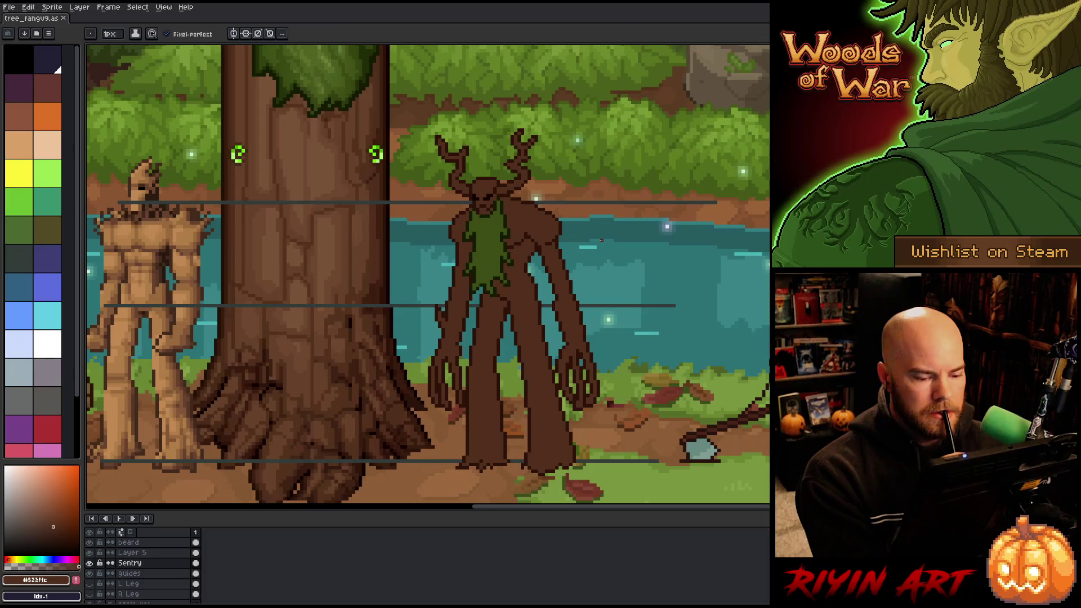
pyautogui.press('e')
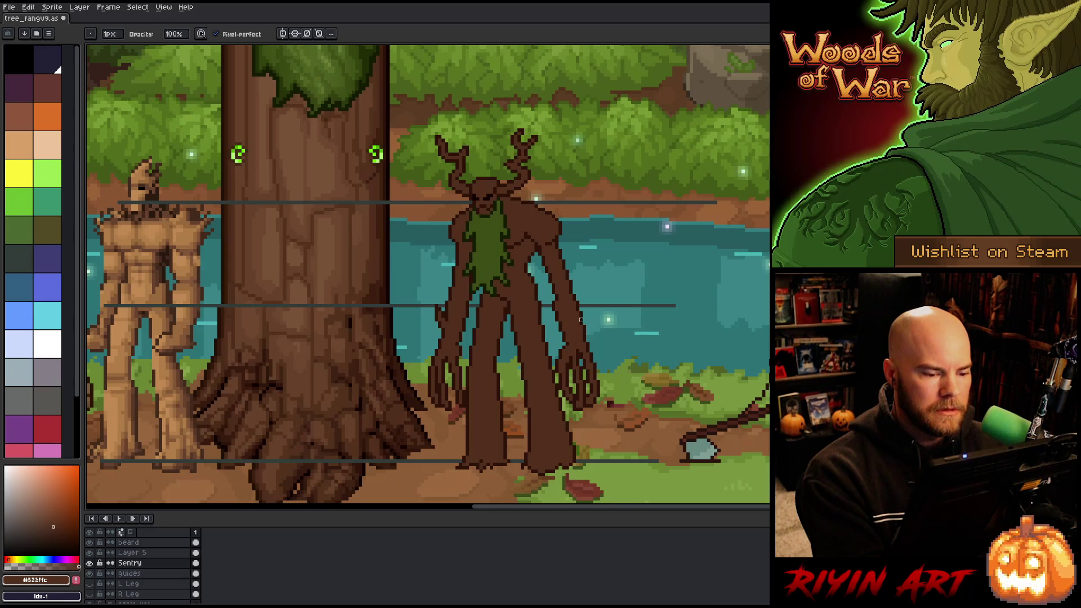
pyautogui.press('b')
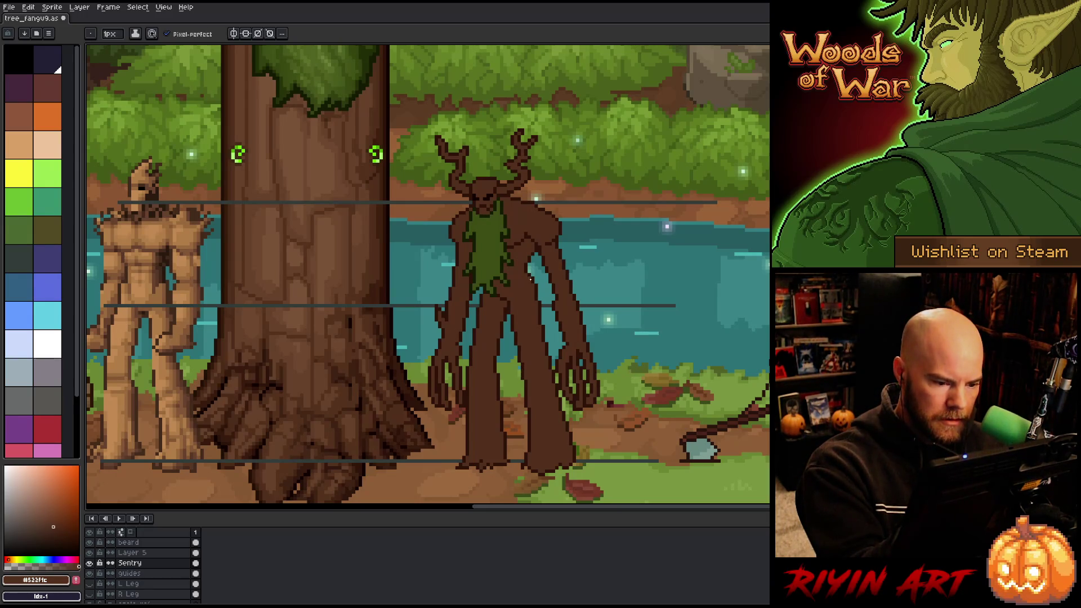
pyautogui.keyDown('alt'); pyautogui.click(530, 278); pyautogui.keyUp('alt')
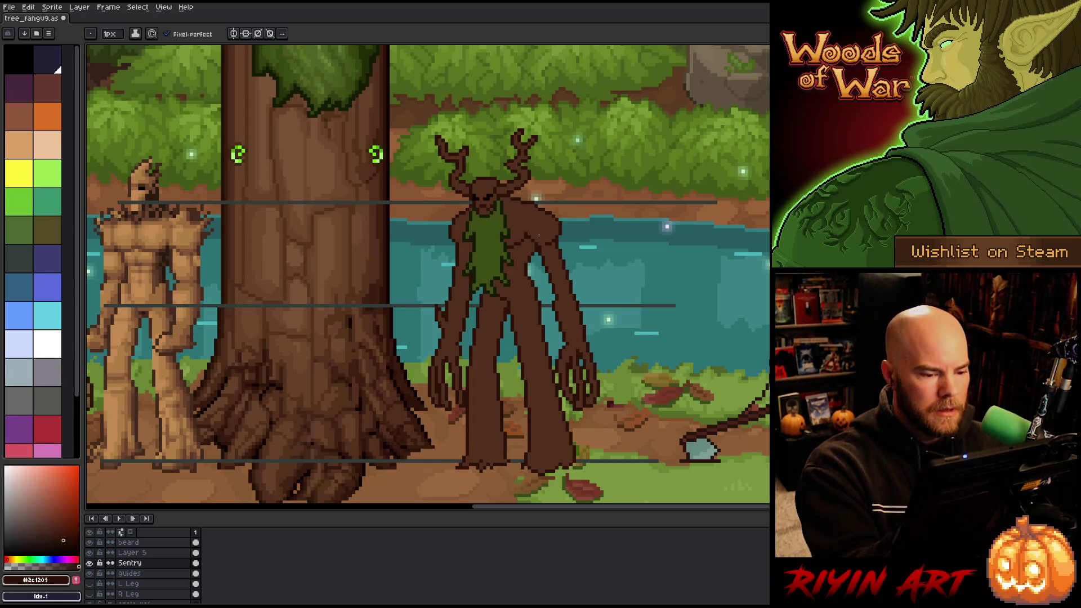
pyautogui.press('e')
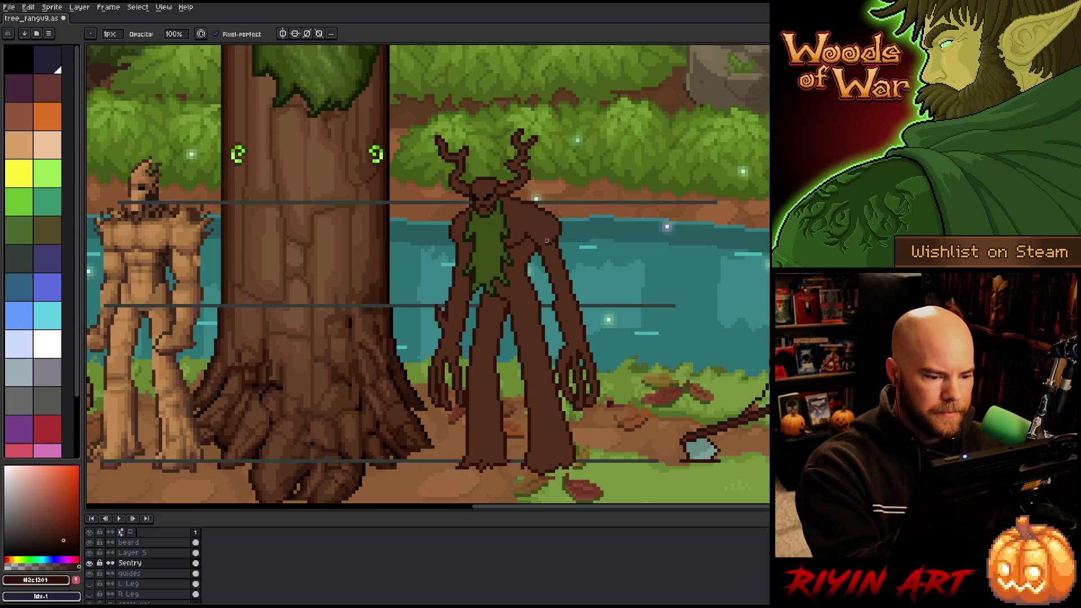
# Marquee-select a small torso section beside the moss beard and drag it into place.
pyautogui.press('m')
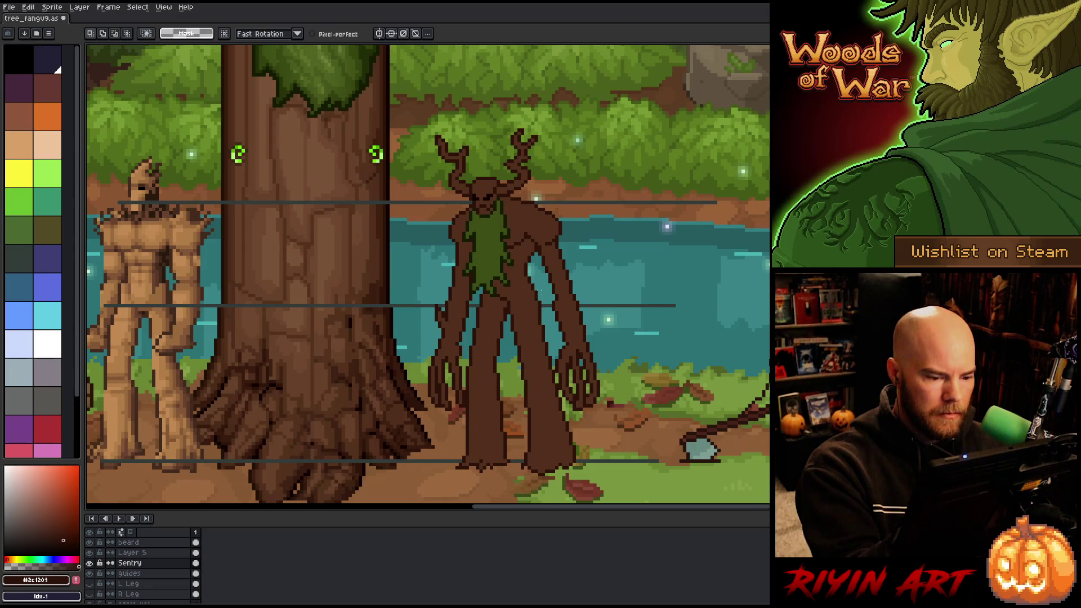
pyautogui.moveTo(540, 291); pyautogui.dragTo(533, 365)
pyautogui.click(545, 291)
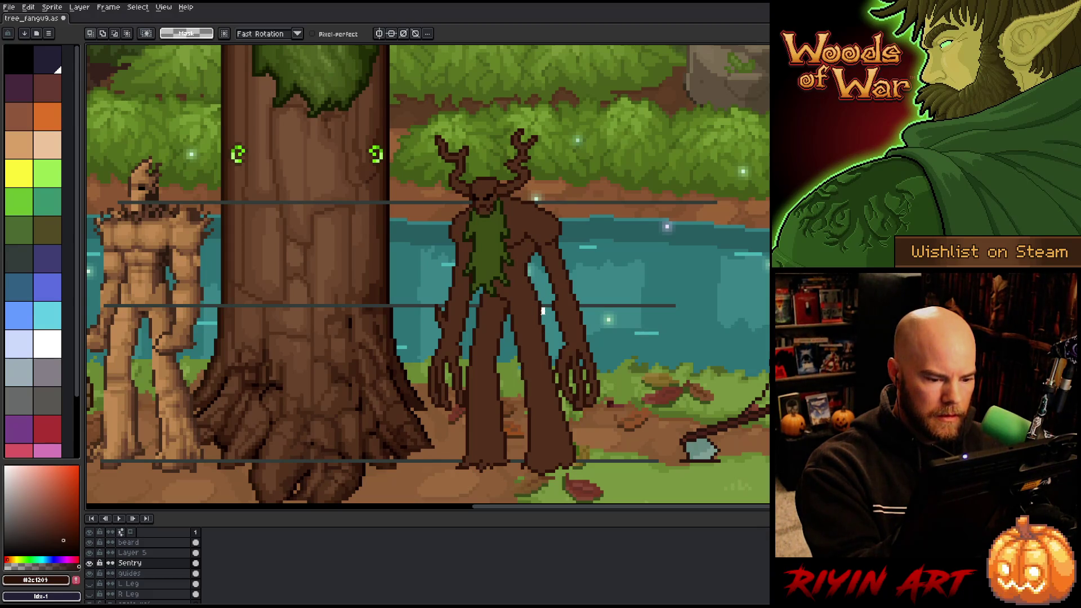
pyautogui.moveTo(543, 315); pyautogui.dragTo(526, 277)
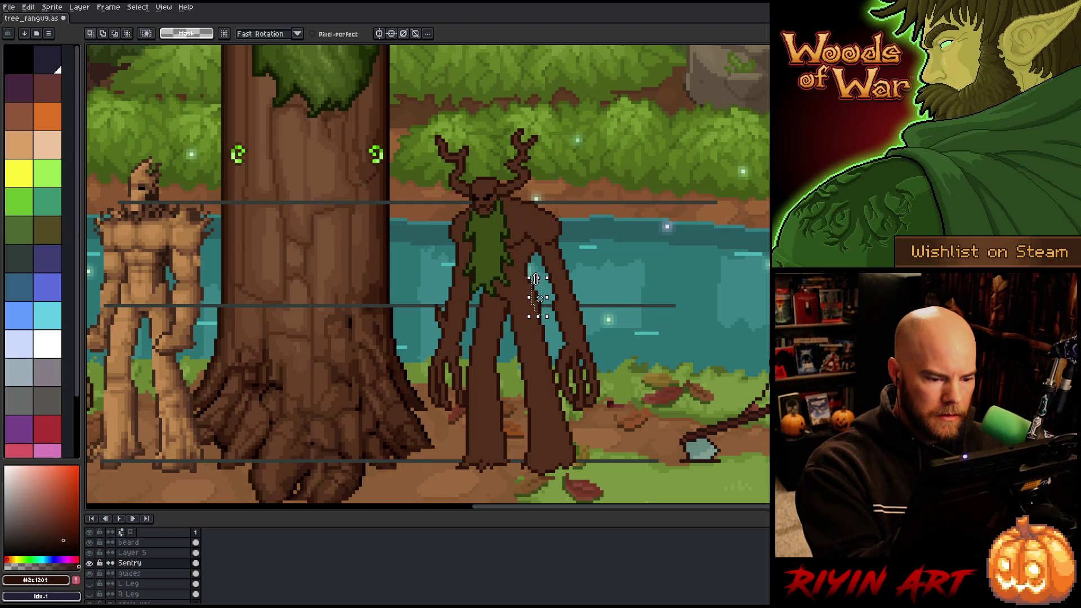
pyautogui.hotkey('ctrl', 'd')
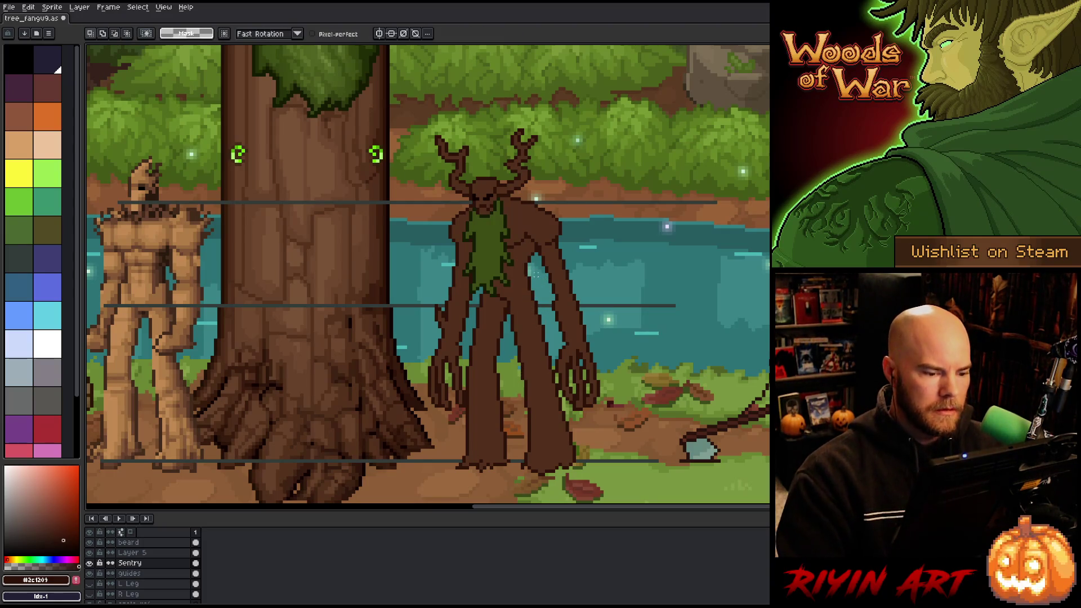
pyautogui.press('b')
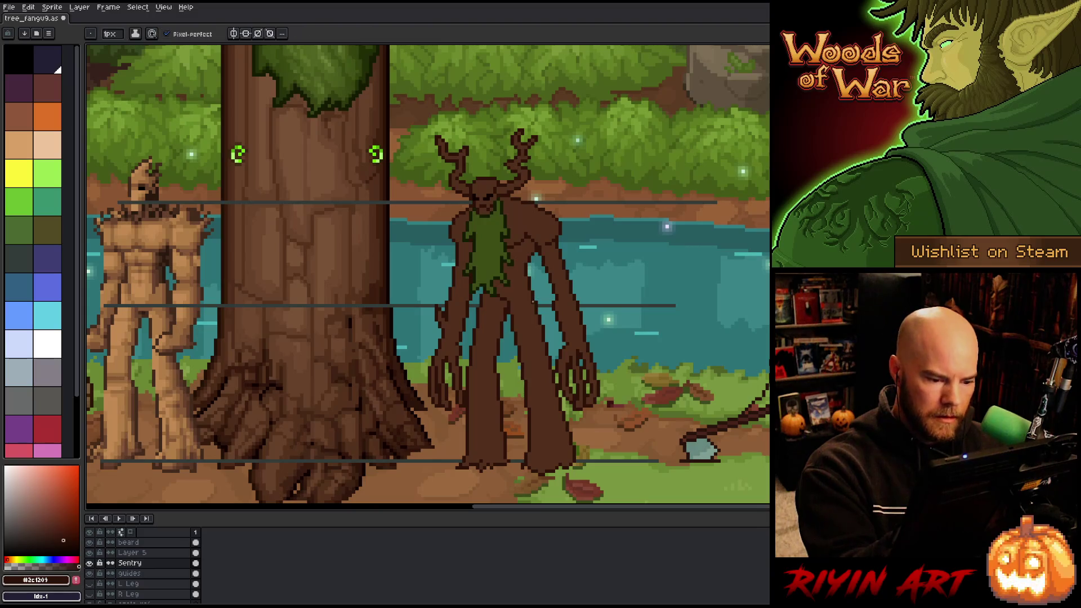
pyautogui.press('e')
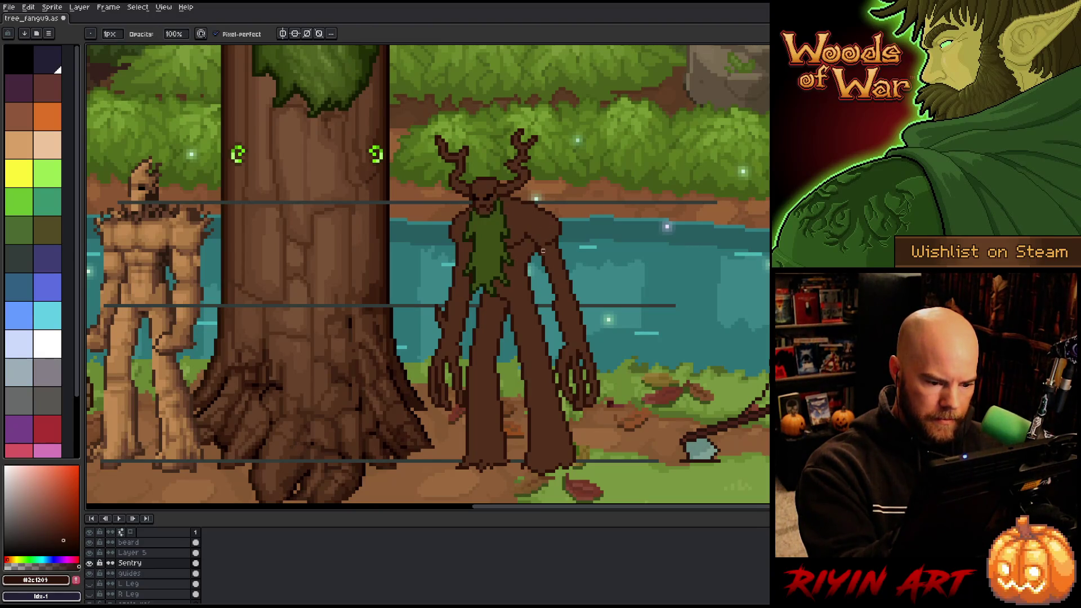
pyautogui.press('b')
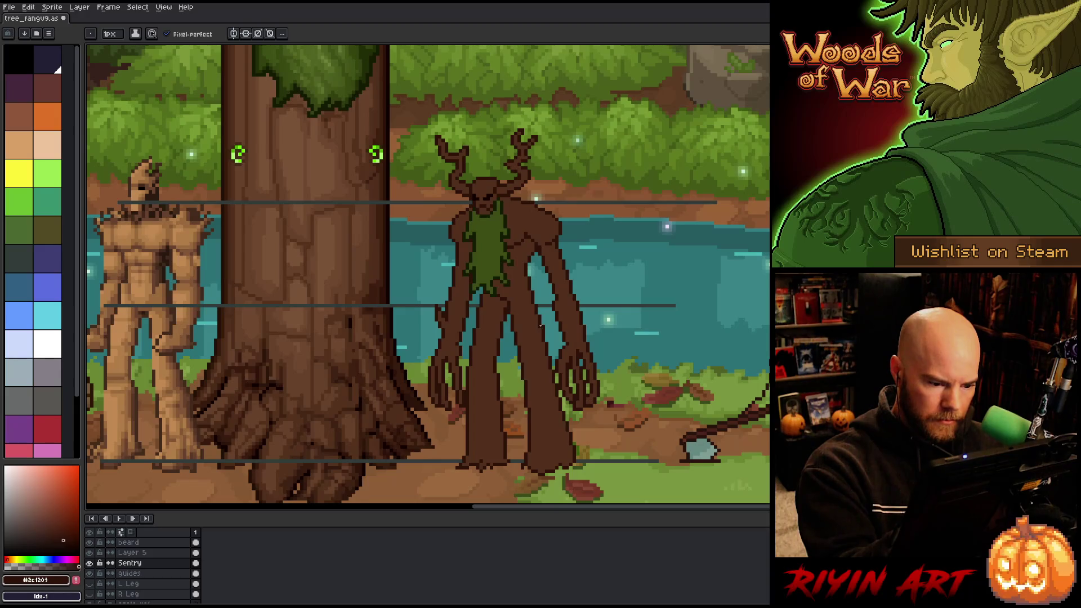
pyautogui.press('e')
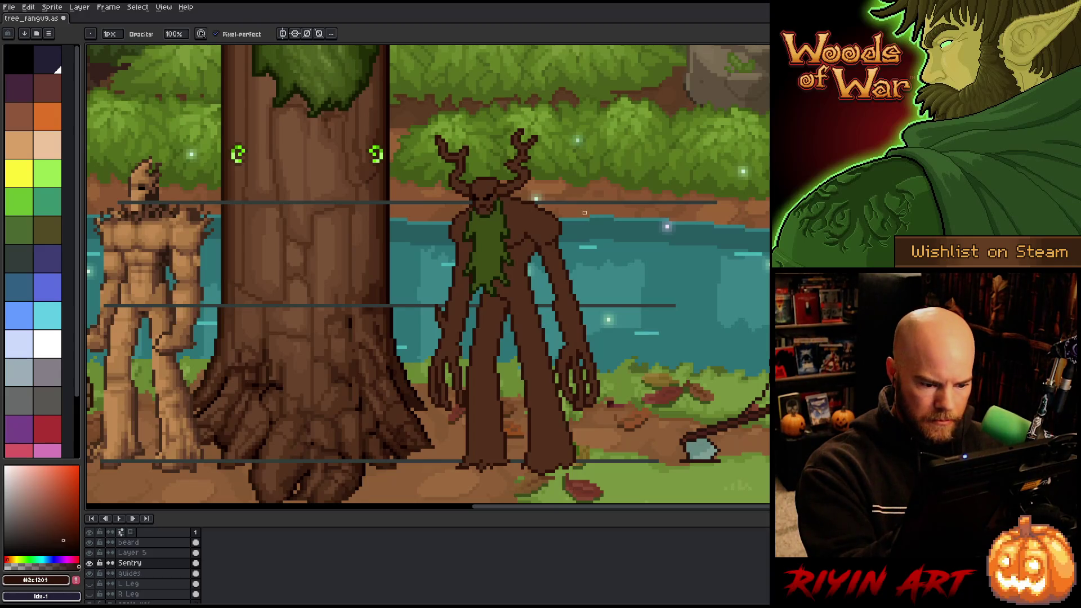
pyautogui.press('v')
pyautogui.press('e')
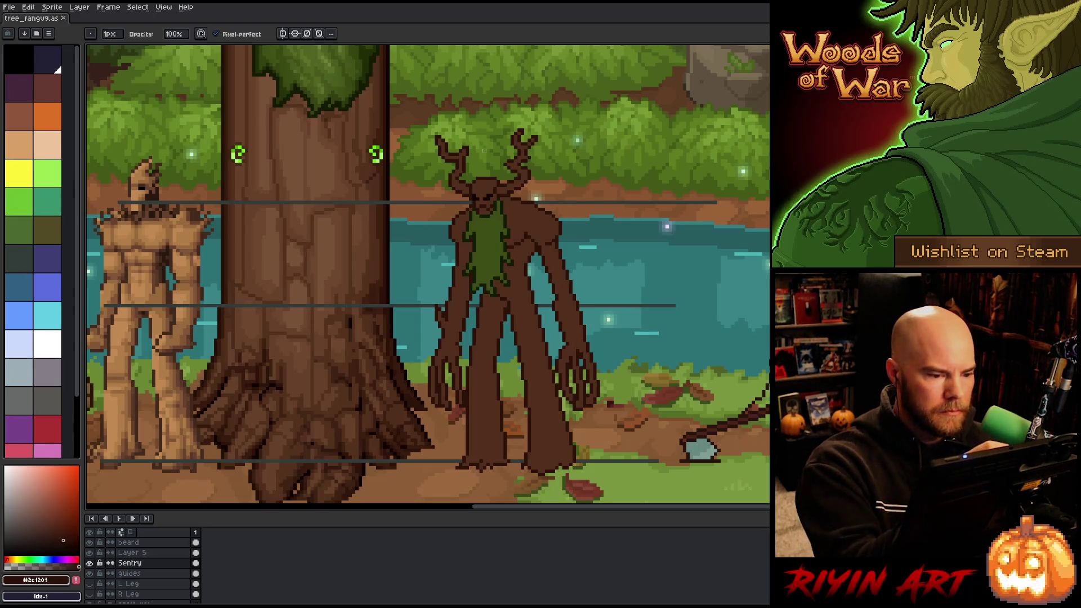
# Pencil dark and medium brown detail pixels onto the creature's head.
pyautogui.press('b')
pyautogui.keyDown('alt'); pyautogui.click(487, 194); pyautogui.keyUp('alt')
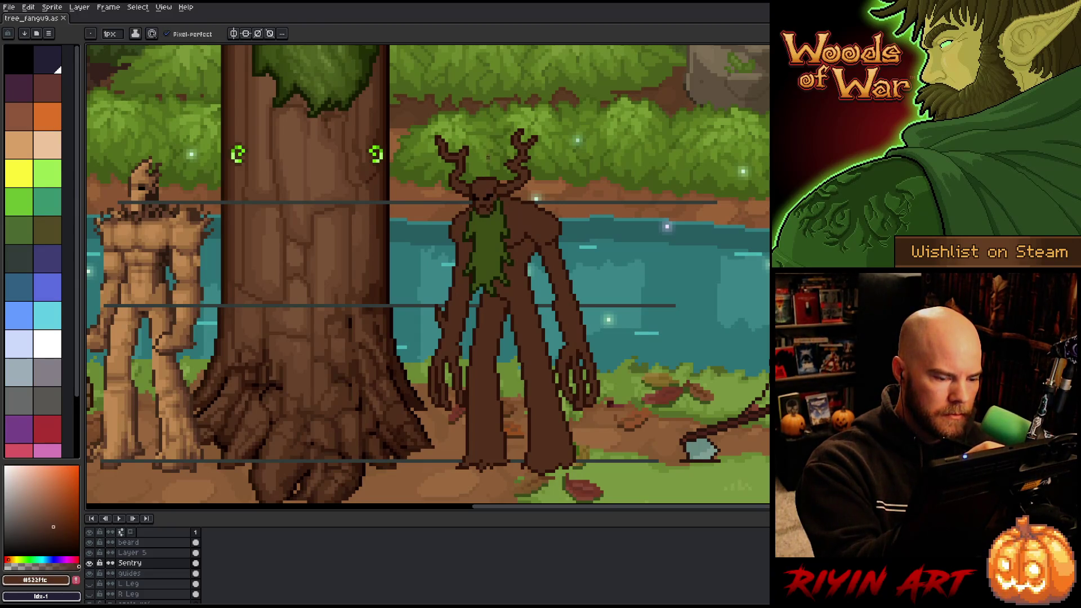
pyautogui.keyDown('alt'); pyautogui.click(484, 196); pyautogui.keyUp('alt')
pyautogui.click(487, 192)
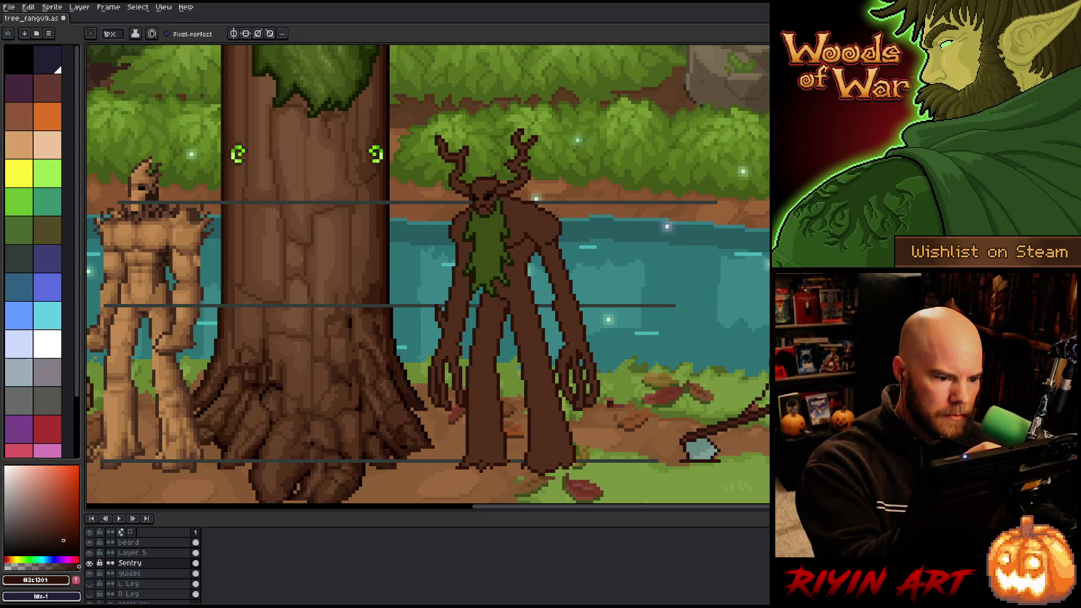
pyautogui.keyDown('alt'); pyautogui.click(490, 195); pyautogui.keyUp('alt')
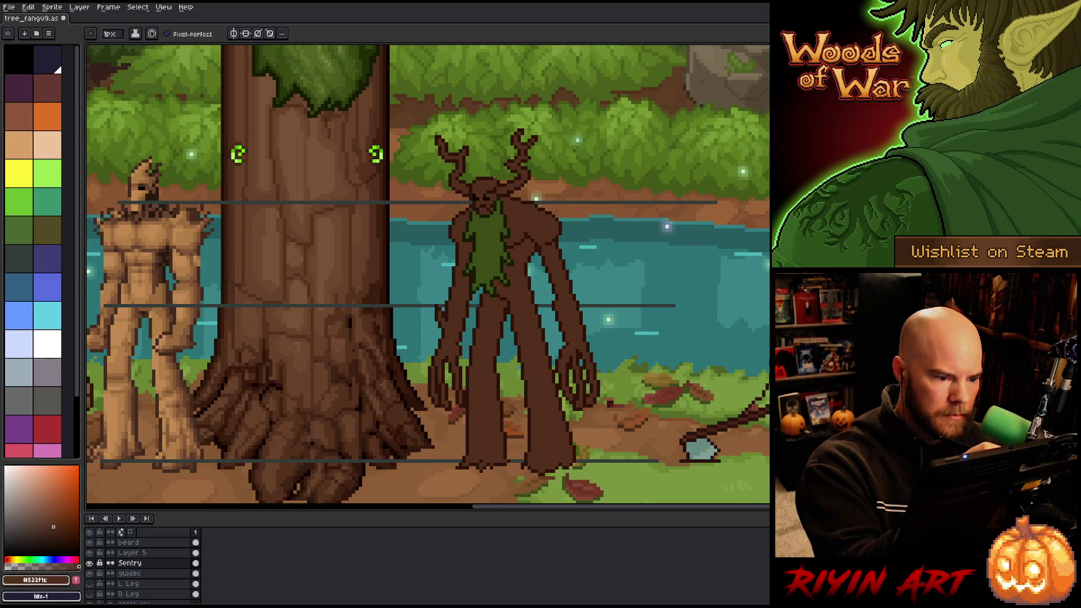
pyautogui.click(496, 197)
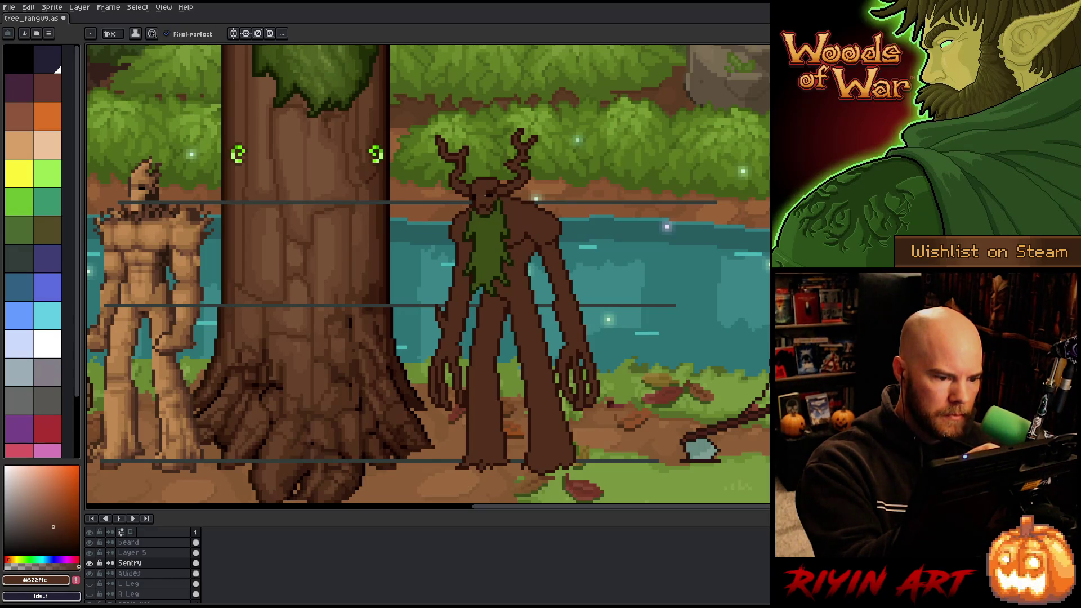
pyautogui.keyDown('alt'); pyautogui.click(490, 186); pyautogui.keyUp('alt')
# Continue detailing the head with the darkest and medium browns, then save the sprite.
pyautogui.keyDown('alt'); pyautogui.click(474, 193); pyautogui.keyUp('alt')
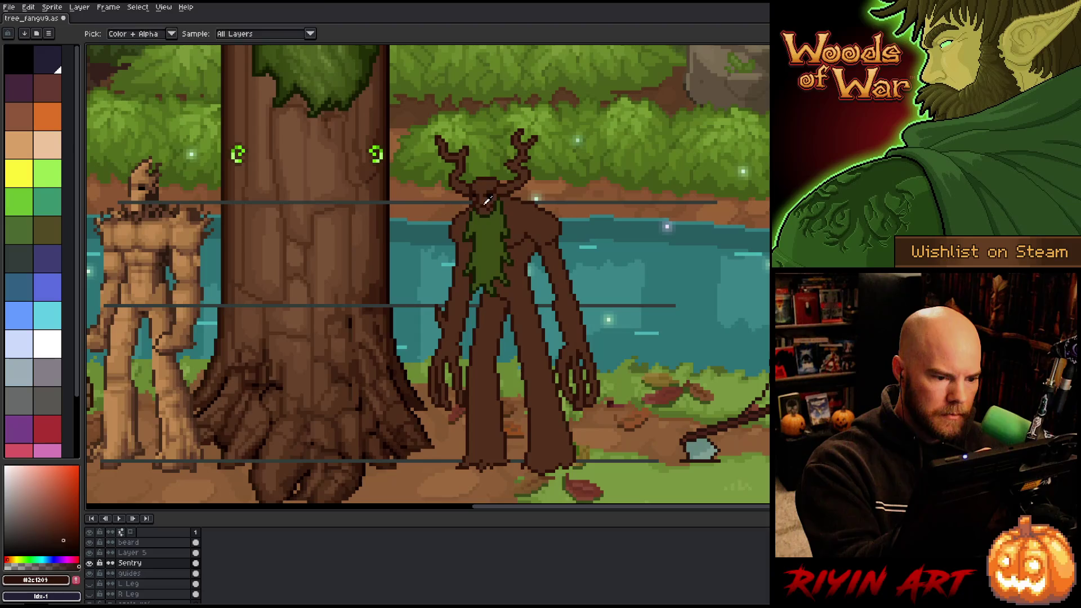
pyautogui.keyDown('alt'); pyautogui.click(487, 199); pyautogui.keyUp('alt')
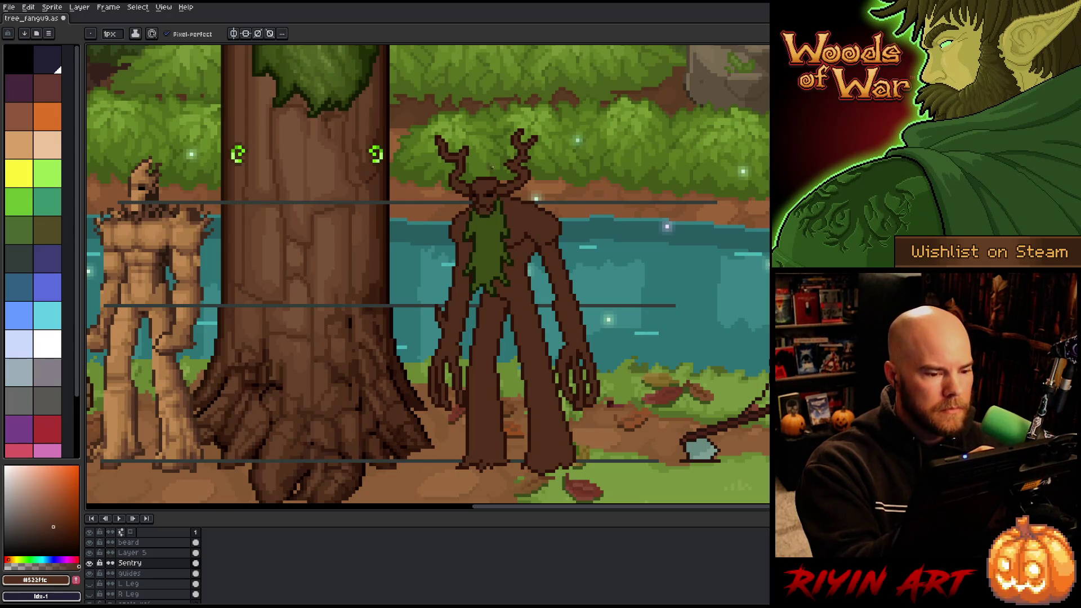
pyautogui.press('alt')
pyautogui.keyDown('alt'); pyautogui.click(480, 198); pyautogui.keyUp('alt')
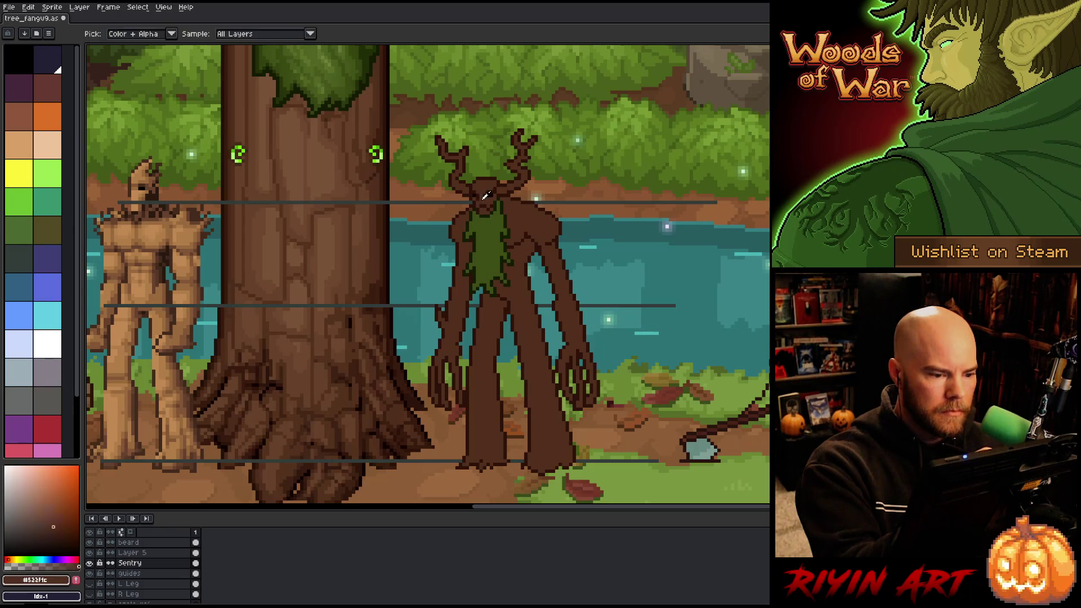
pyautogui.keyDown('alt'); pyautogui.click(491, 164); pyautogui.keyUp('alt')
pyautogui.hotkey('ctrl', 's')
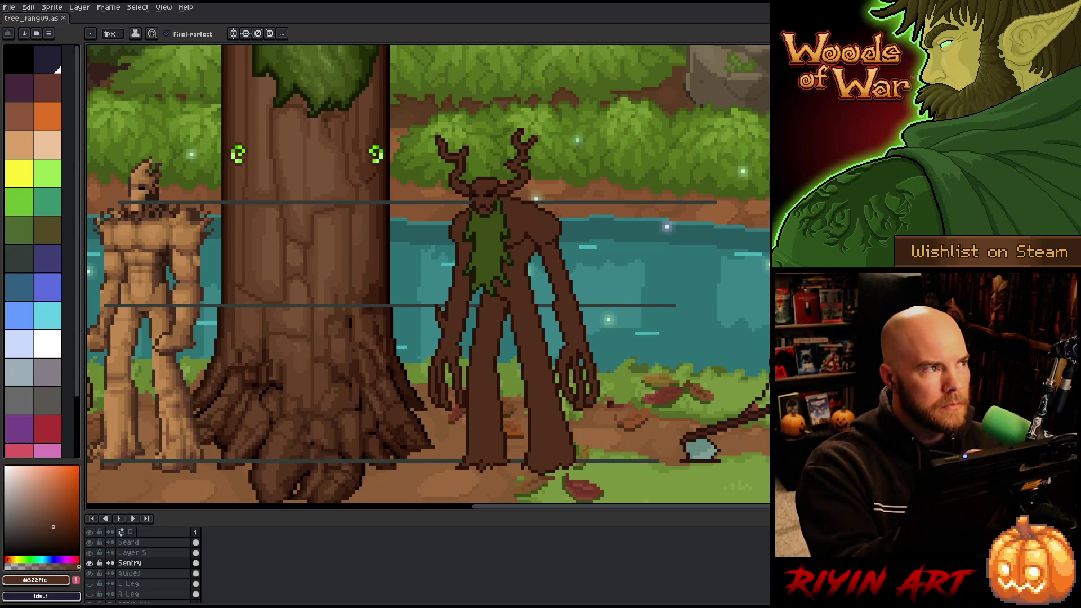
pyautogui.press('alt')
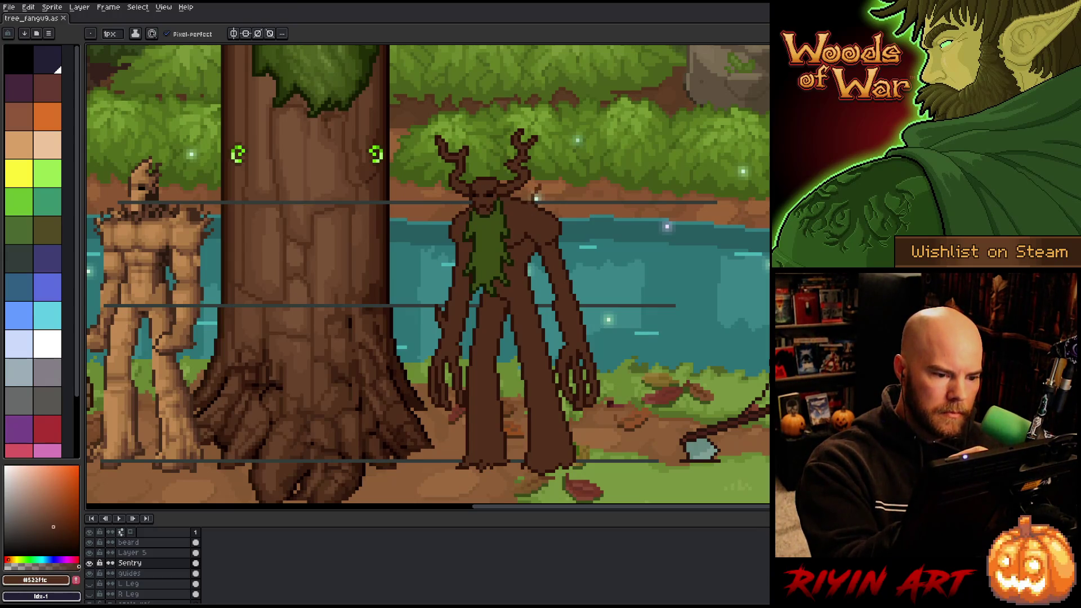
pyautogui.click(546, 165)
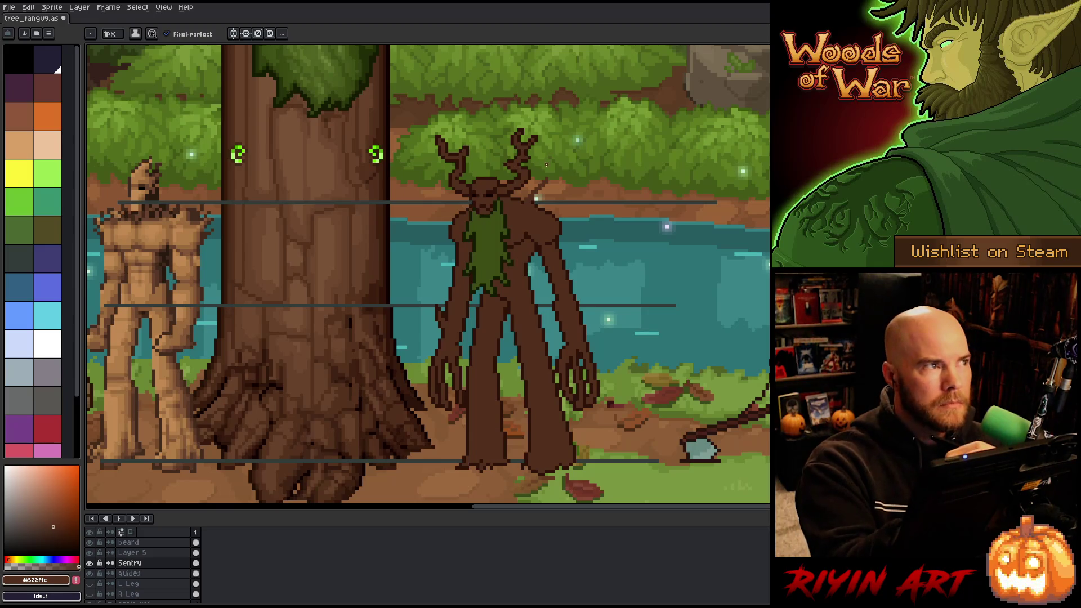
pyautogui.moveTo(544, 166); pyautogui.dragTo(542, 182)
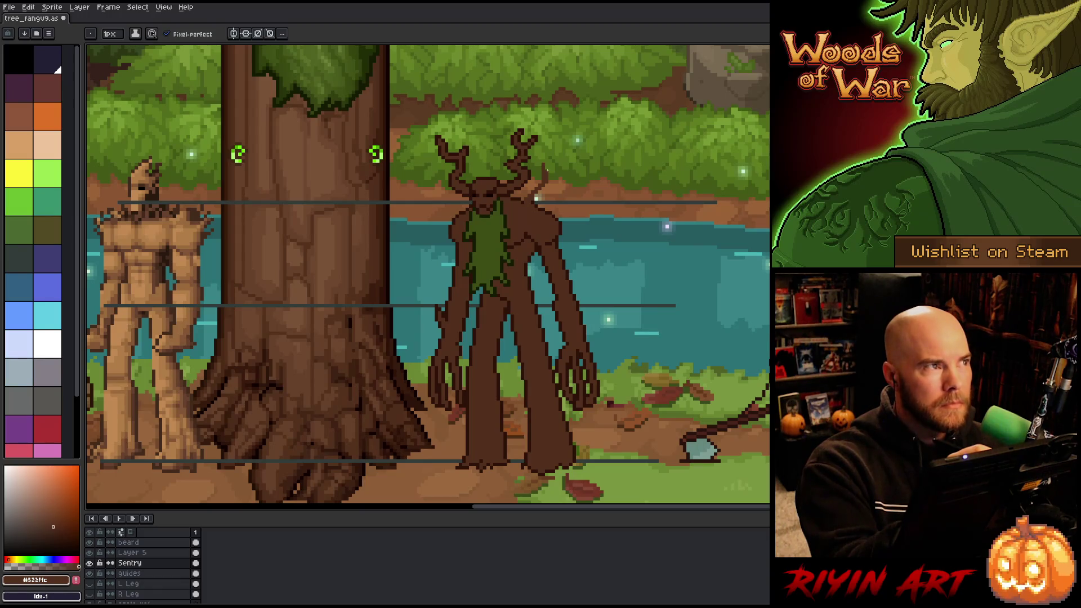
pyautogui.moveTo(545, 171); pyautogui.dragTo(572, 153)
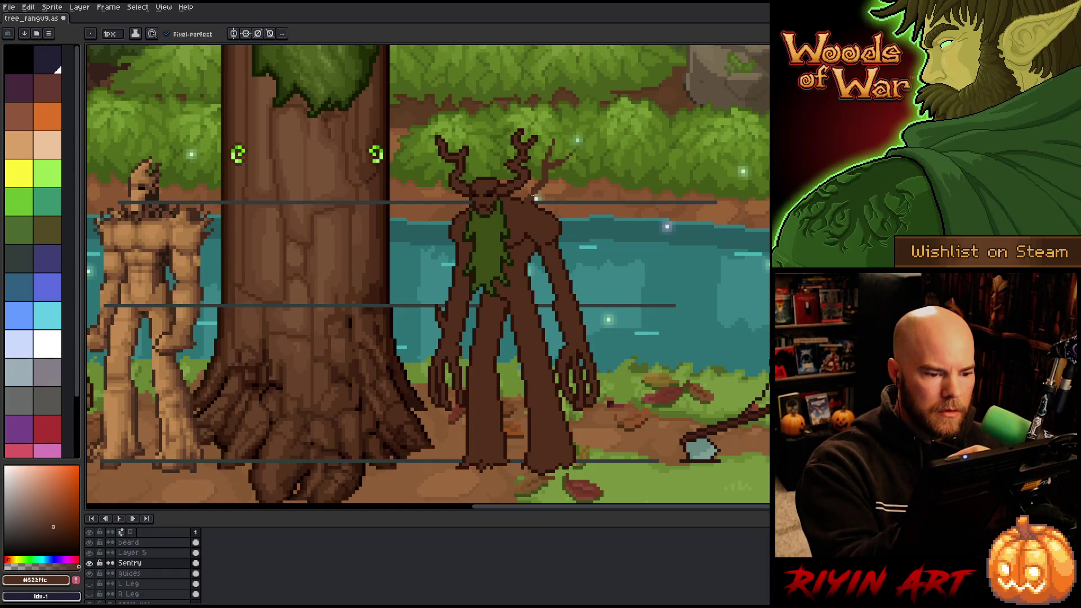
pyautogui.press('e')
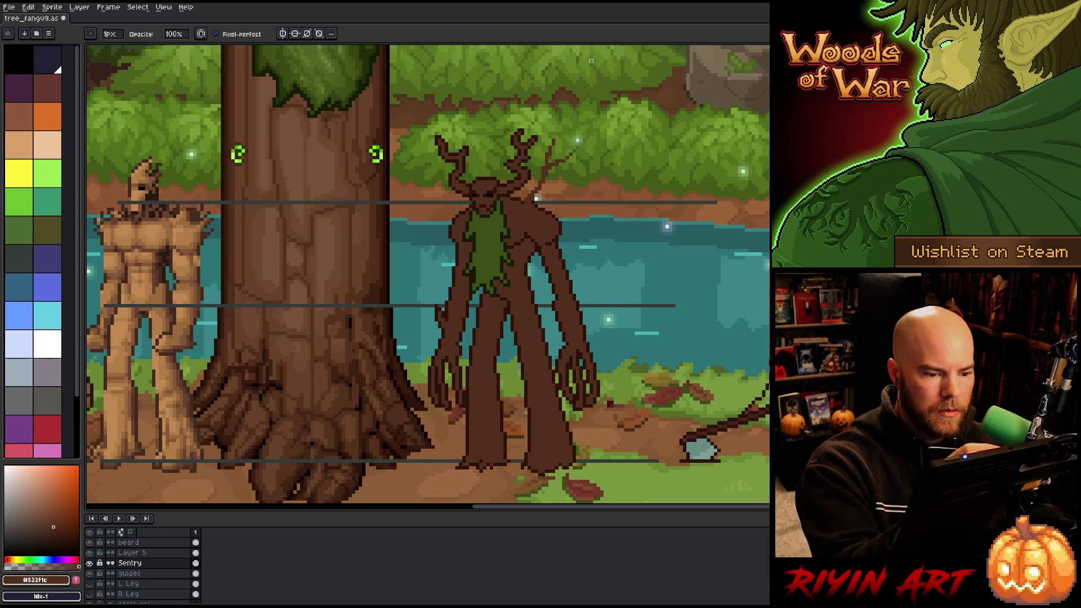
pyautogui.press('m')
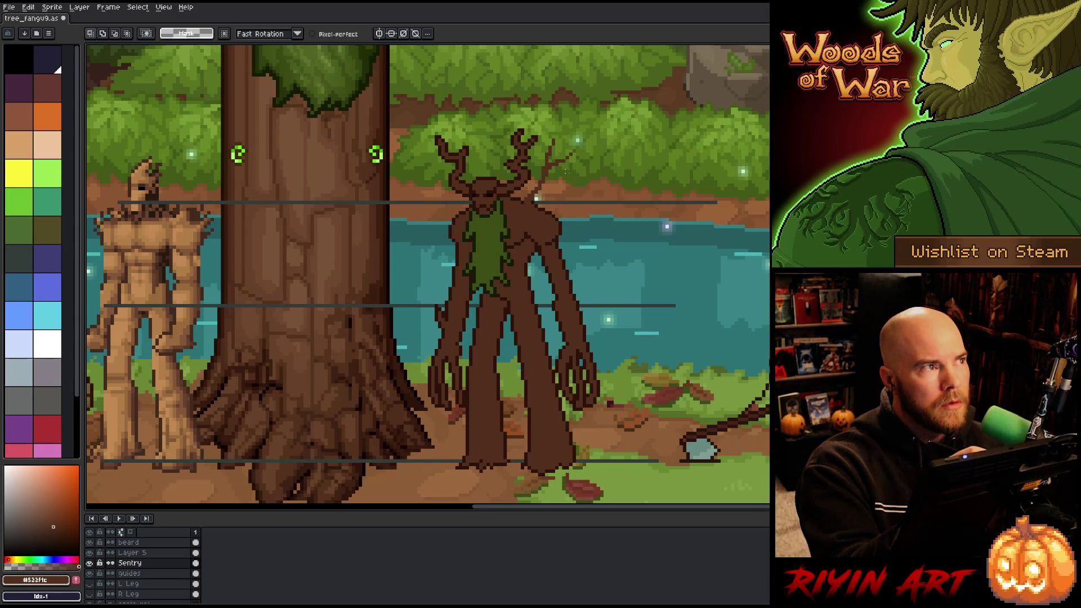
pyautogui.moveTo(575, 179)
pyautogui.mouseDown()
pyautogui.moveTo(563, 127)
pyautogui.moveTo(541, 169)
pyautogui.moveTo(549, 191)
pyautogui.moveTo(554, 170)
pyautogui.mouseUp()
pyautogui.press('b')
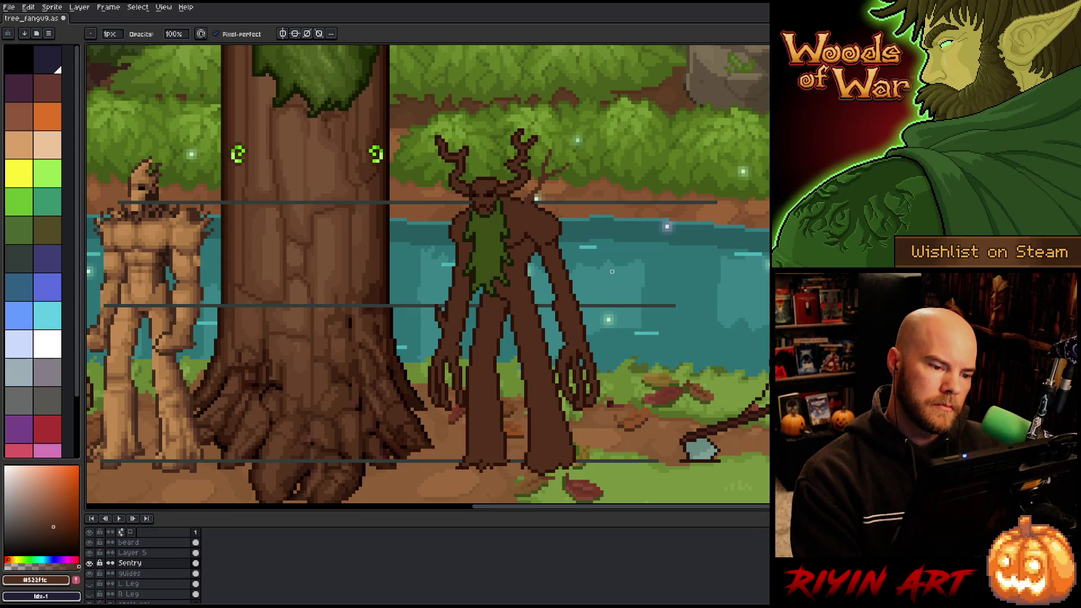
pyautogui.press('e')
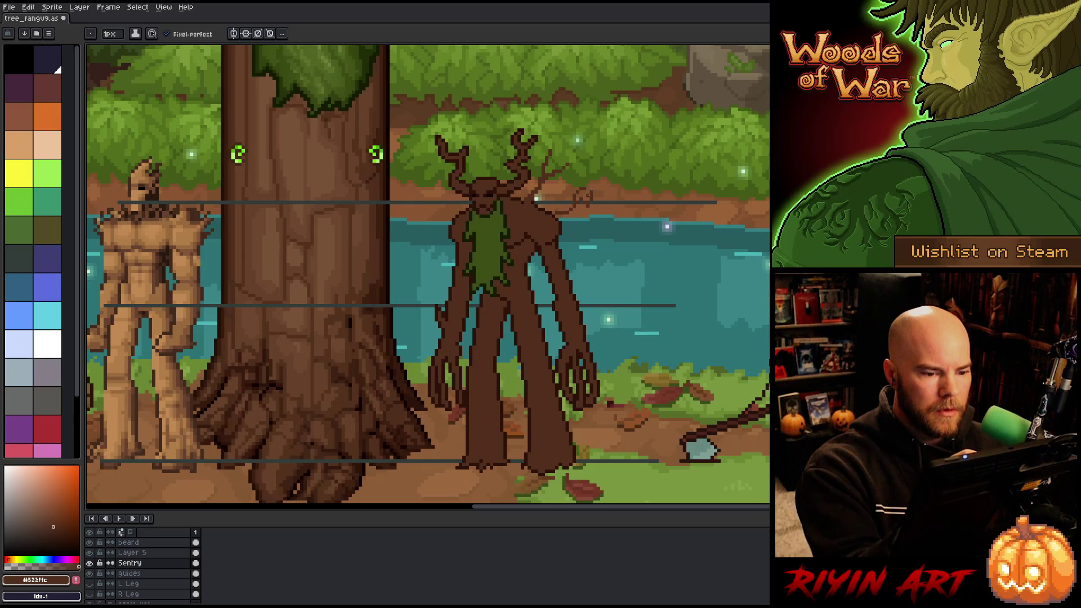
pyautogui.press('e')
pyautogui.press('b')
pyautogui.press('e')
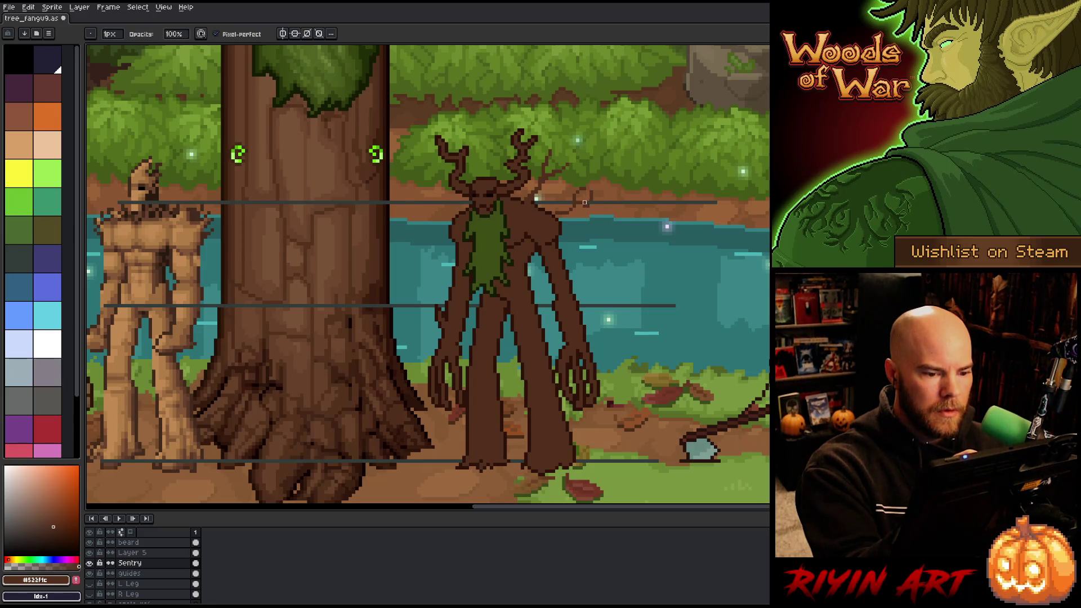
pyautogui.press('b')
pyautogui.press('e')
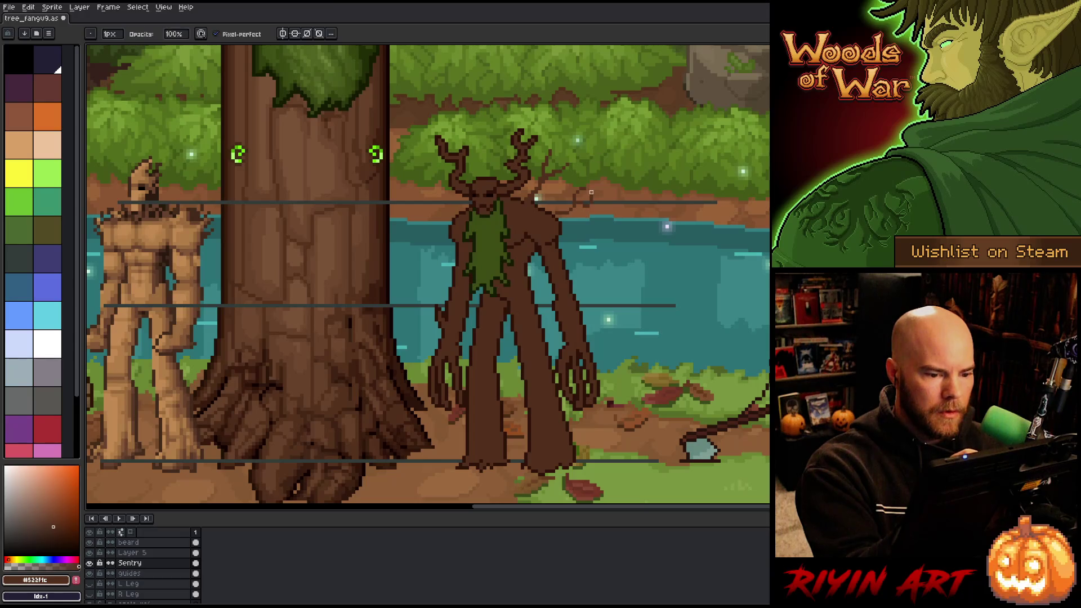
pyautogui.press('b')
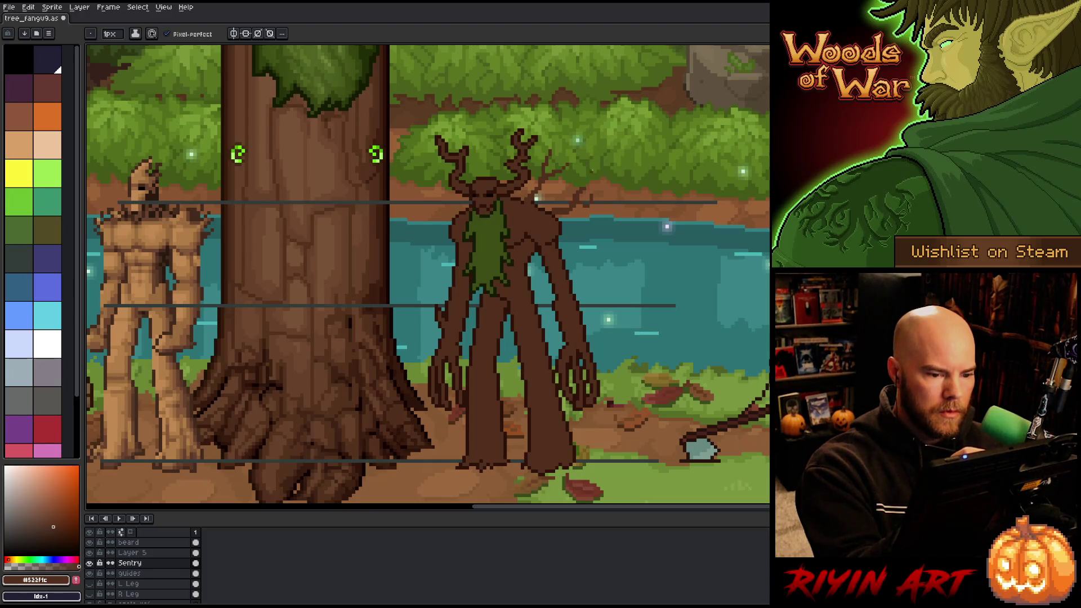
pyautogui.press('b')
pyautogui.press('e')
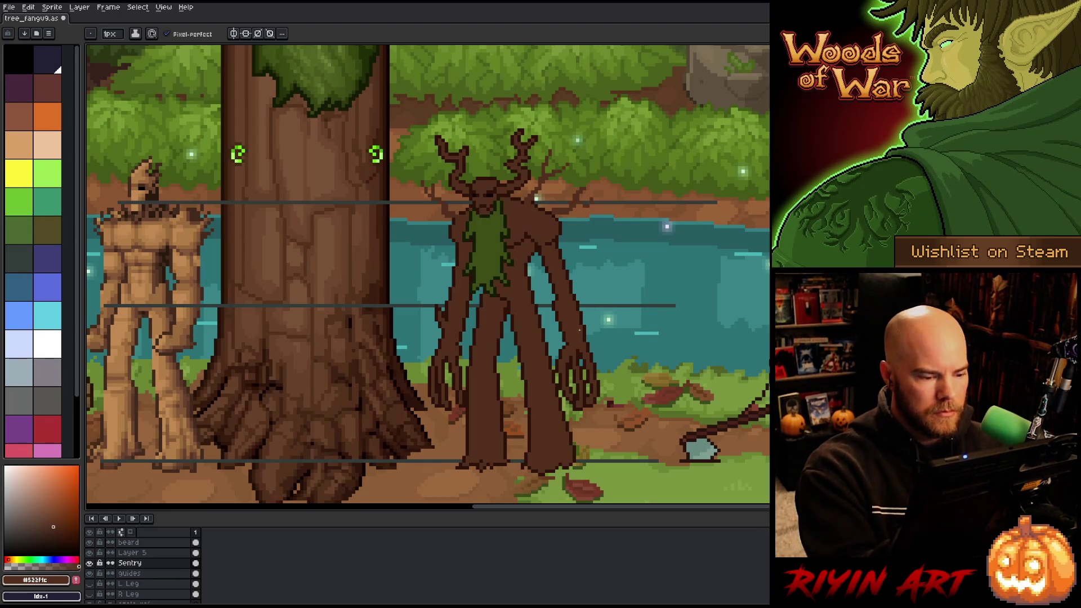
# Undo a stray stroke beside the arm and make the Sentry layer active.
pyautogui.moveTo(581, 301); pyautogui.dragTo(581, 287)
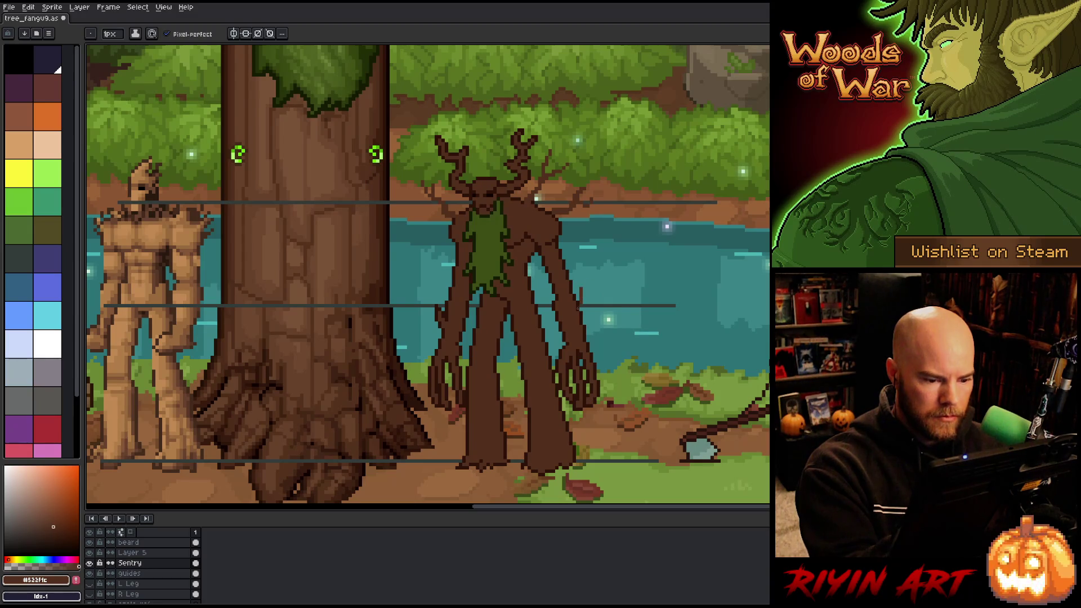
pyautogui.hotkey('ctrl', 'z')
pyautogui.click(147, 553)
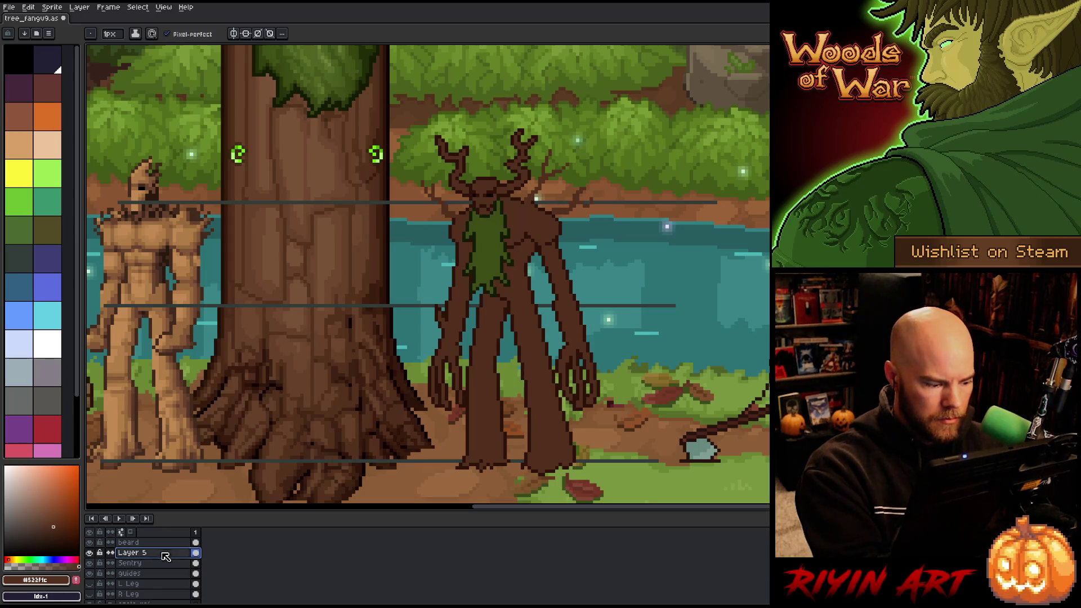
pyautogui.click(130, 563)
# With Sentry shown alone, lasso the extra right-shoulder twig branch and delete it.
pyautogui.press('q')
pyautogui.moveTo(606, 216)
pyautogui.mouseDown()
pyautogui.moveTo(574, 189)
pyautogui.moveTo(543, 223)
pyautogui.moveTo(579, 230)
pyautogui.mouseUp()
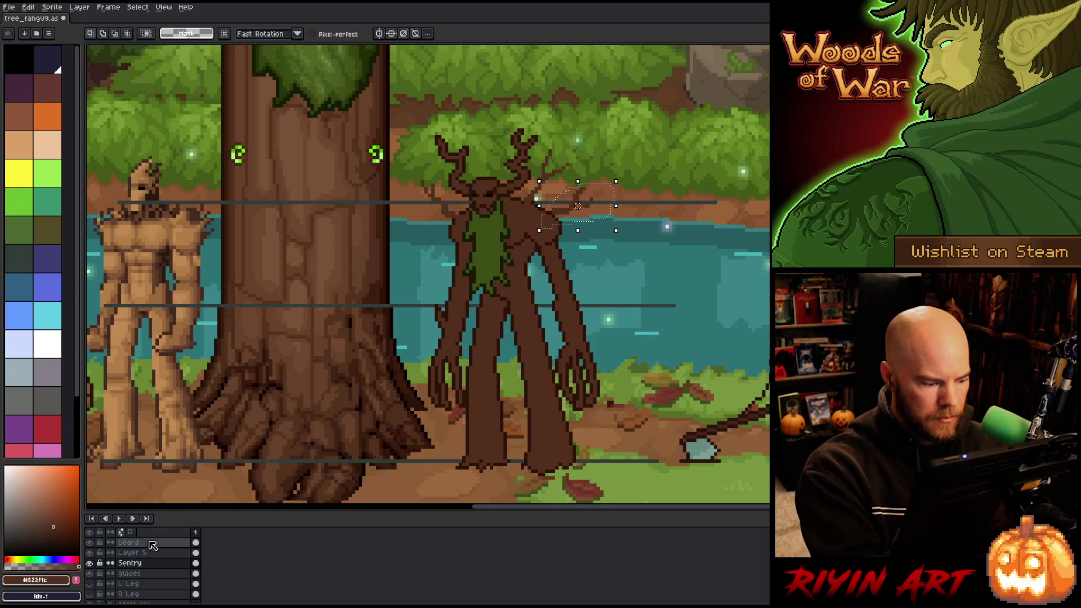
pyautogui.keyDown('alt'); pyautogui.click(90, 563); pyautogui.keyUp('alt')
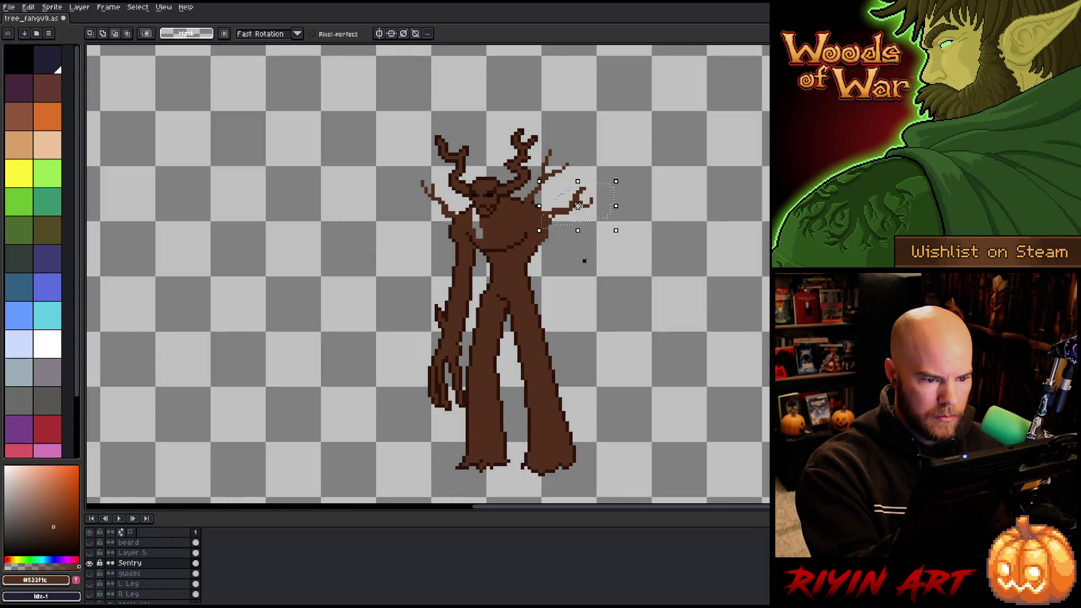
pyautogui.moveTo(585, 260)
pyautogui.mouseDown()
pyautogui.moveTo(566, 234)
pyautogui.moveTo(535, 226)
pyautogui.mouseUp()
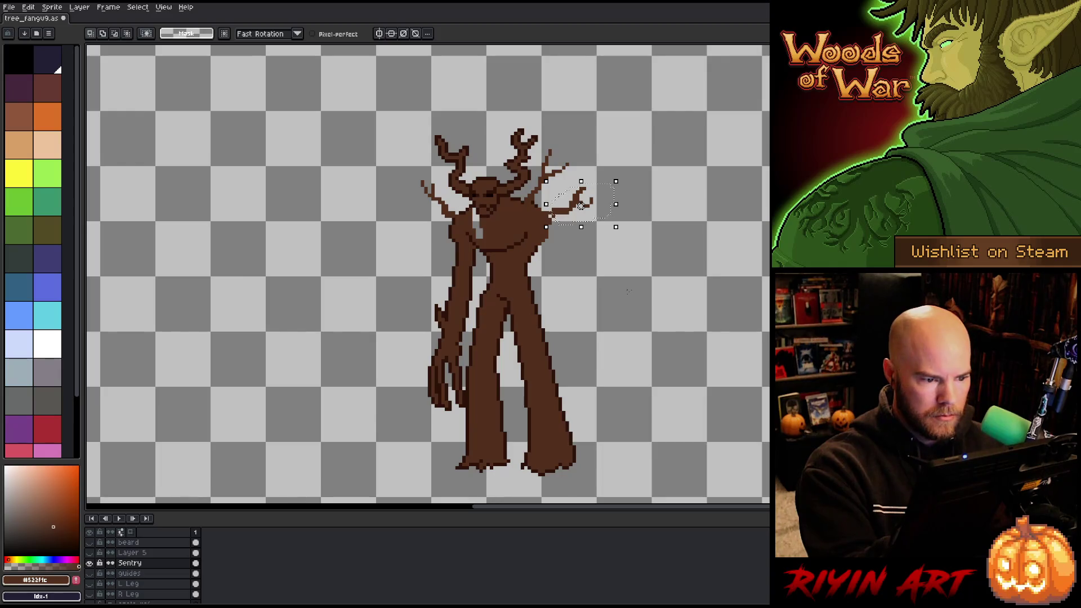
pyautogui.hotkey('ctrl', 'd')
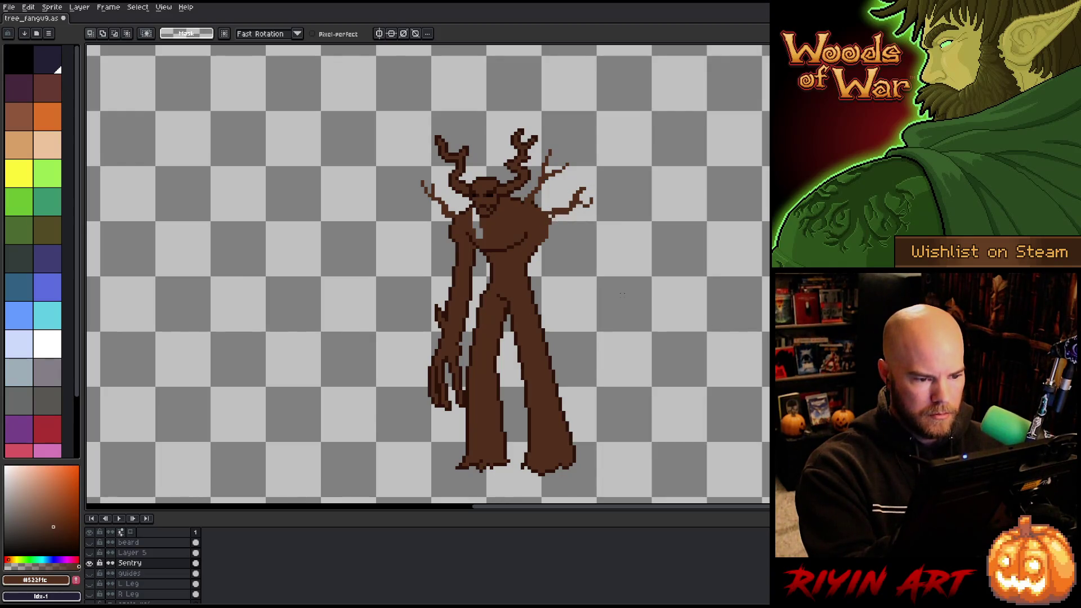
pyautogui.moveTo(588, 201); pyautogui.dragTo(554, 213)
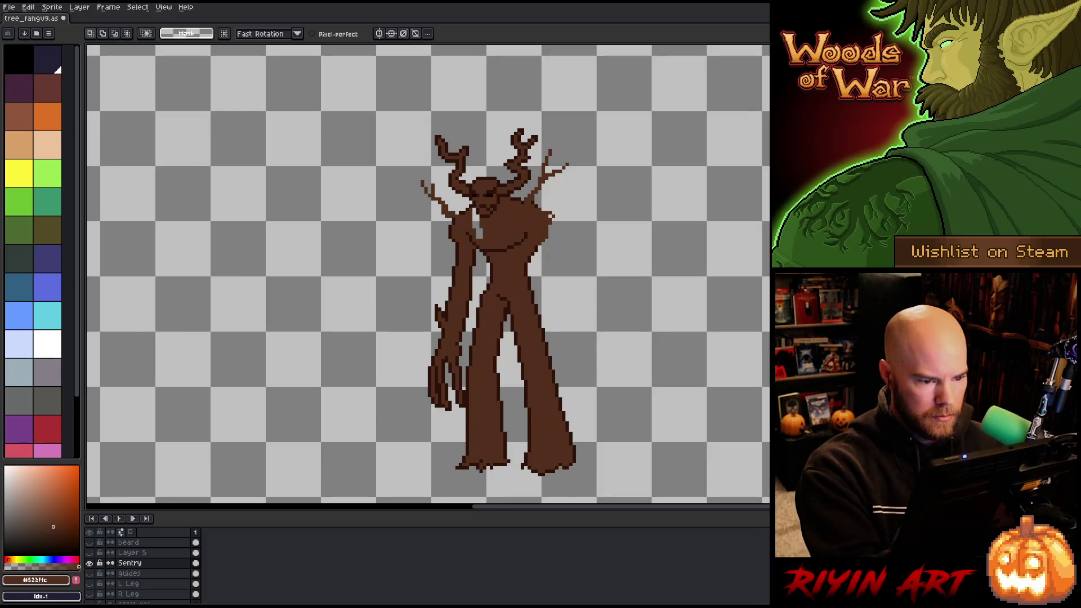
pyautogui.hotkey('ctrl', 'v')
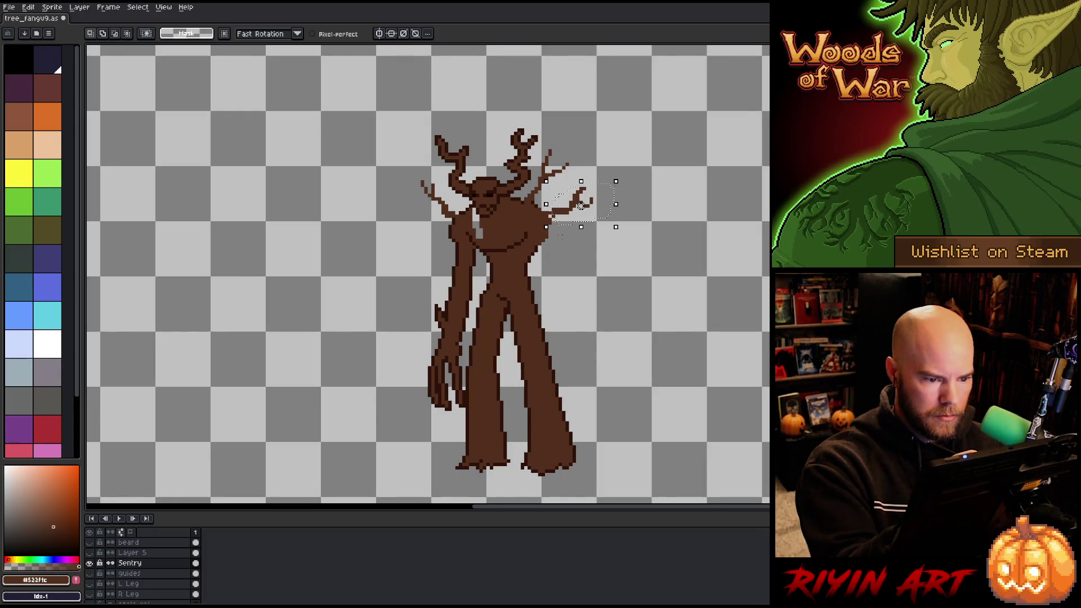
pyautogui.moveTo(546, 204); pyautogui.dragTo(542, 204)
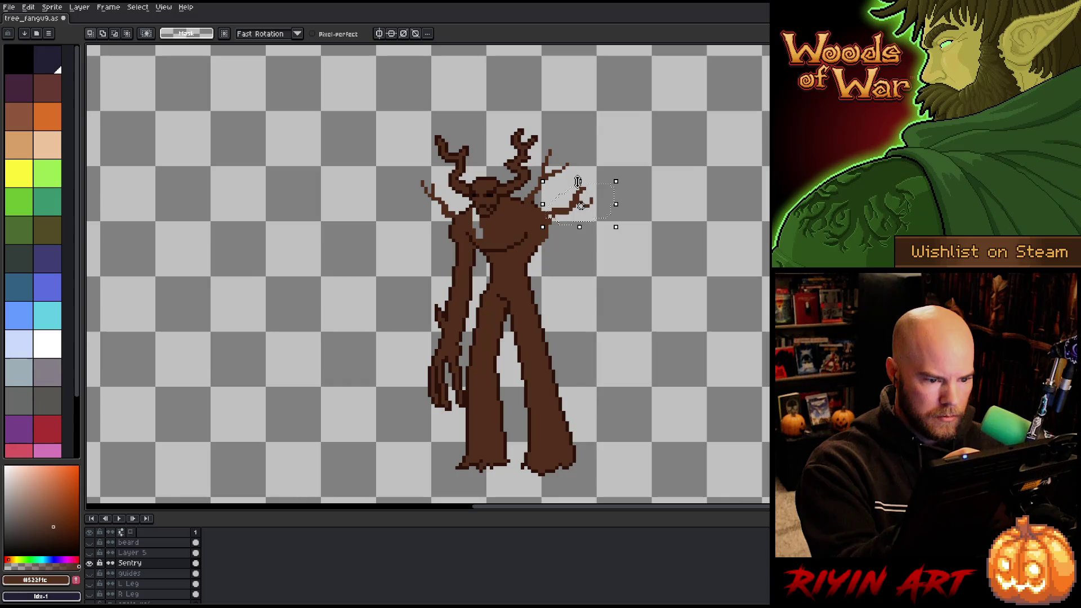
pyautogui.press('Escape')
# Show all layers again and draw a short vertical twig beside the right arm on Layer 5.
pyautogui.press('b')
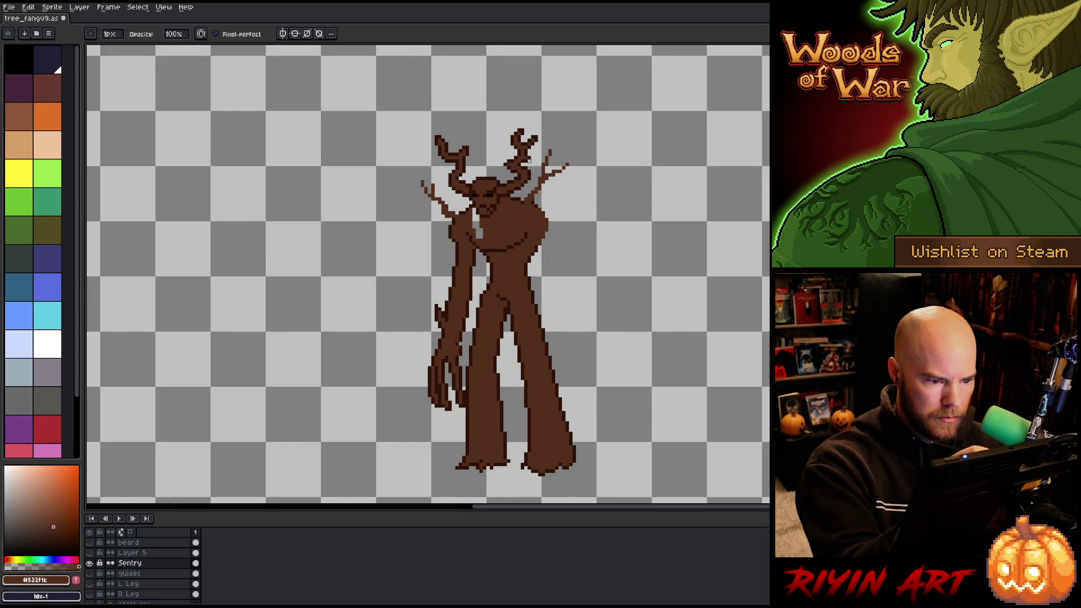
pyautogui.press('g')
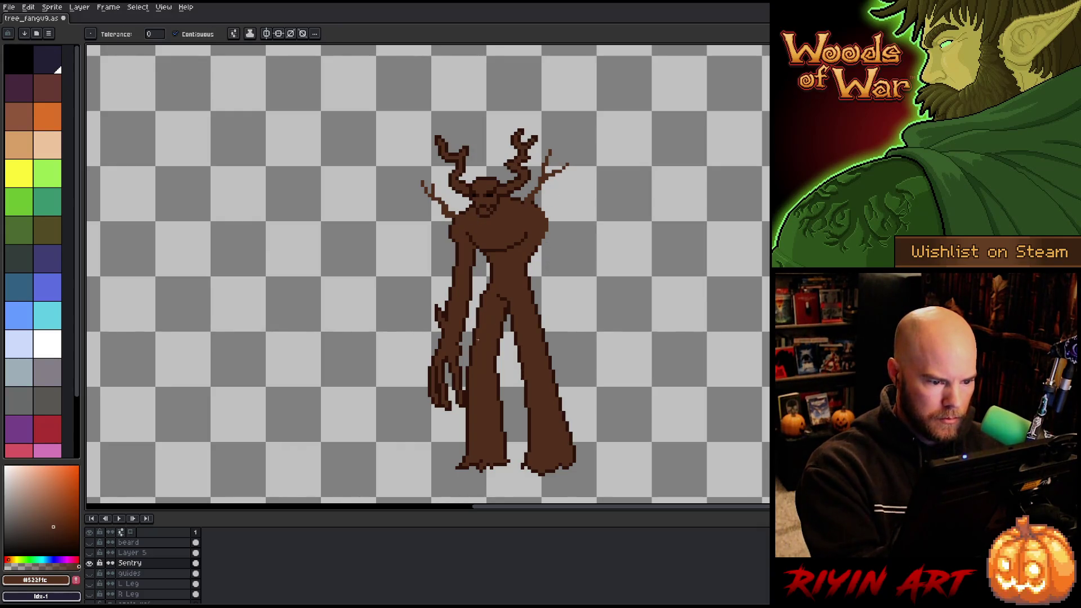
pyautogui.keyDown('alt'); pyautogui.click(89, 562); pyautogui.keyUp('alt')
pyautogui.click(132, 552)
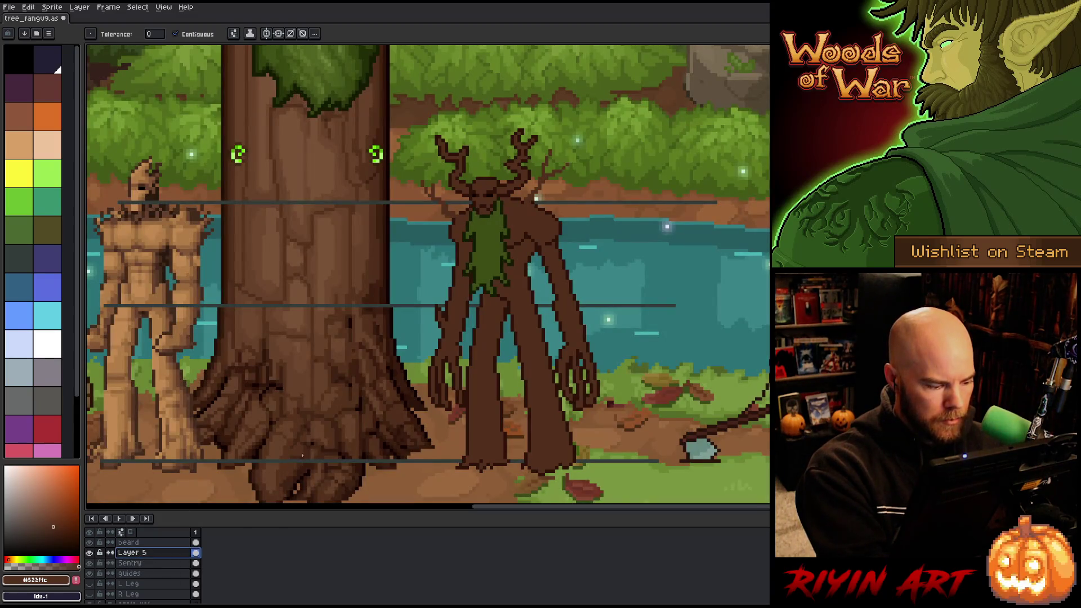
pyautogui.press('v')
pyautogui.press('q')
pyautogui.moveTo(563, 185)
pyautogui.mouseDown()
pyautogui.moveTo(597, 219)
pyautogui.moveTo(548, 222)
pyautogui.mouseUp()
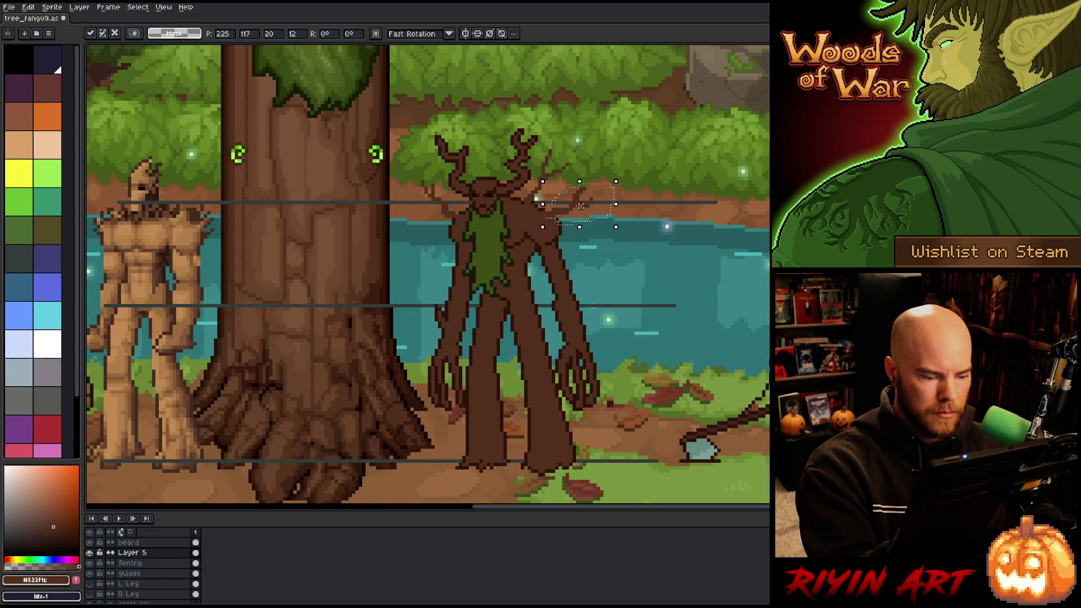
pyautogui.hotkey('ctrl', 'd')
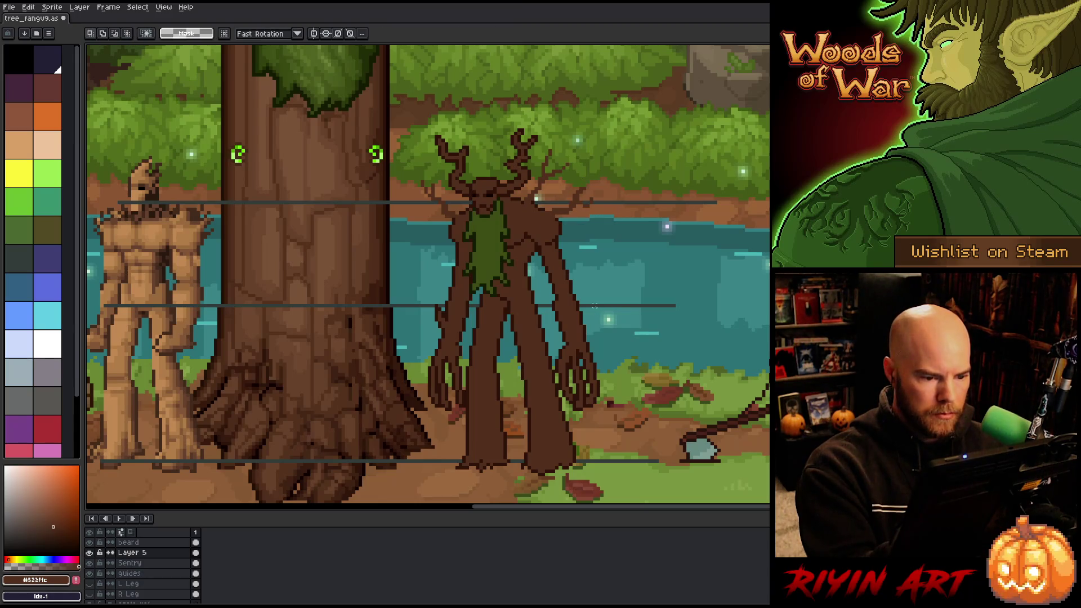
pyautogui.press('b')
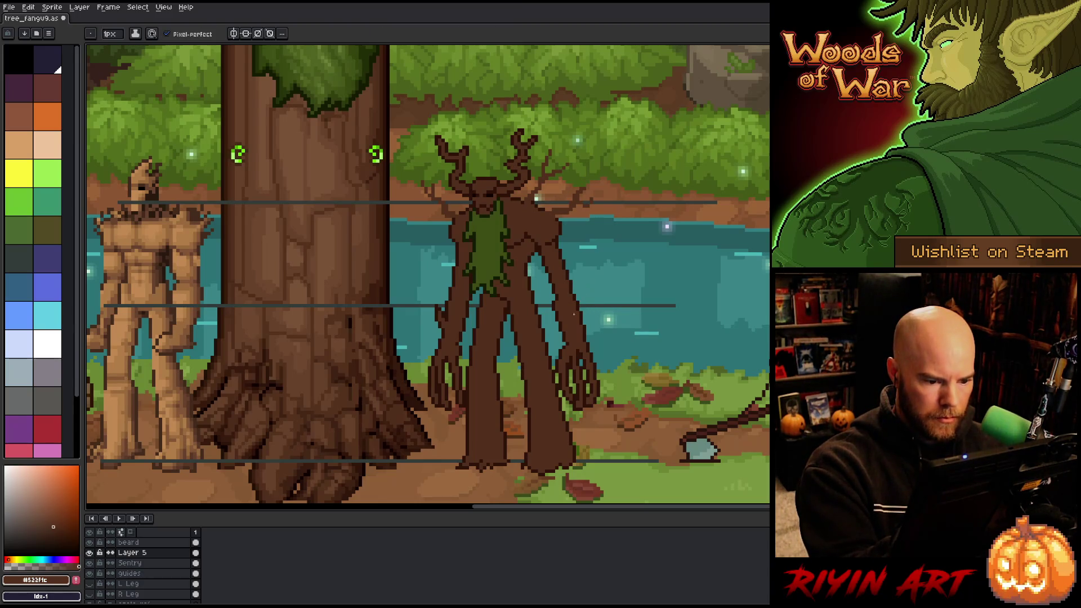
pyautogui.moveTo(584, 304); pyautogui.dragTo(584, 286)
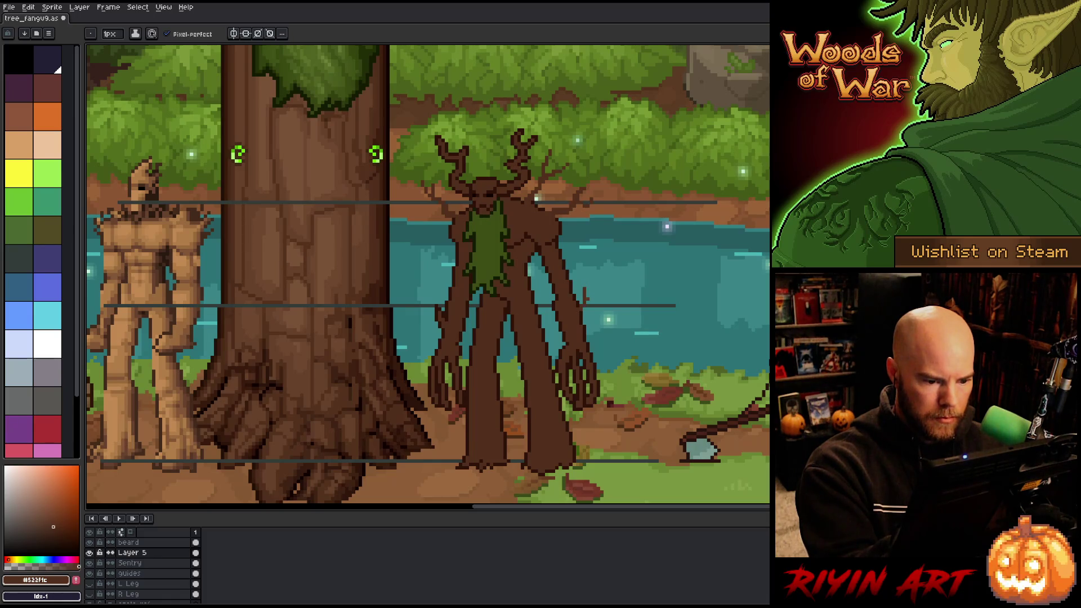
# Draw a diagonal twig off the arm on Layer 5, cleaning up stray pixels.
pyautogui.moveTo(584, 326); pyautogui.dragTo(592, 314)
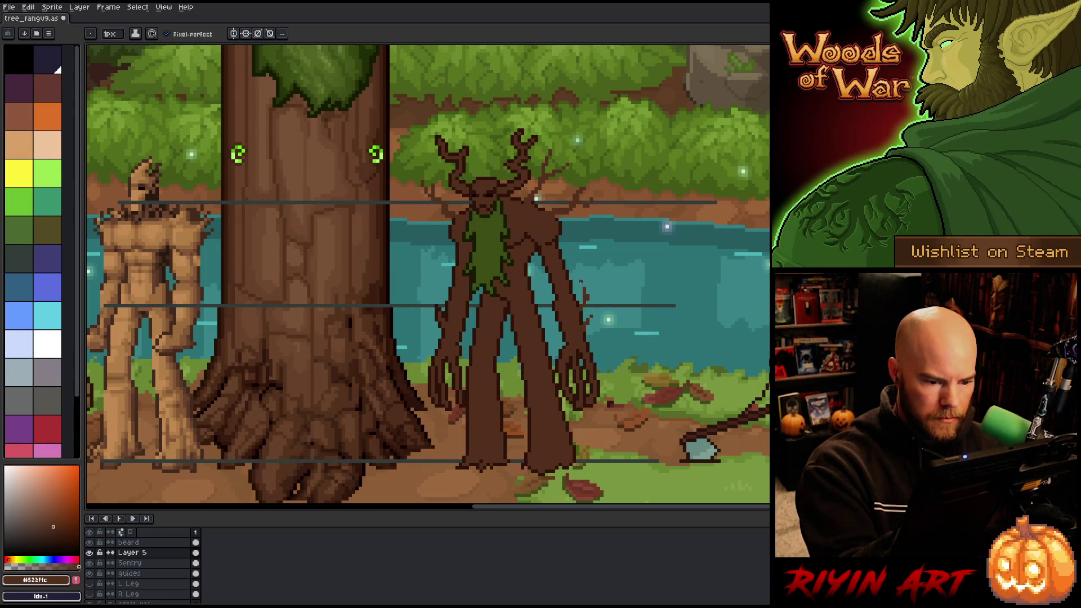
pyautogui.press('e')
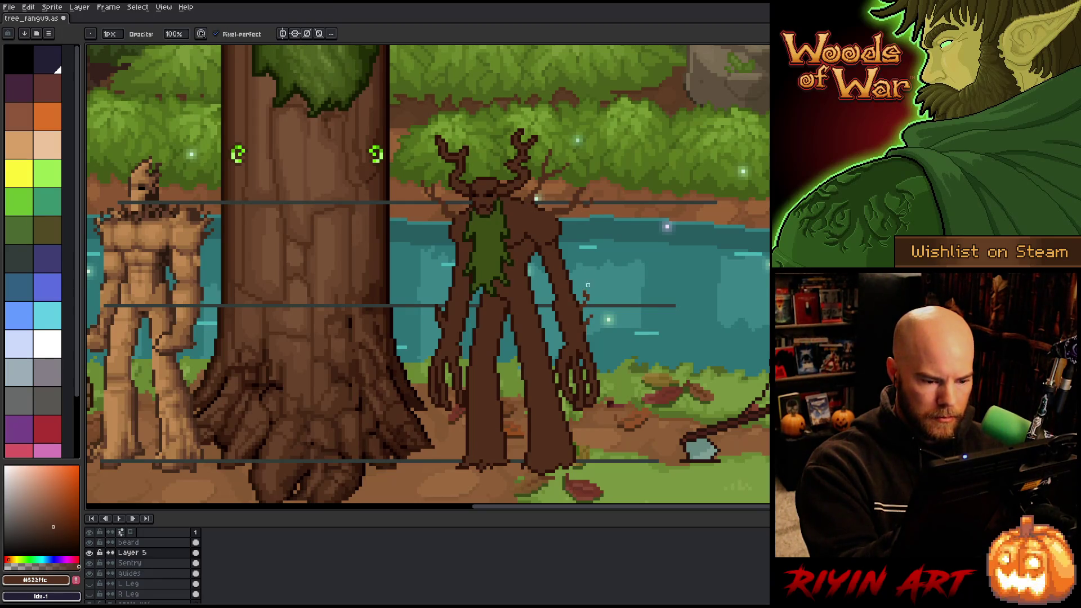
pyautogui.press('b')
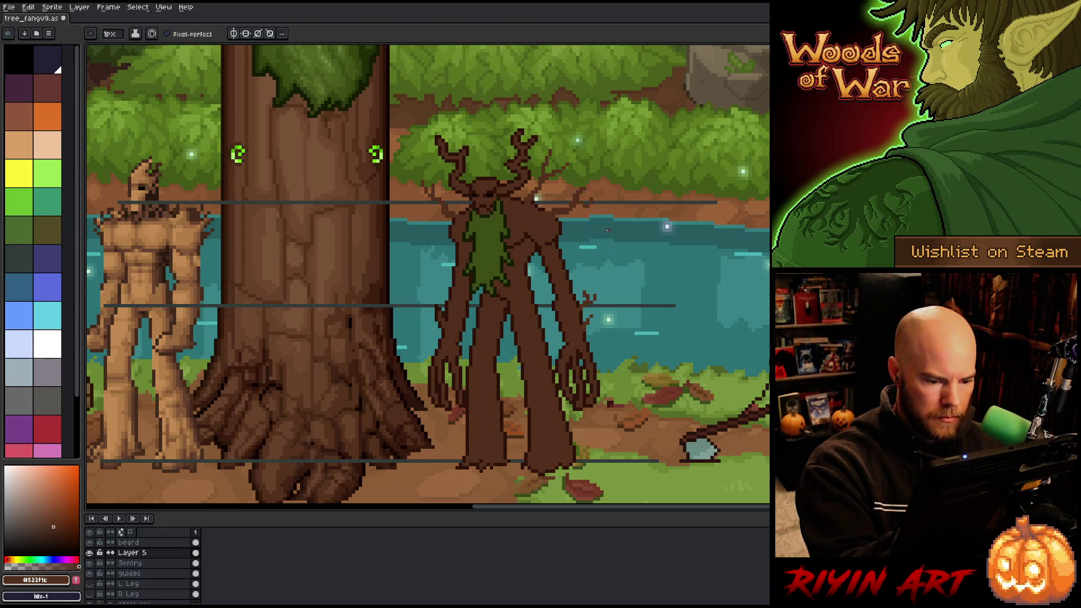
pyautogui.hotkey('ctrl', 'z')
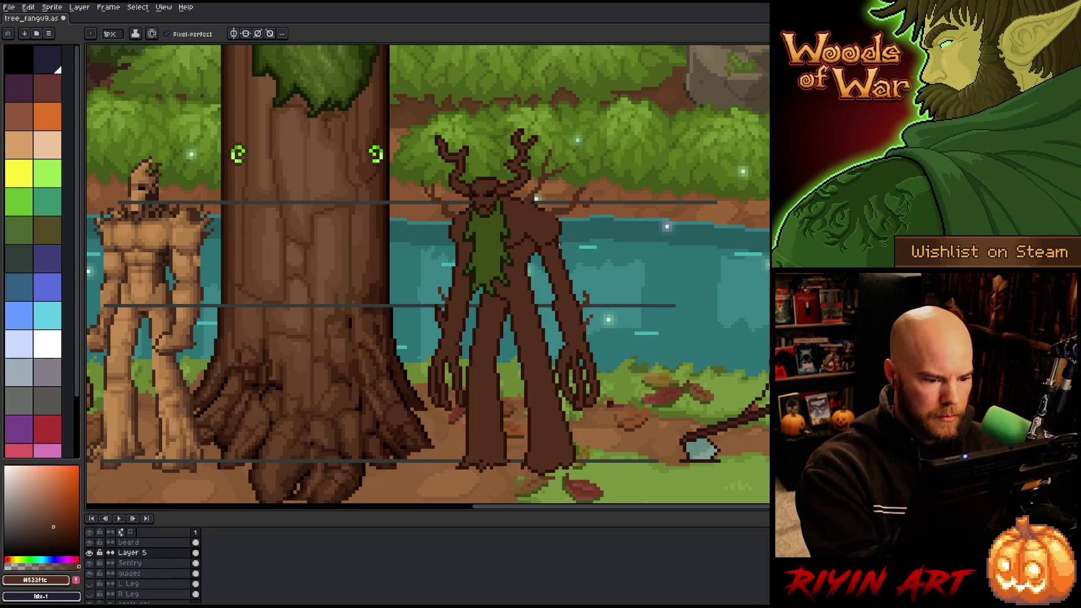
# Select an area beside the left arm on Sentry, then cancel the transform and deselect.
pyautogui.press('q')
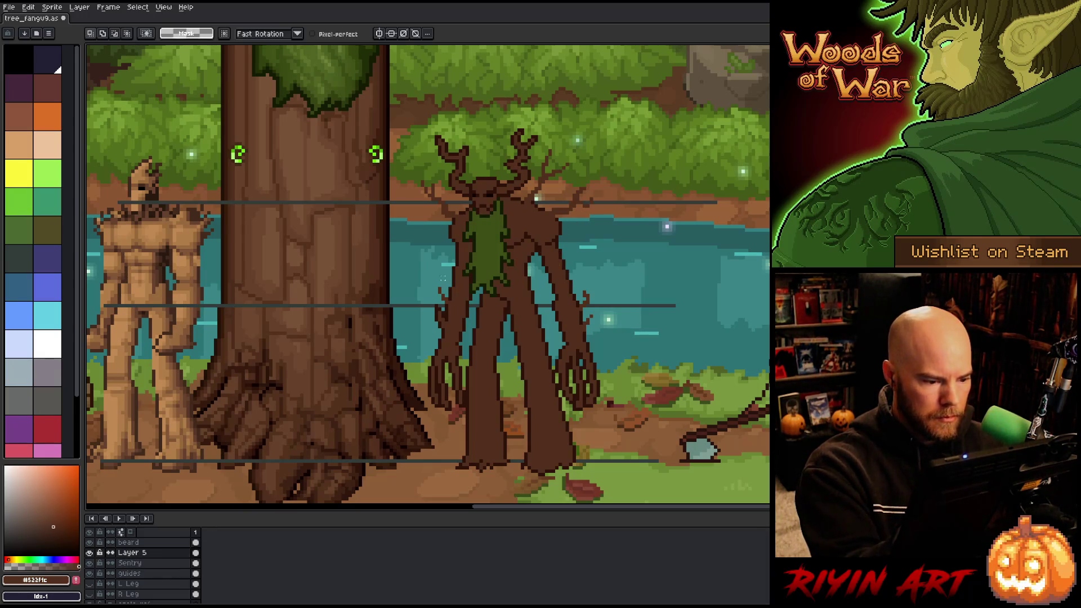
pyautogui.moveTo(444, 269)
pyautogui.mouseDown()
pyautogui.moveTo(433, 285)
pyautogui.moveTo(444, 295)
pyautogui.mouseUp()
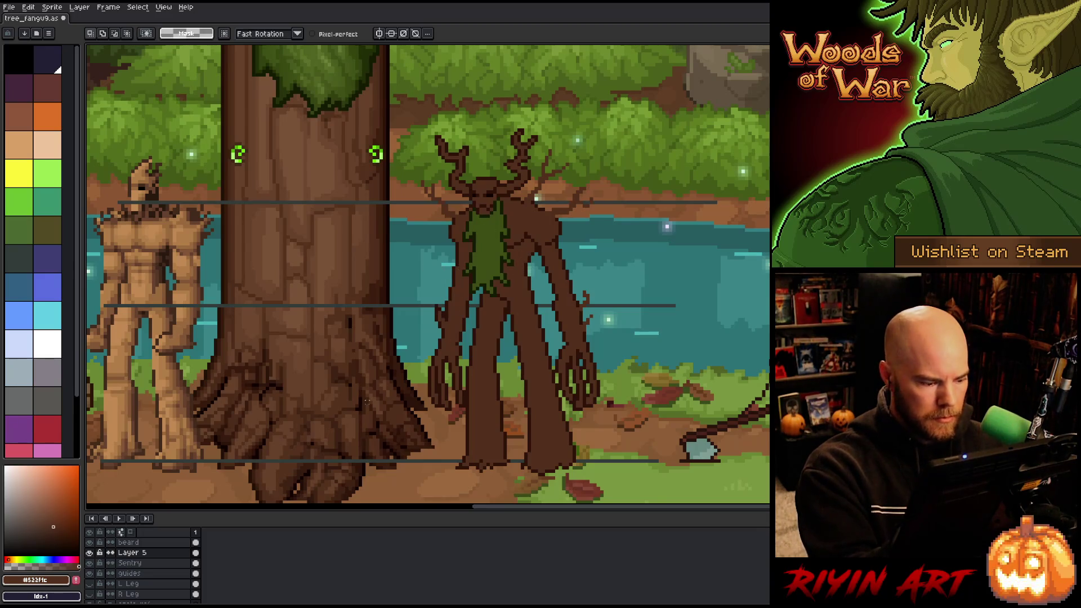
pyautogui.click(129, 562)
pyautogui.hotkey('ctrl', 't')
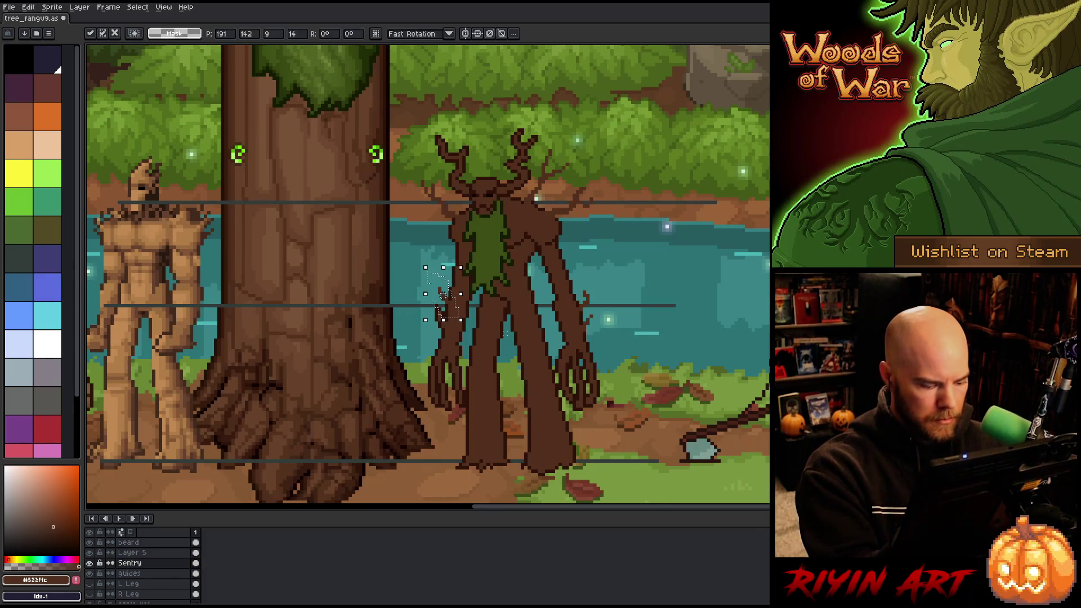
pyautogui.hotkey('ctrl', 'd')
# On Layer 5 with Pixel-perfect off, draw a thin branch on the right-hand arm.
pyautogui.click(159, 553)
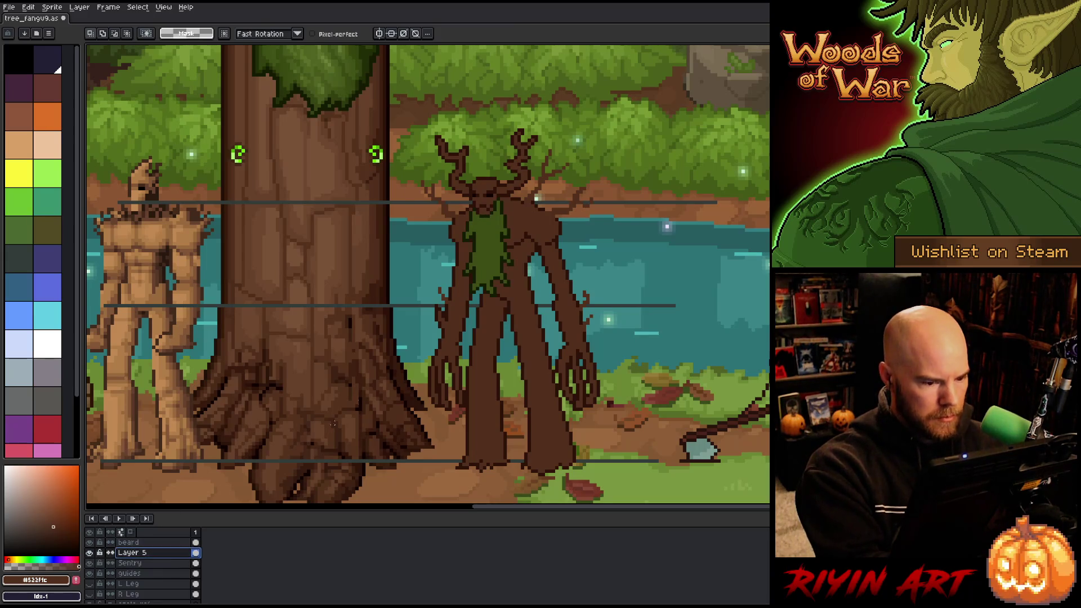
pyautogui.press('b')
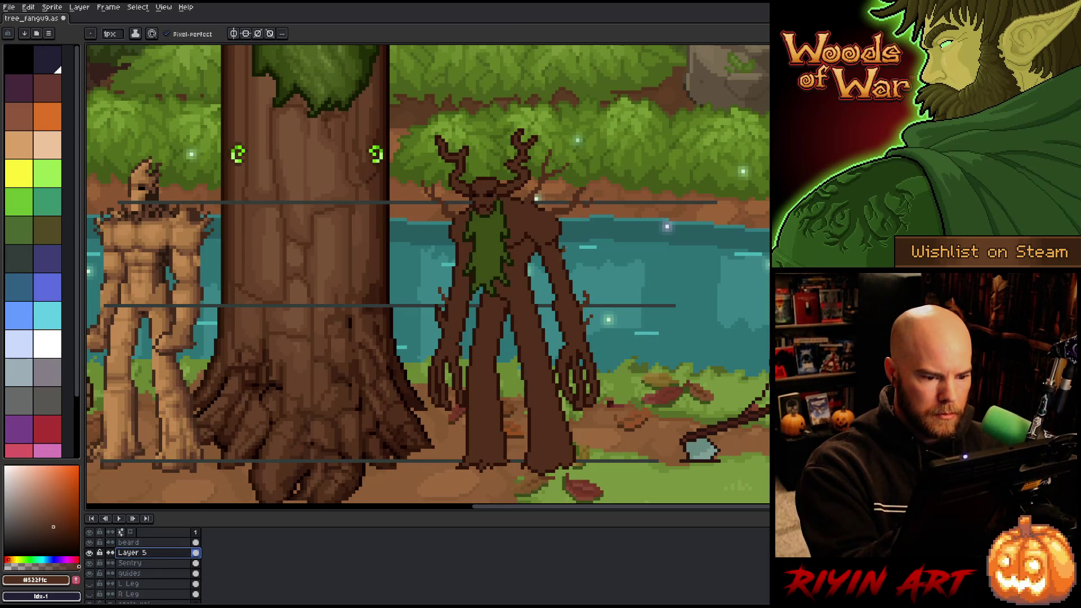
pyautogui.moveTo(582, 233)
pyautogui.mouseDown()
pyautogui.moveTo(562, 248)
pyautogui.moveTo(587, 230)
pyautogui.mouseUp()
pyautogui.hotkey('ctrl', 'z')
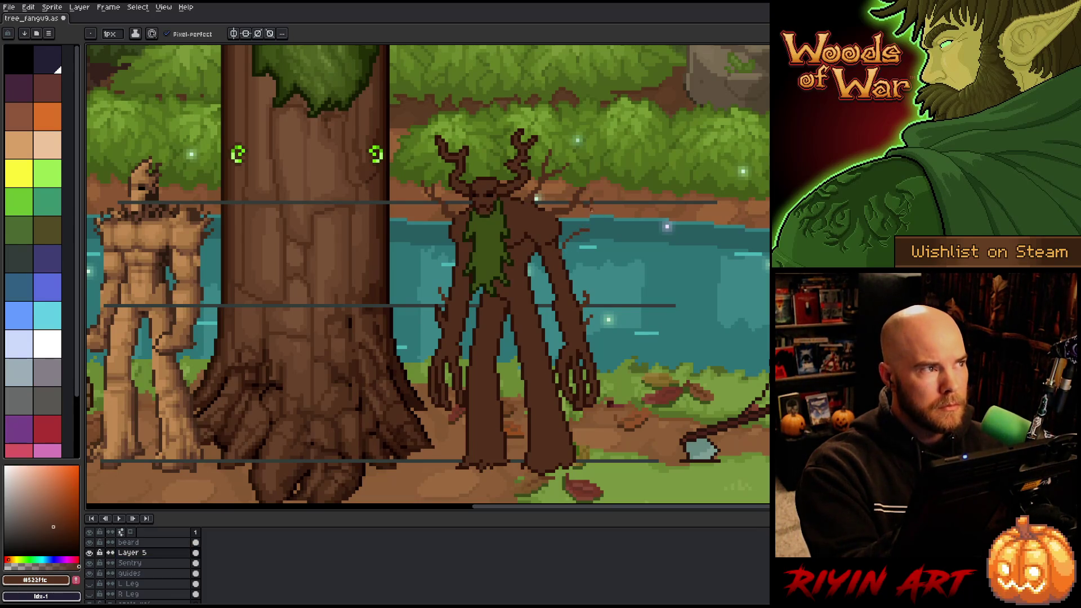
pyautogui.hotkey('ctrl', 'z')
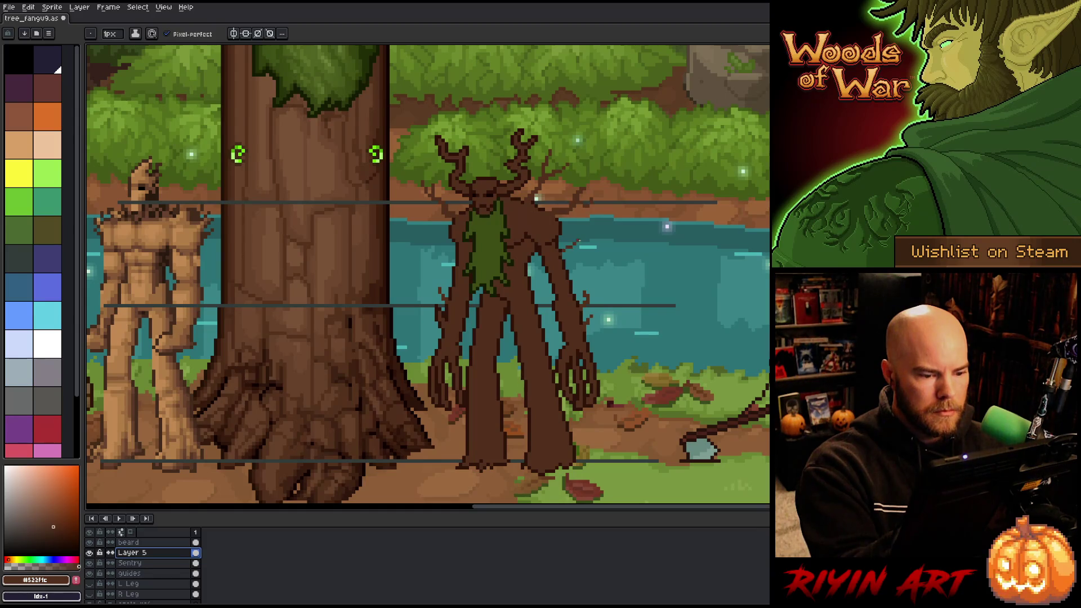
pyautogui.click(194, 32)
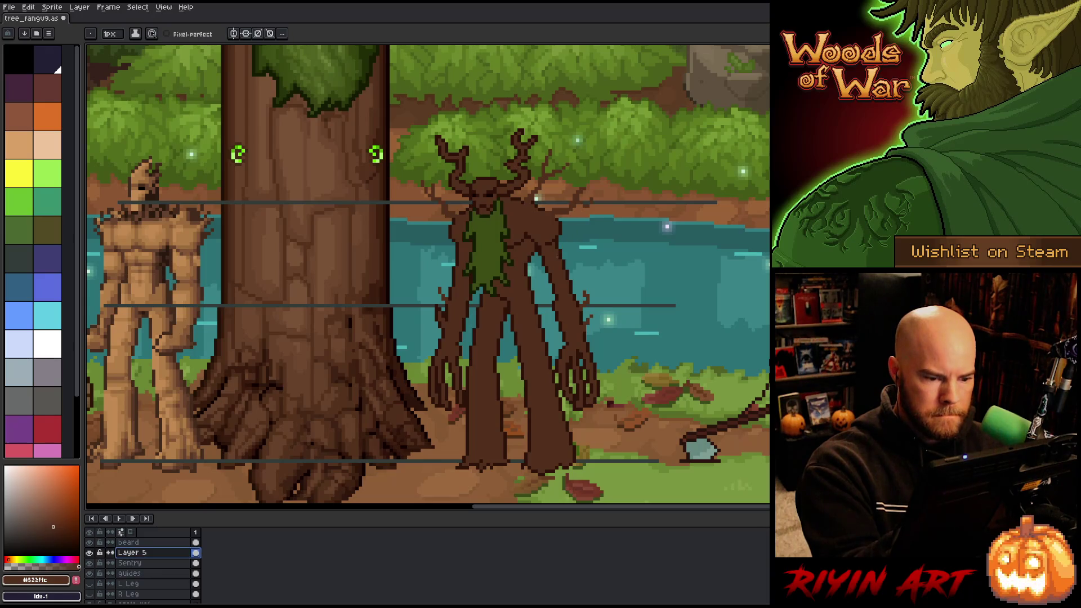
pyautogui.moveTo(559, 254); pyautogui.dragTo(585, 232)
pyautogui.hotkey('ctrl', 'z')
pyautogui.hotkey('ctrl', 'y')
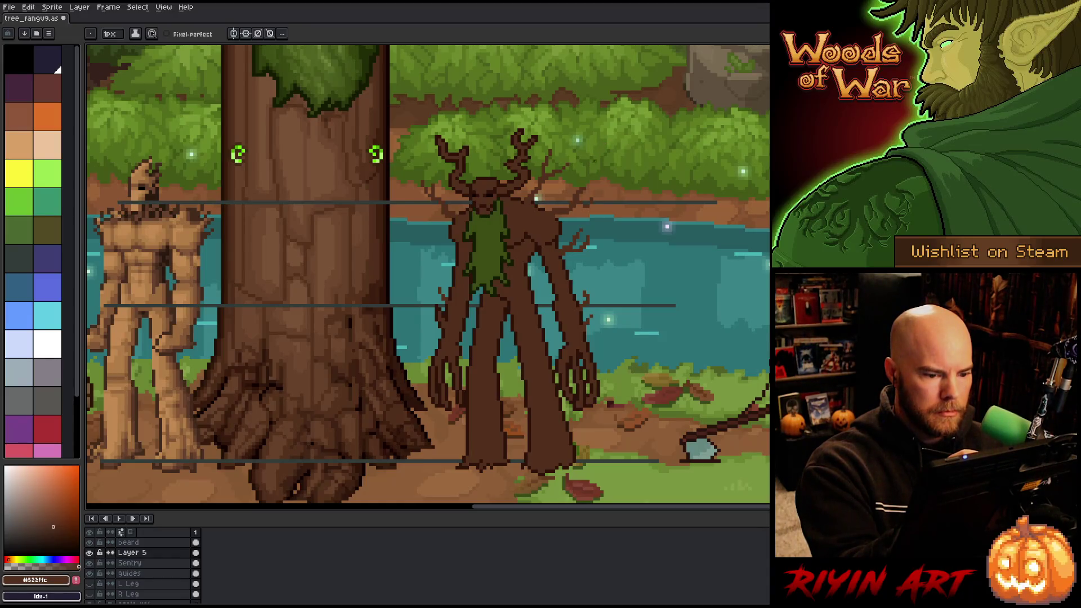
# Move a small selected piece down one pixel, save, and make the Sentry layer active.
pyautogui.press('m')
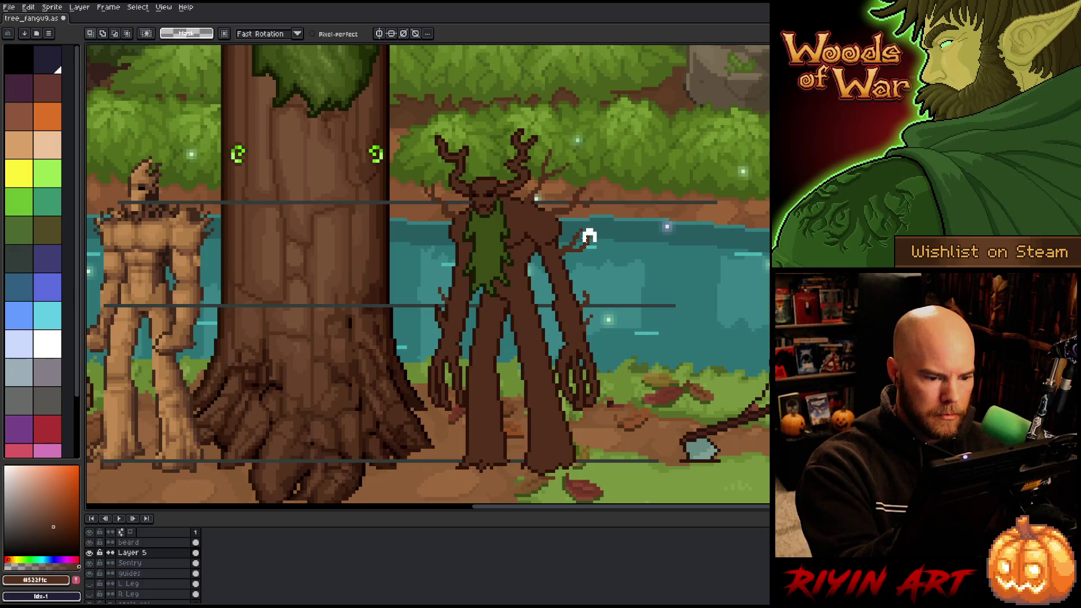
pyautogui.moveTo(589, 236); pyautogui.dragTo(589, 240)
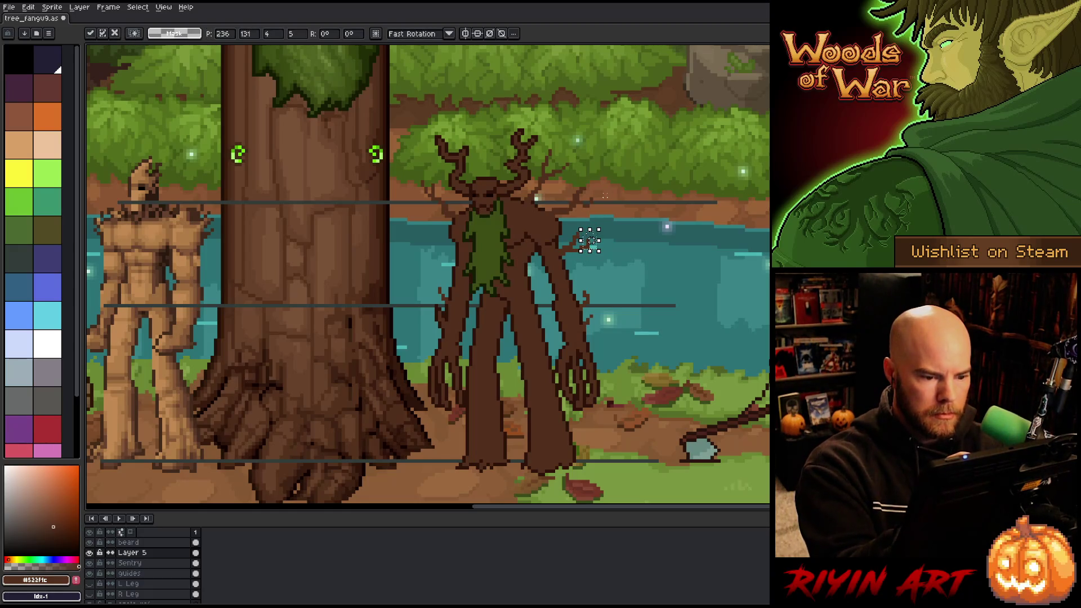
pyautogui.hotkey('ctrl', 'd')
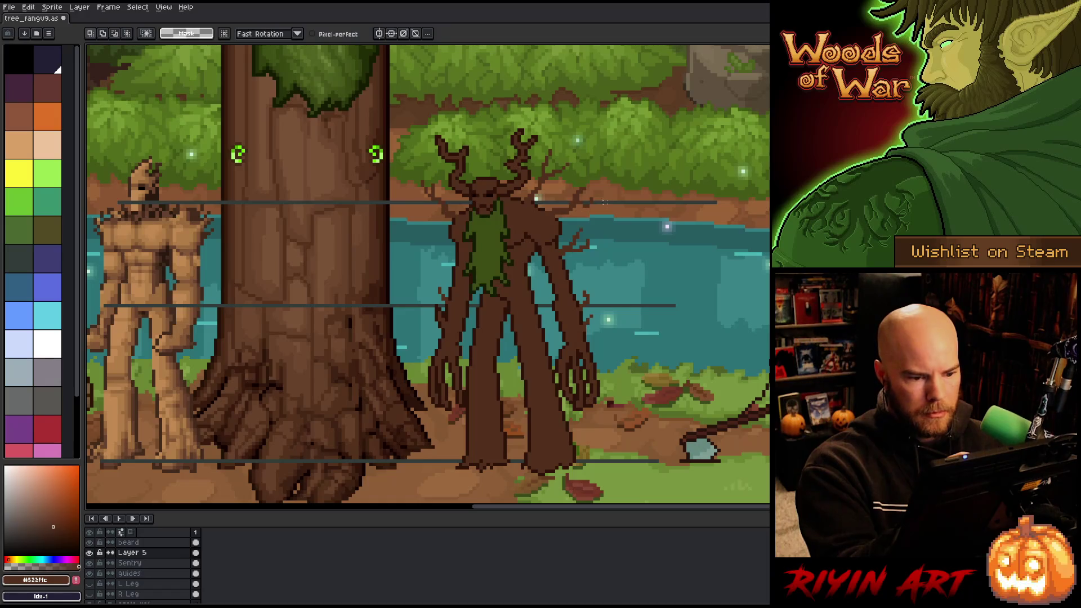
pyautogui.press('b')
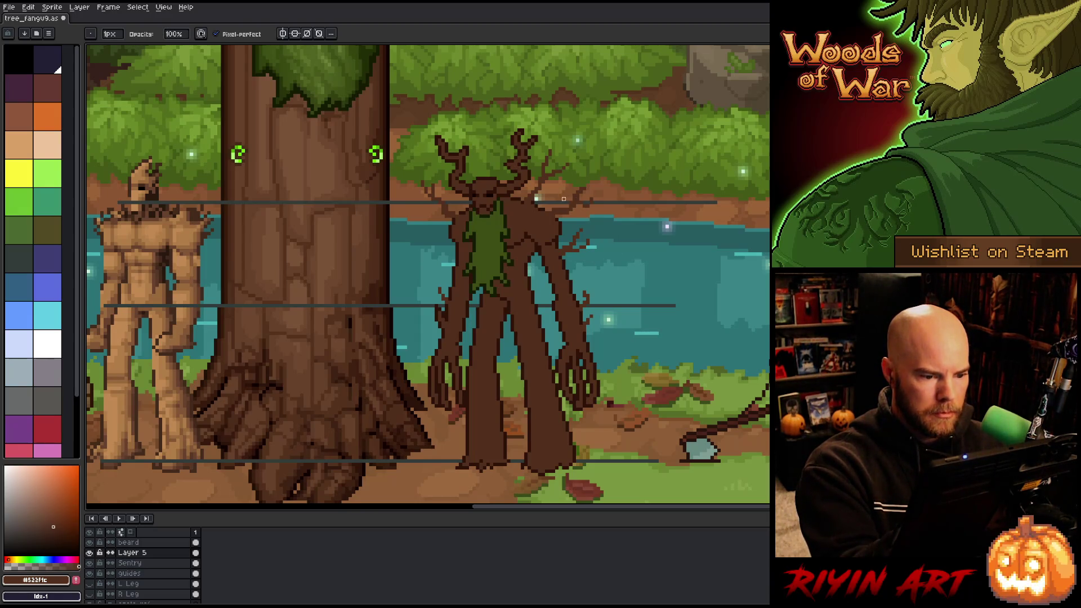
pyautogui.hotkey('ctrl', 's')
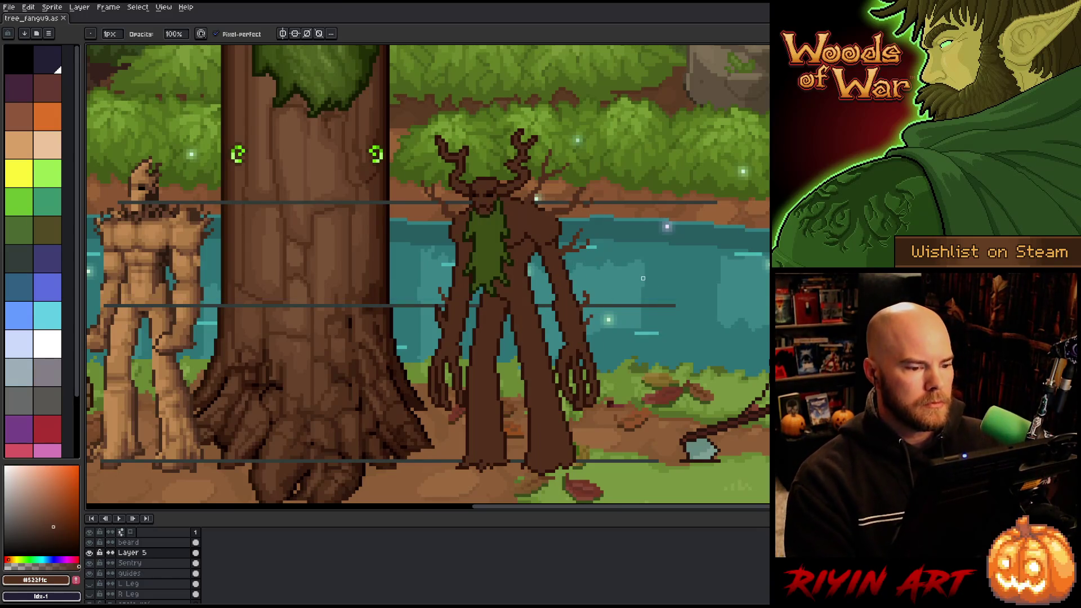
pyautogui.press('e')
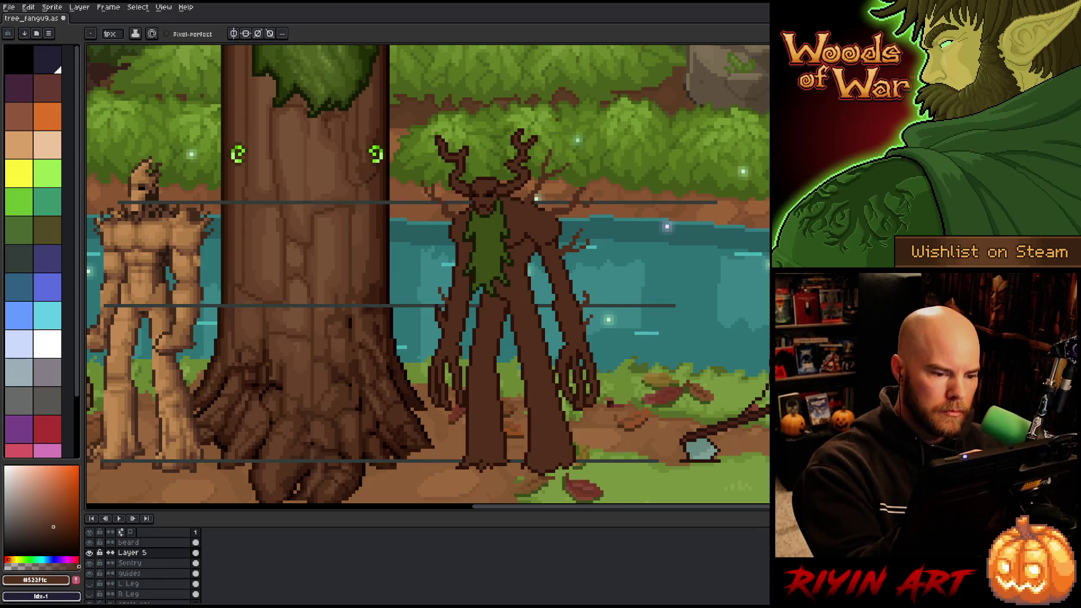
pyautogui.click(130, 563)
pyautogui.hotkey('ctrl', 's')
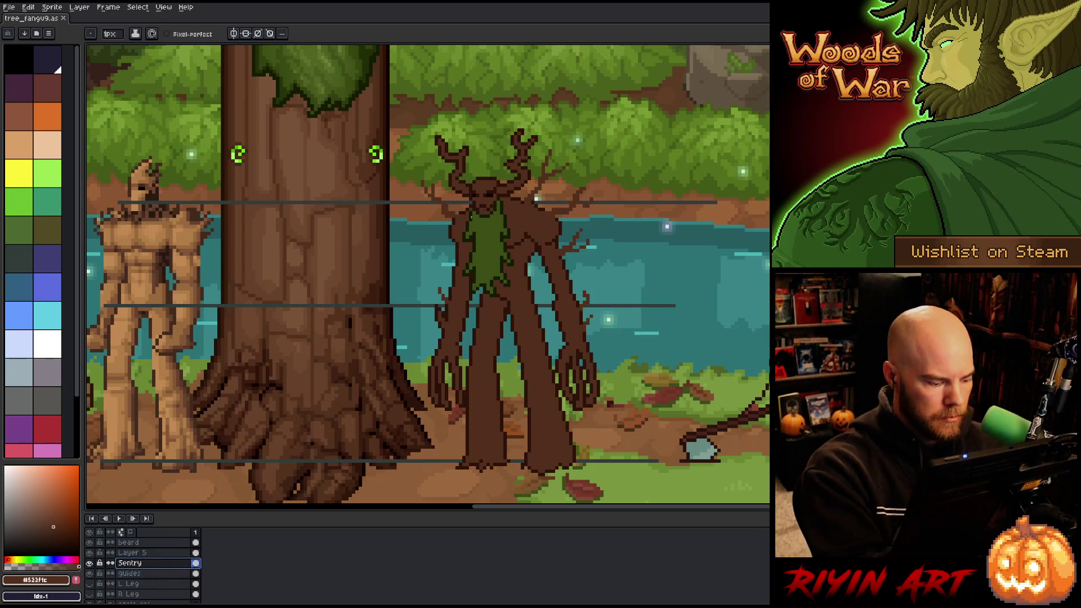
pyautogui.hotkey('ctrl', 'z')
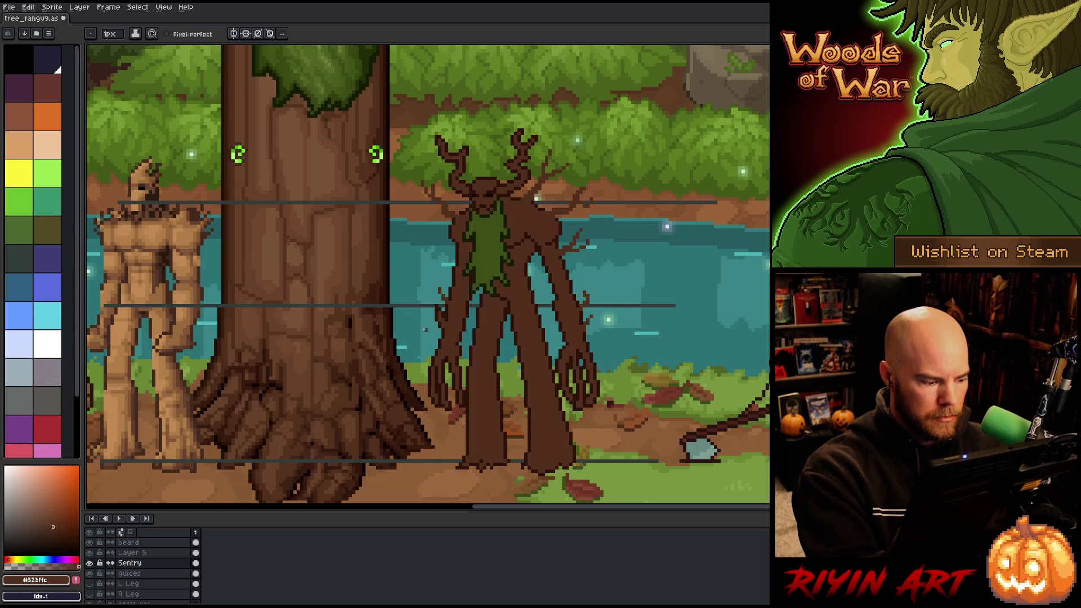
# Shift two small pixel clusters at the left shoulder and beside the left antler on Sentry.
pyautogui.press('m')
pyautogui.moveTo(450, 189); pyautogui.dragTo(449, 218)
pyautogui.click(457, 214)
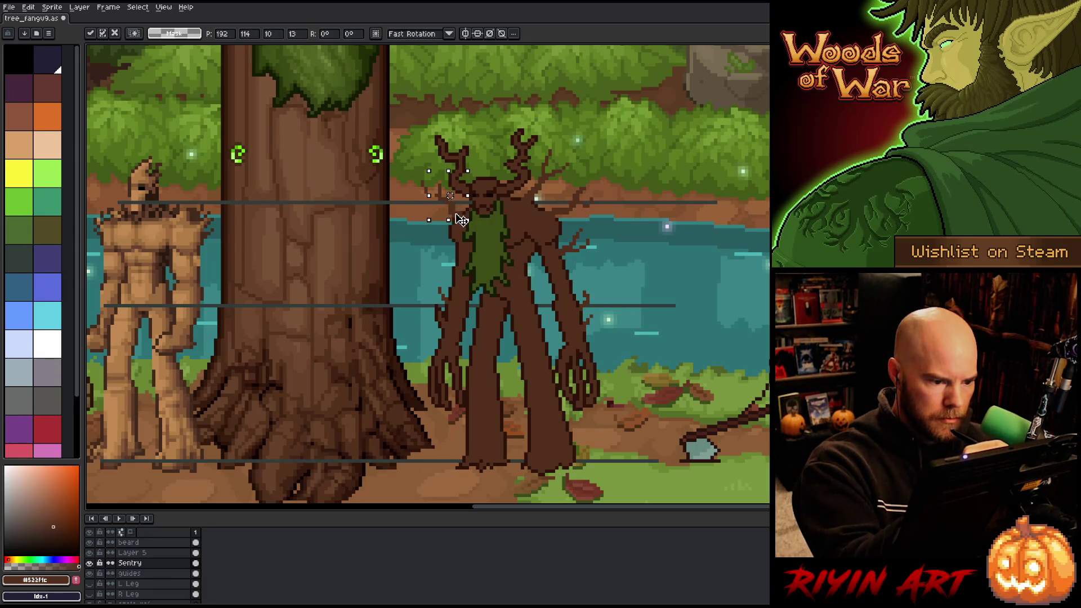
pyautogui.press('Return')
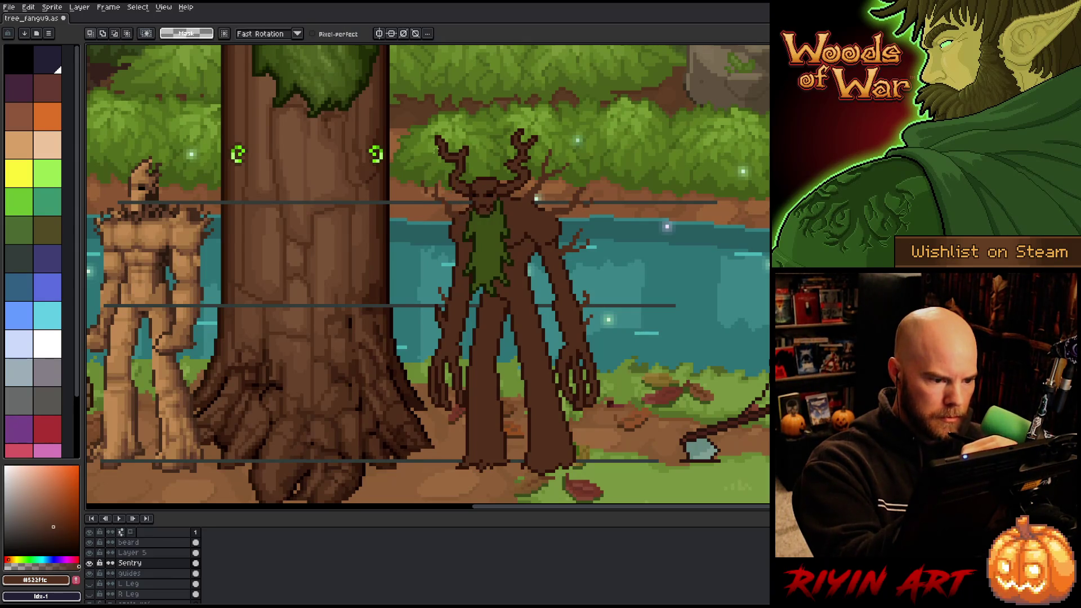
pyautogui.moveTo(423, 170); pyautogui.dragTo(427, 198)
pyautogui.click(426, 185)
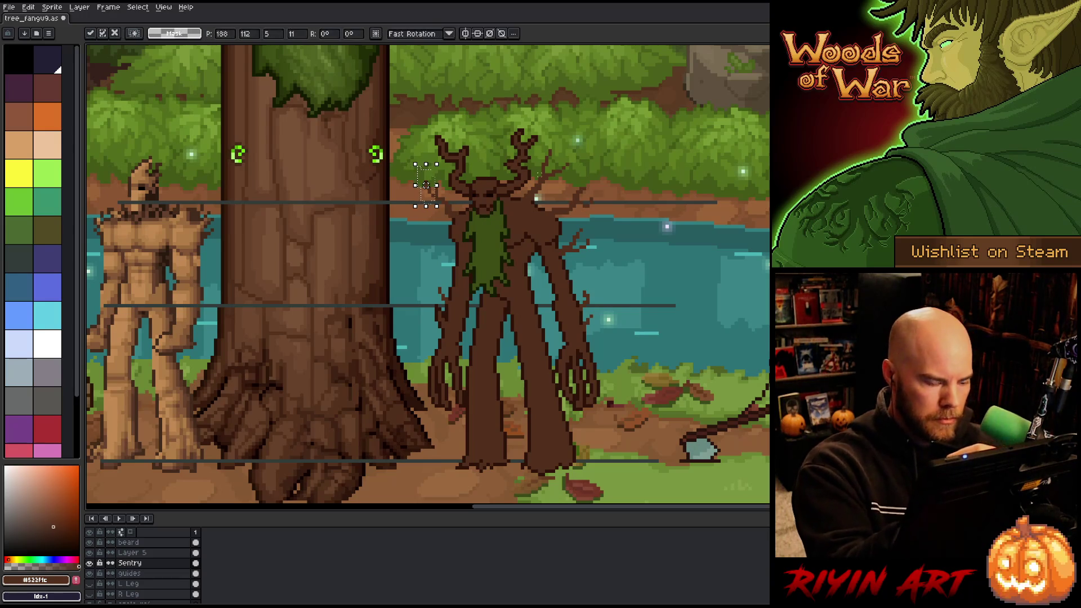
pyautogui.press('Return')
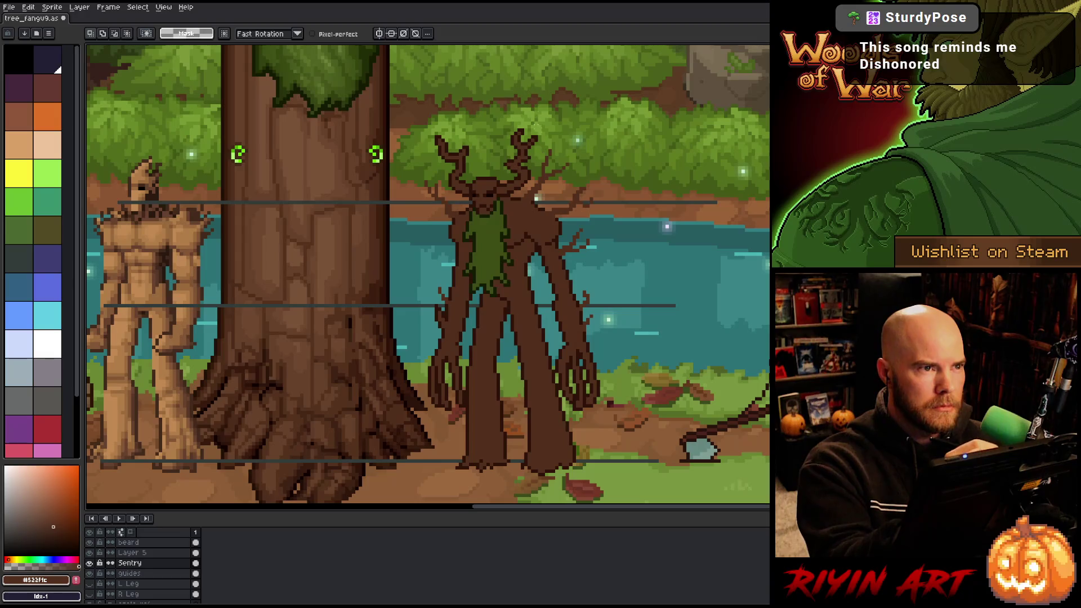
# Toggle layer visibility to inspect the layers, leaving the moss beard hidden.
pyautogui.click(155, 562)
pyautogui.click(90, 562)
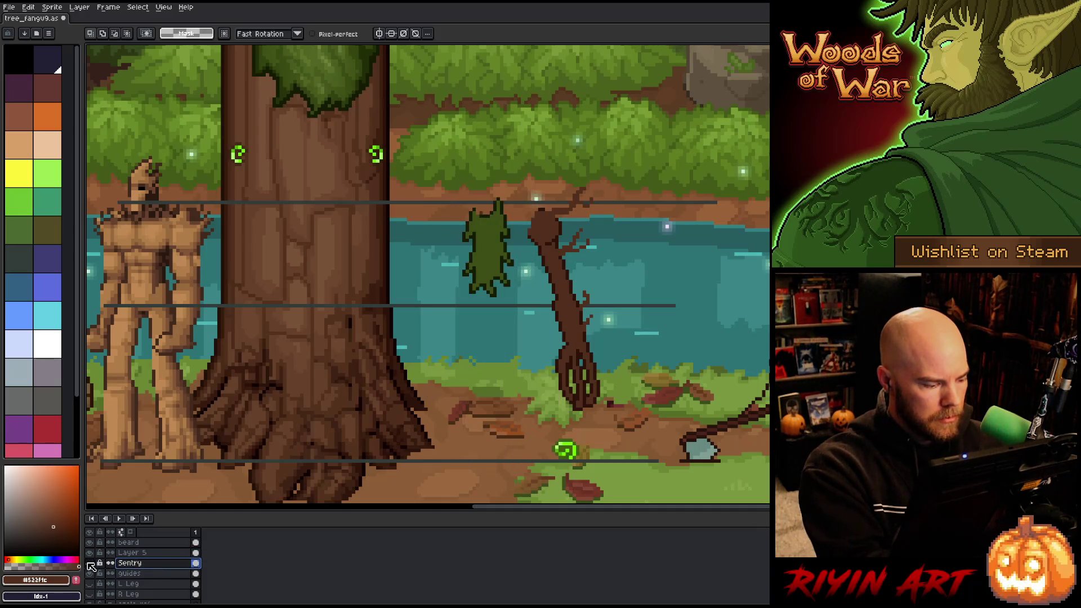
pyautogui.click(90, 563)
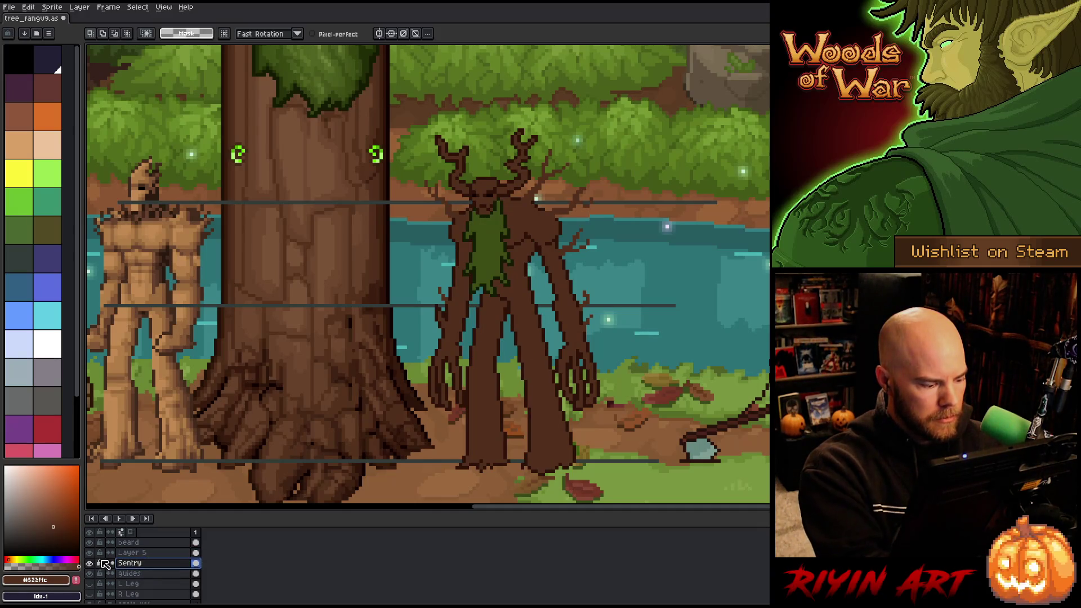
pyautogui.click(90, 542)
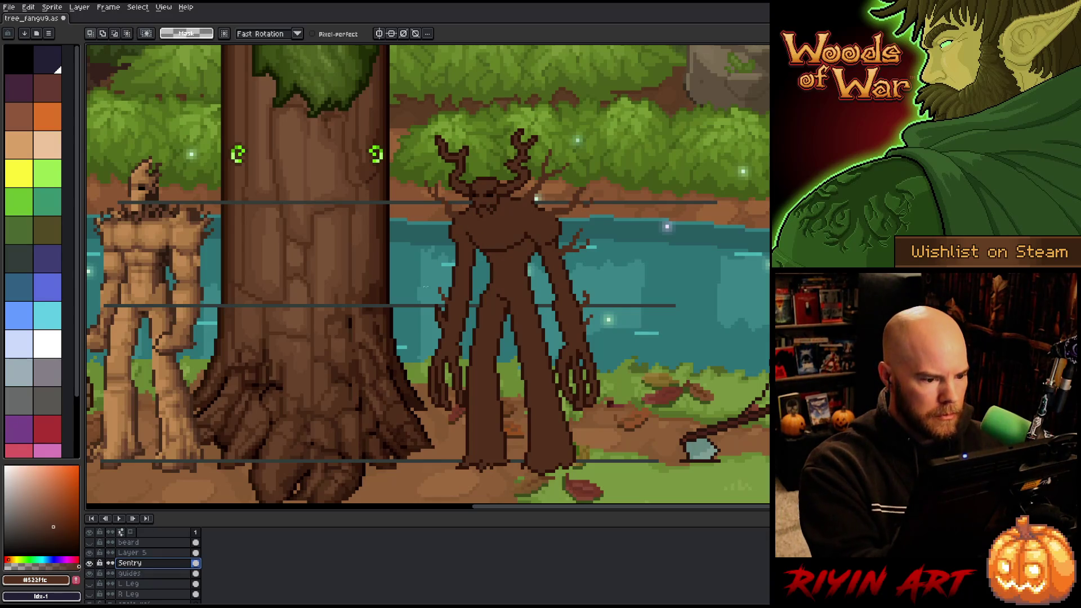
pyautogui.click(89, 552)
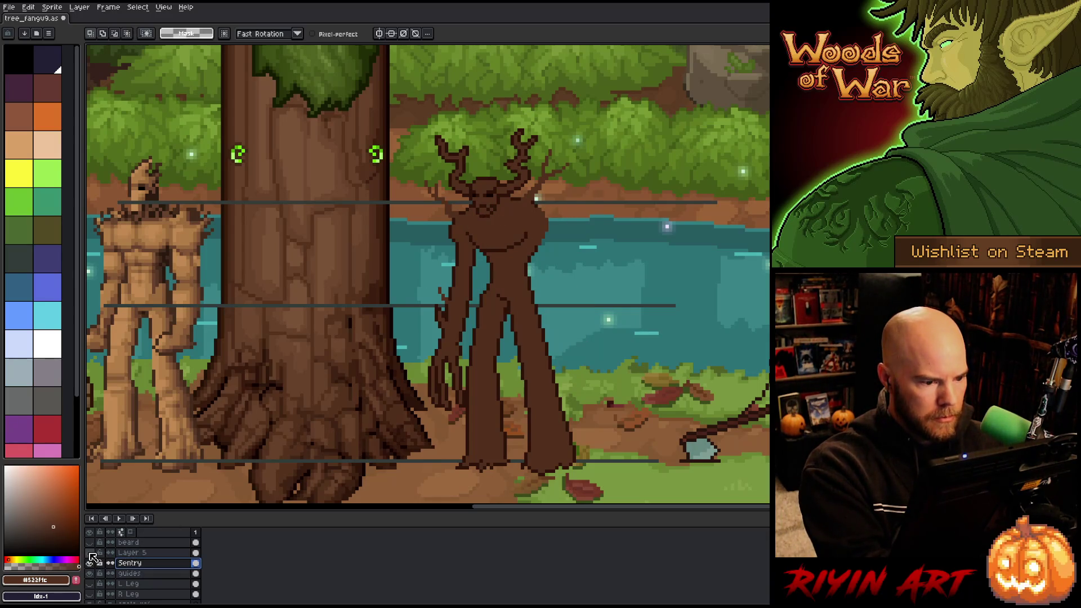
pyautogui.click(89, 552)
# View Layer 5 alone, select its stray stroke, and rename the layer to 'arm'.
pyautogui.click(131, 552)
pyautogui.press('b')
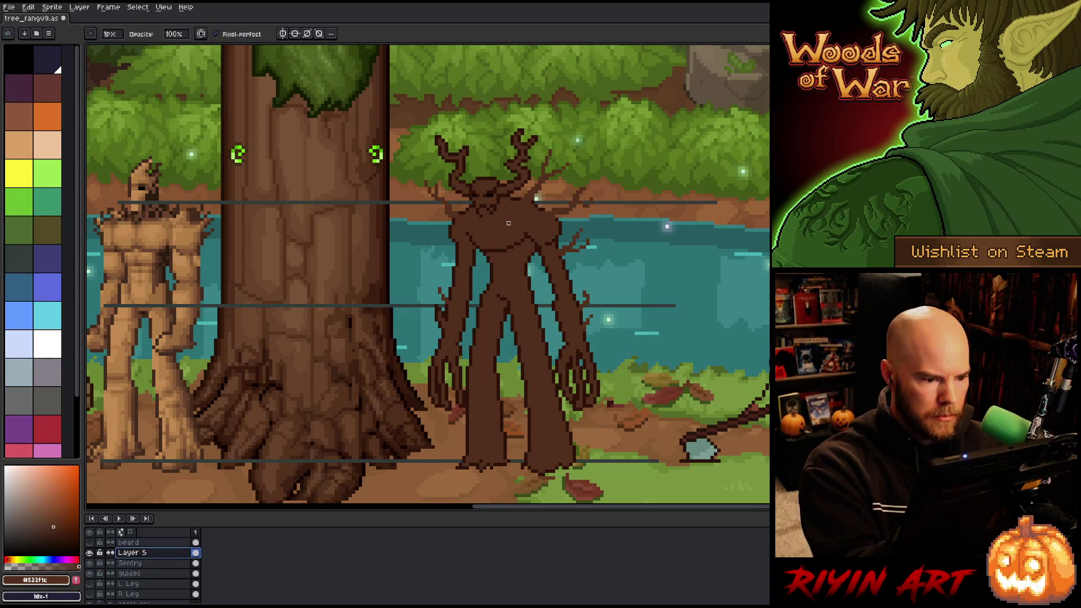
pyautogui.keyDown('alt'); pyautogui.click(89, 552); pyautogui.keyUp('alt')
pyautogui.press('q')
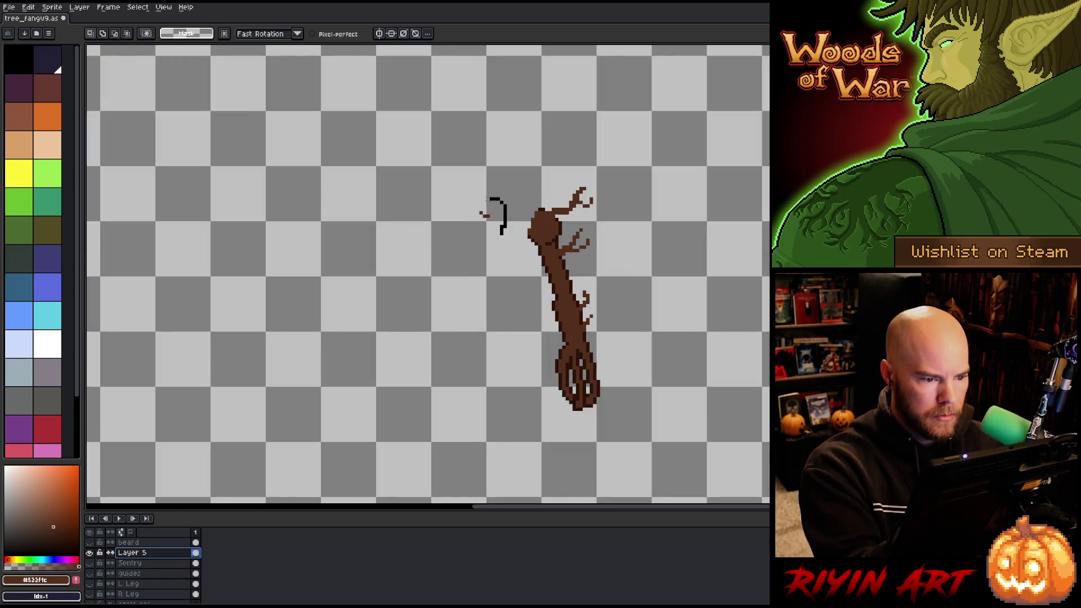
pyautogui.moveTo(486, 196); pyautogui.dragTo(482, 198)
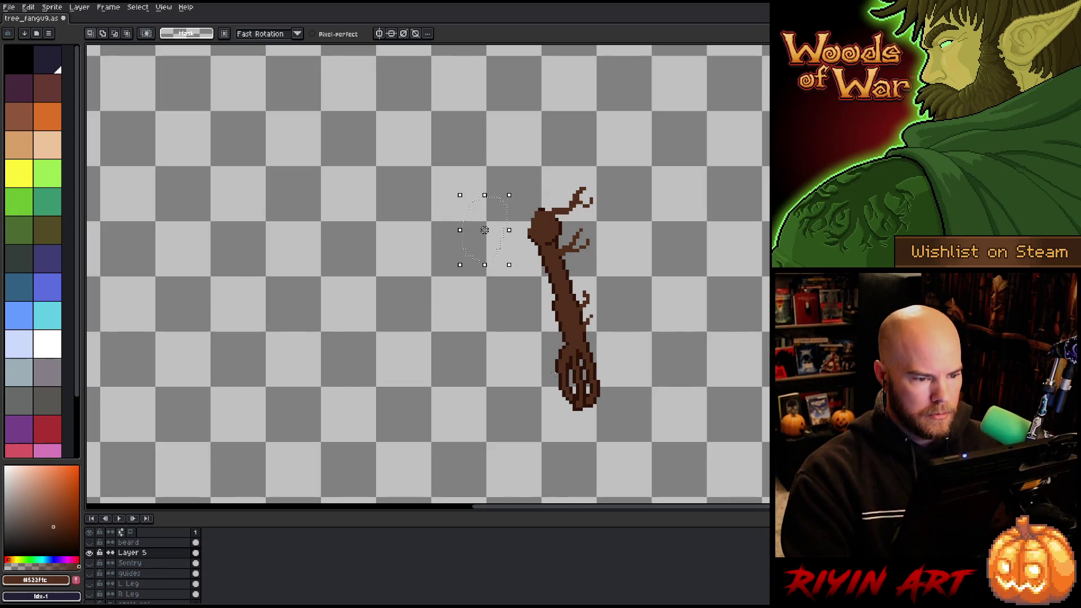
pyautogui.keyDown('alt'); pyautogui.click(90, 552); pyautogui.keyUp('alt')
pyautogui.doubleClick(130, 552)
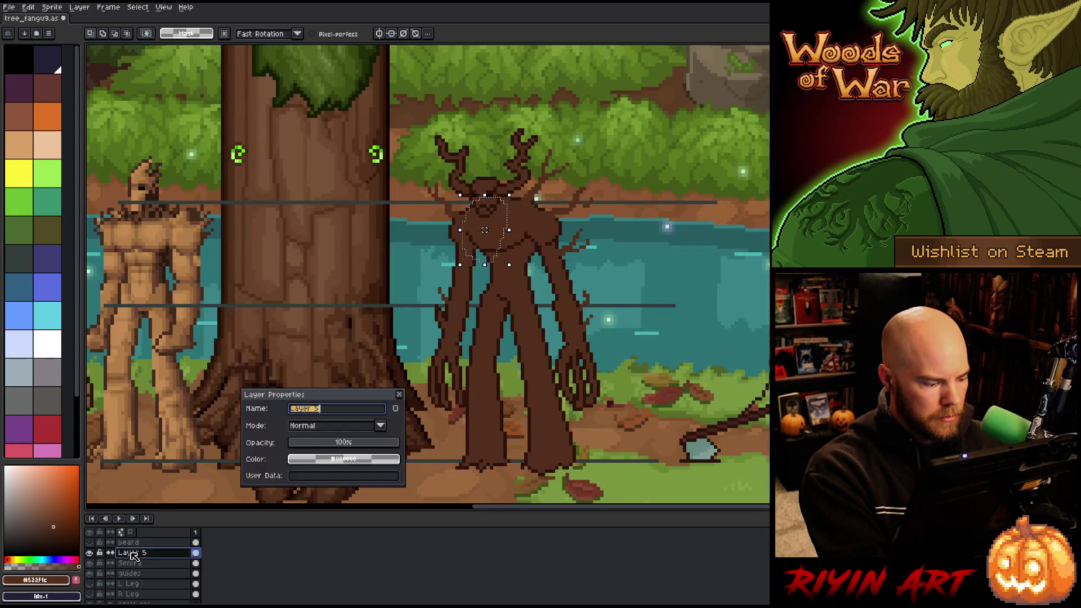
pyautogui.write('arm')
pyautogui.press('Return')
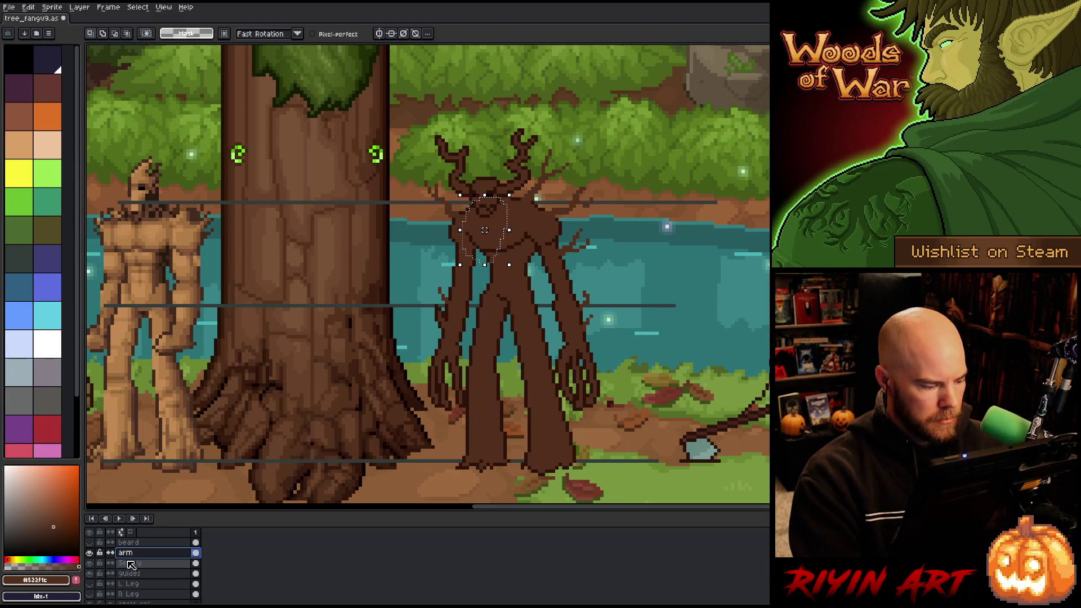
# Cut the antlered head out of the Sentry layer and paste it in place onto a new layer named 'head'.
pyautogui.click(130, 563)
pyautogui.moveTo(533, 100); pyautogui.dragTo(532, 166)
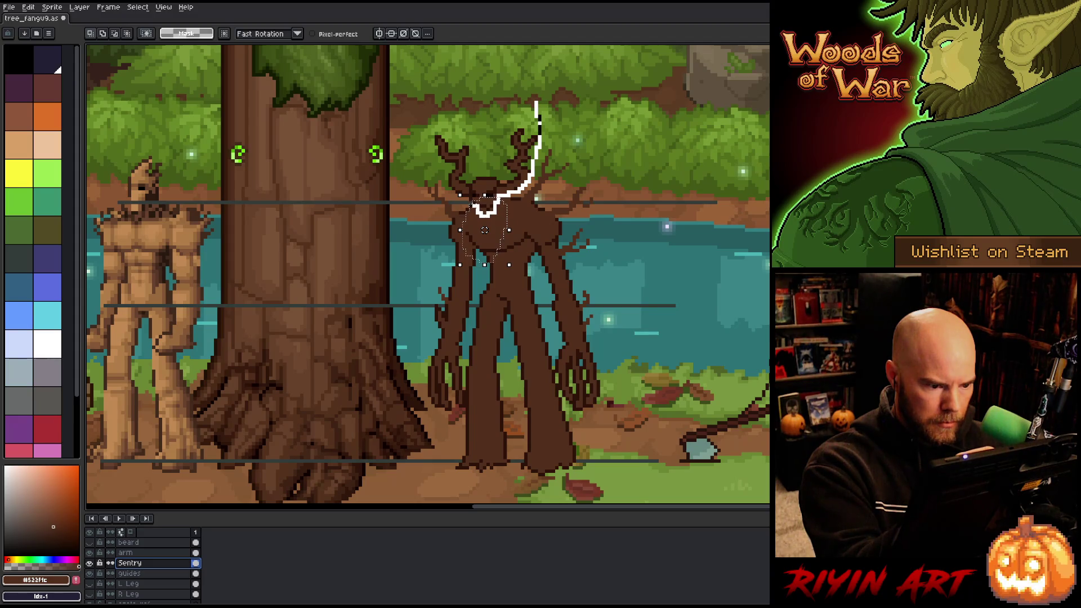
pyautogui.moveTo(457, 194)
pyautogui.mouseDown()
pyautogui.moveTo(434, 140)
pyautogui.moveTo(509, 90)
pyautogui.mouseUp()
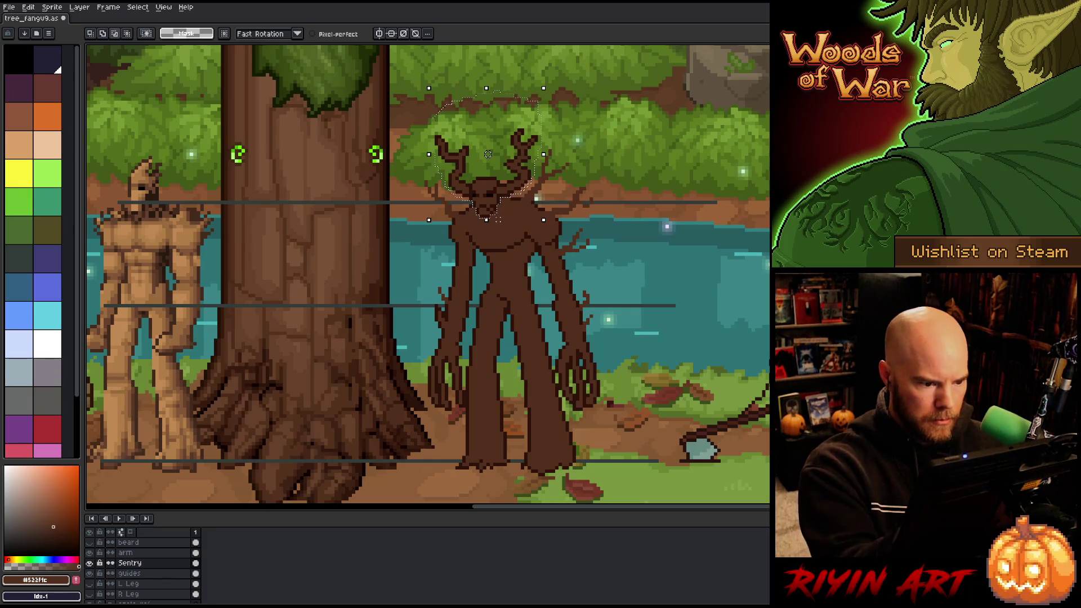
pyautogui.hotkey('ctrl', 'x')
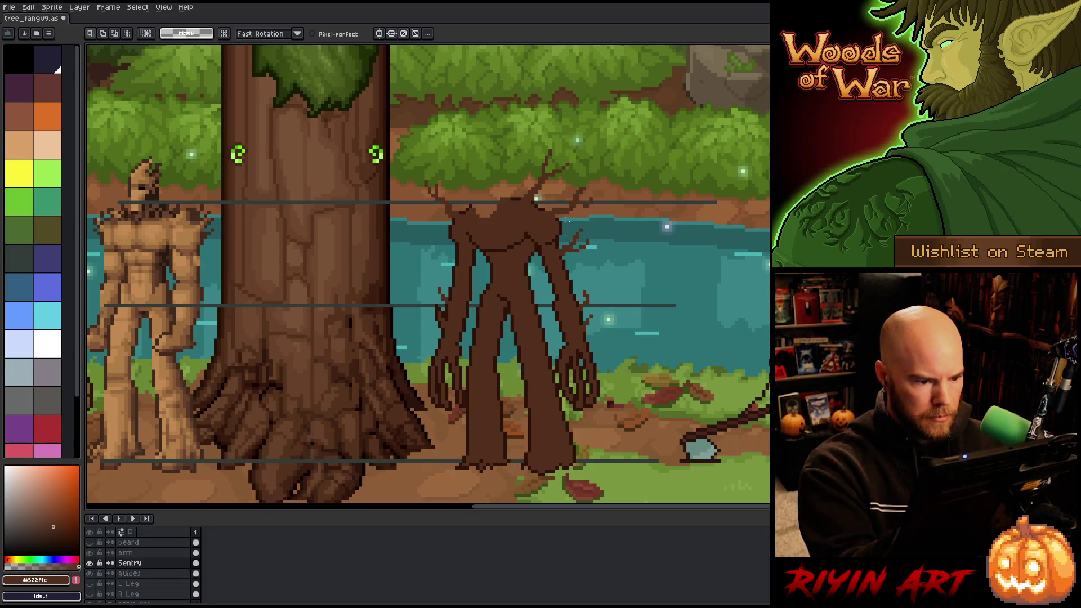
pyautogui.click(145, 553)
pyautogui.hotkey('shift', 'n')
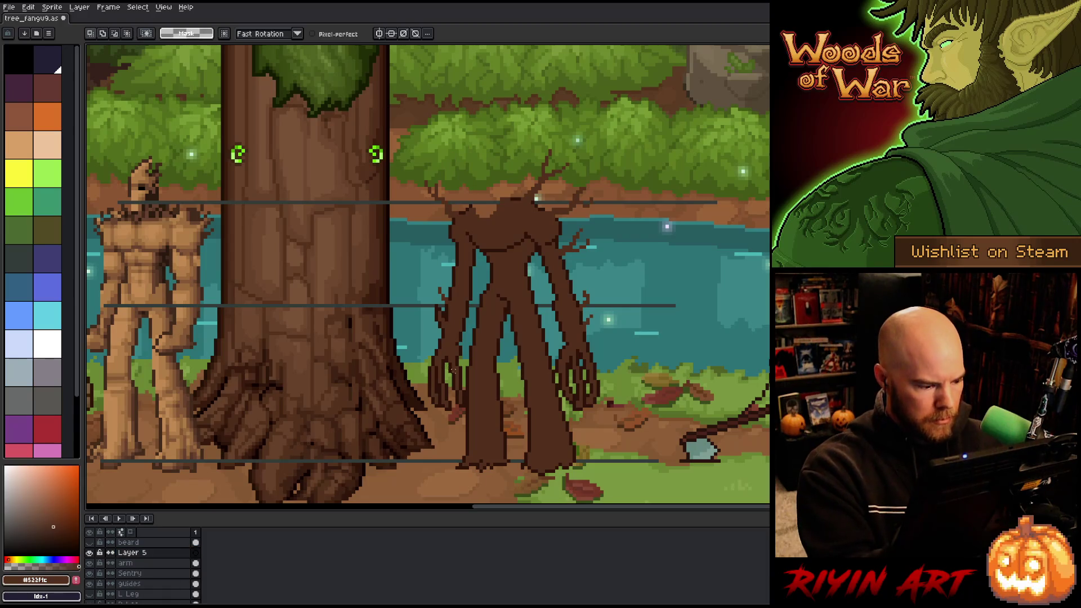
pyautogui.hotkey('ctrl', 'v')
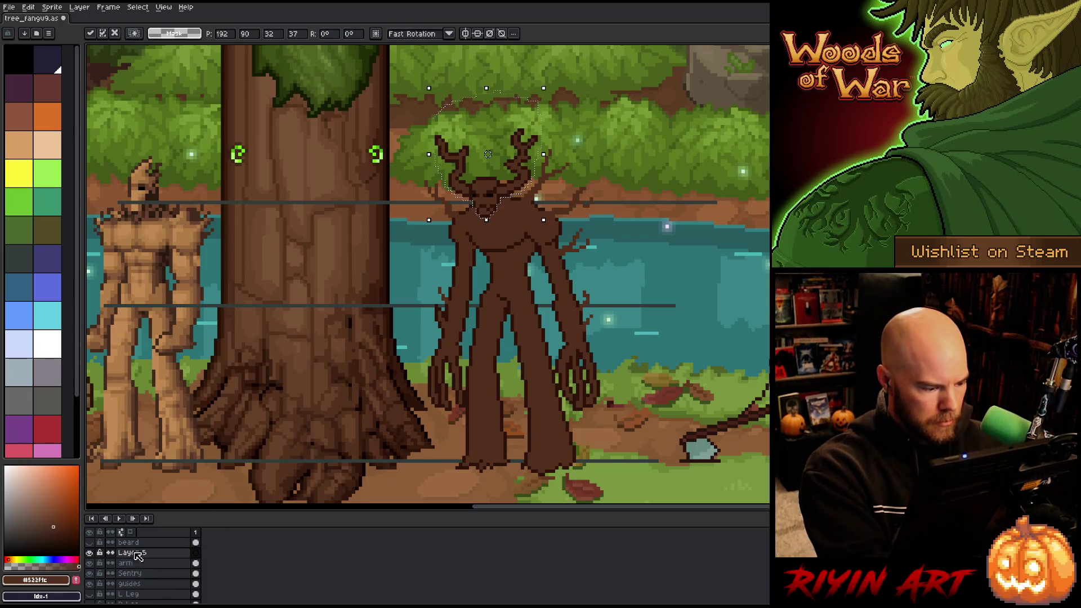
pyautogui.doubleClick(132, 552)
pyautogui.write('head')
pyautogui.press('Return')
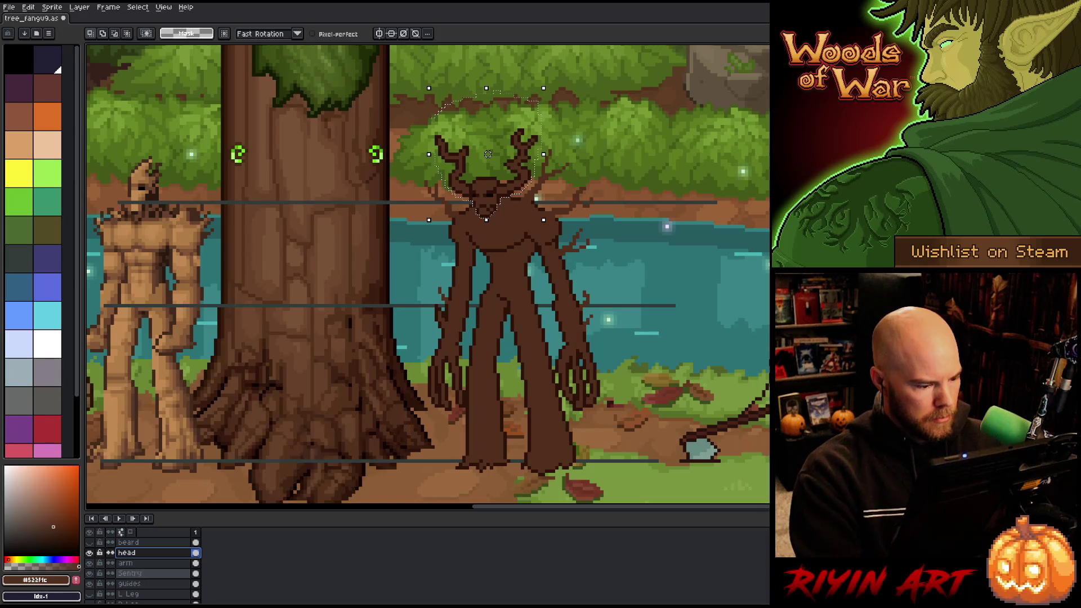
# Solo the Sentry body layer, fill the gap at the head's top, and darken its upper edge.
pyautogui.click(157, 573)
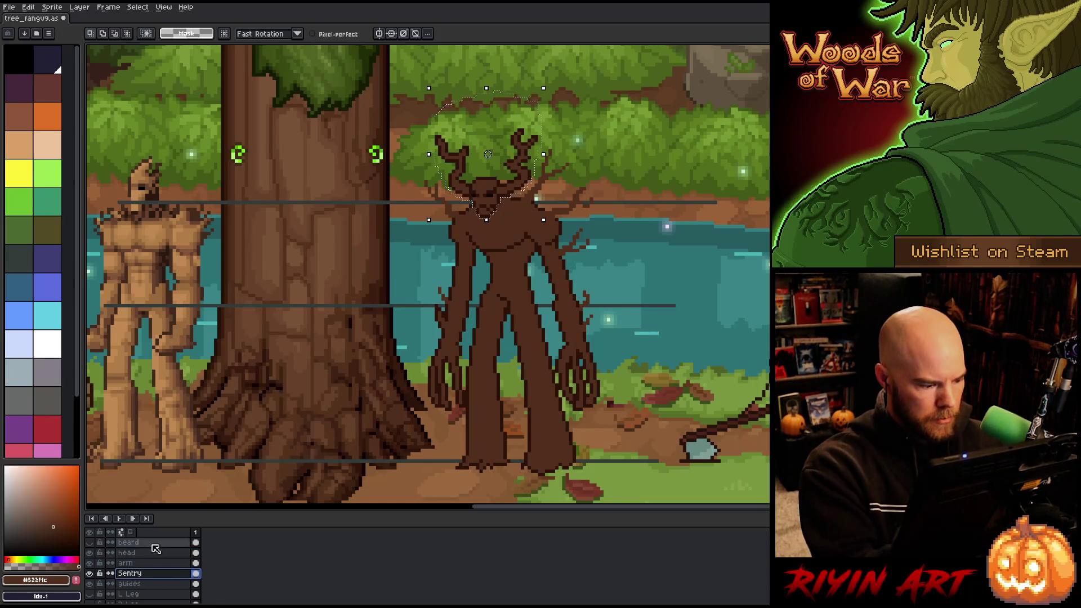
pyautogui.keyDown('alt'); pyautogui.click(89, 572); pyautogui.keyUp('alt')
pyautogui.hotkey('ctrl', 'd')
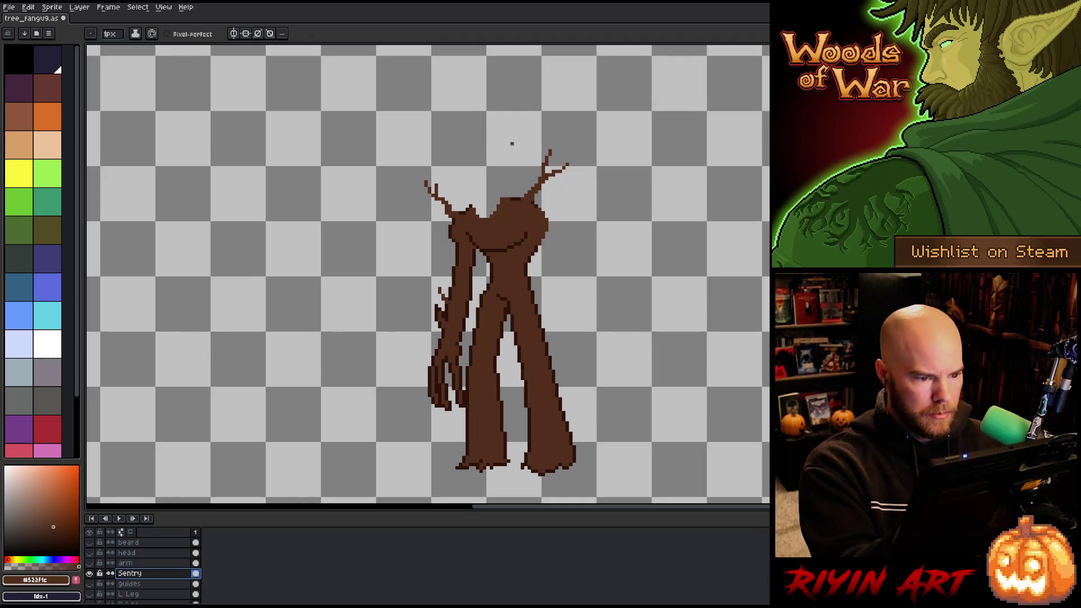
pyautogui.press('b')
pyautogui.moveTo(495, 198); pyautogui.dragTo(478, 208)
pyautogui.keyDown('alt'); pyautogui.click(471, 208); pyautogui.keyUp('alt')
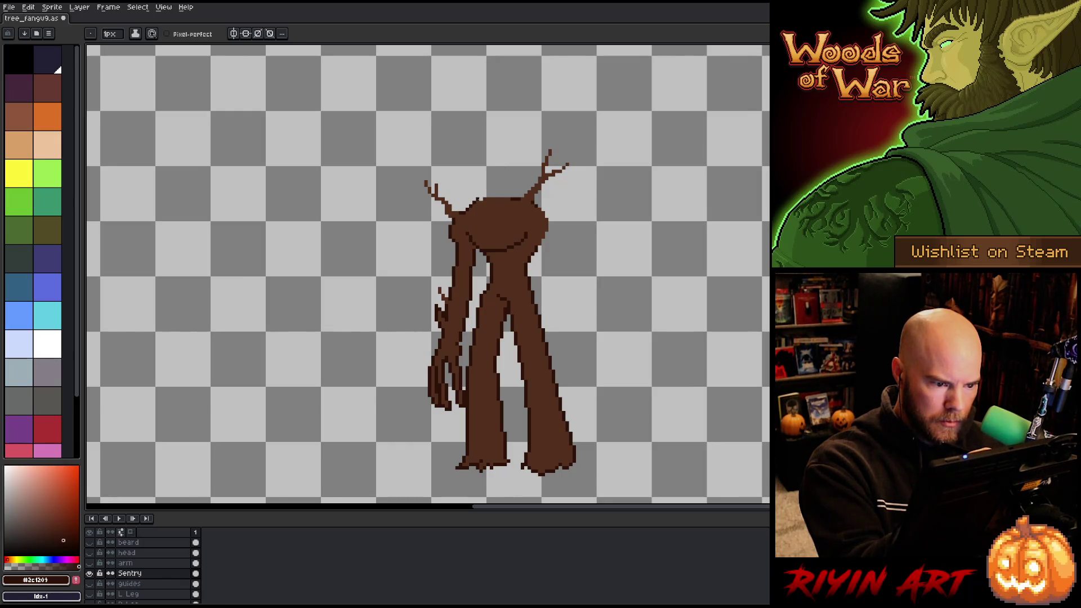
pyautogui.moveTo(509, 200); pyautogui.dragTo(487, 199)
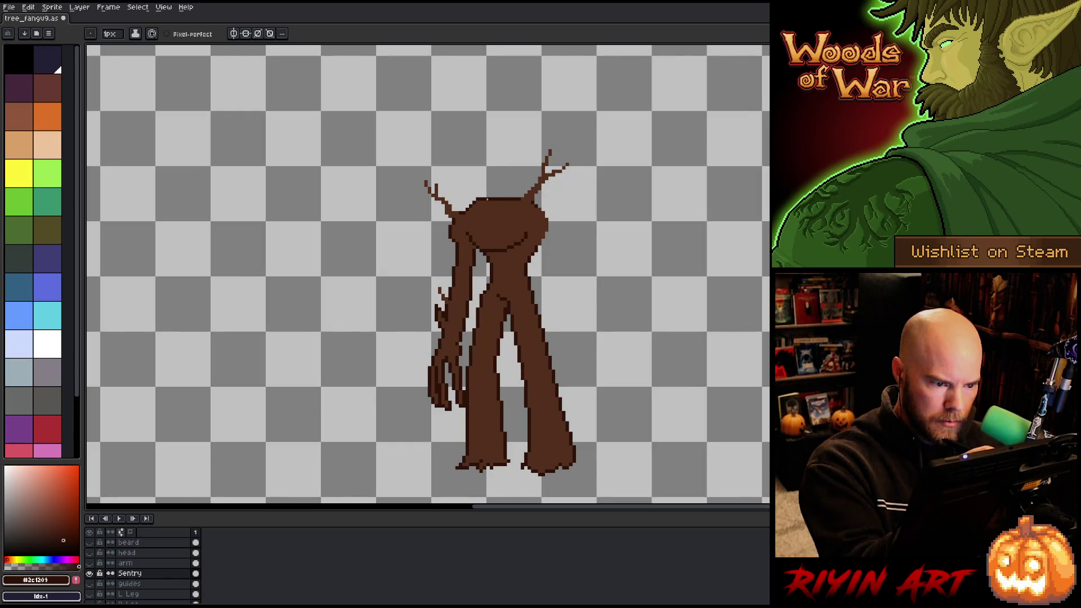
pyautogui.press('b')
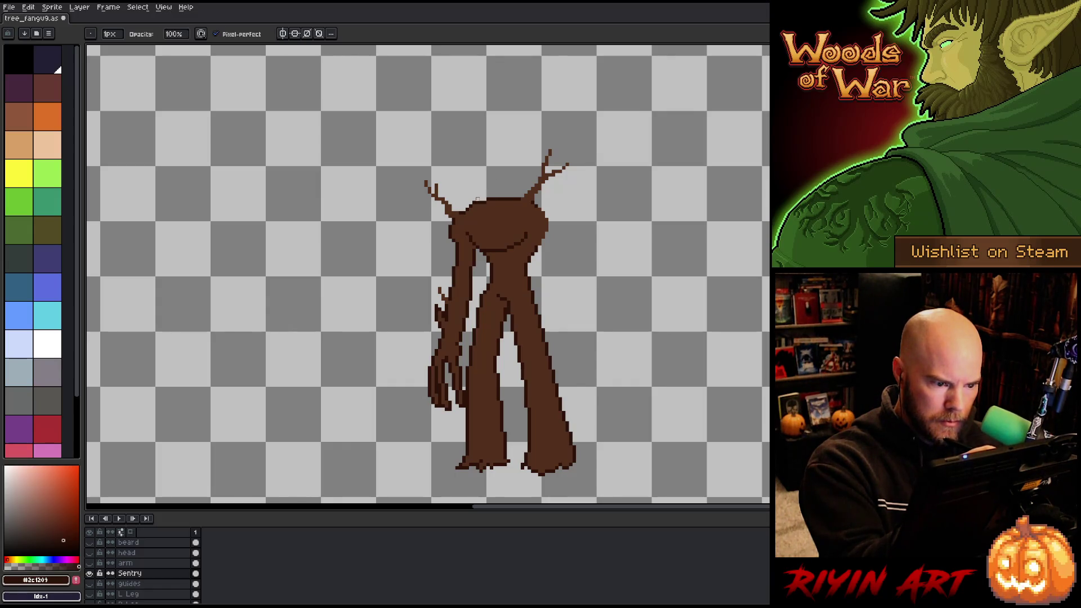
pyautogui.press('alt')
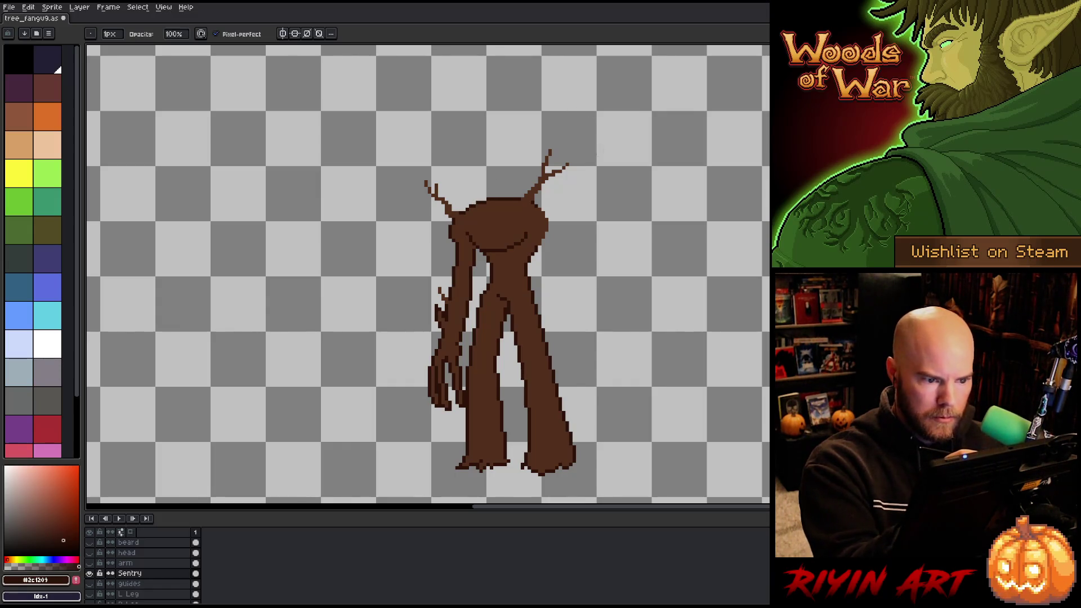
pyautogui.press('e')
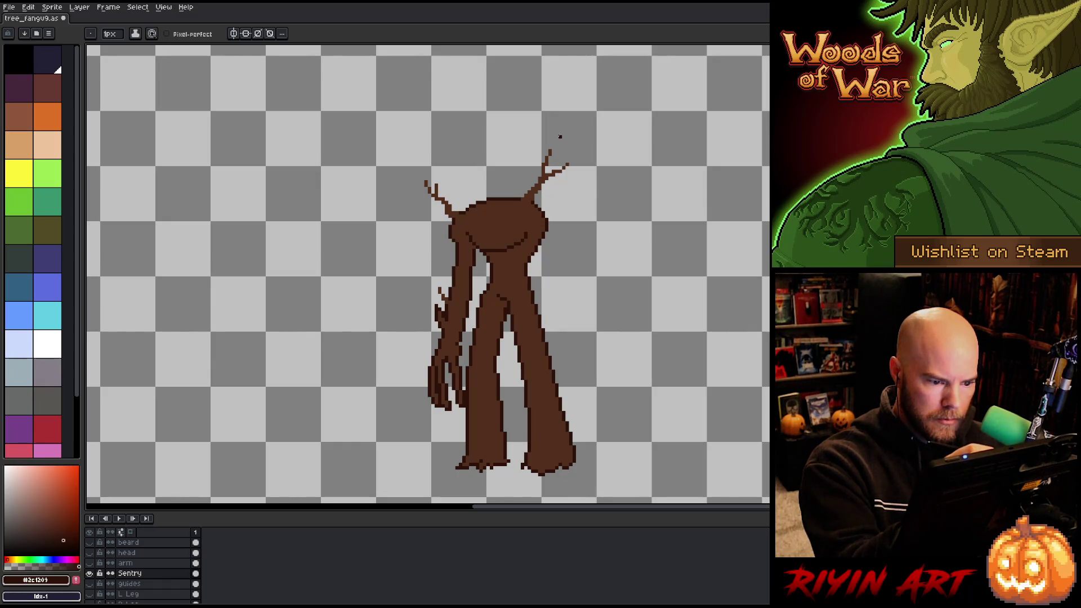
pyautogui.press('b')
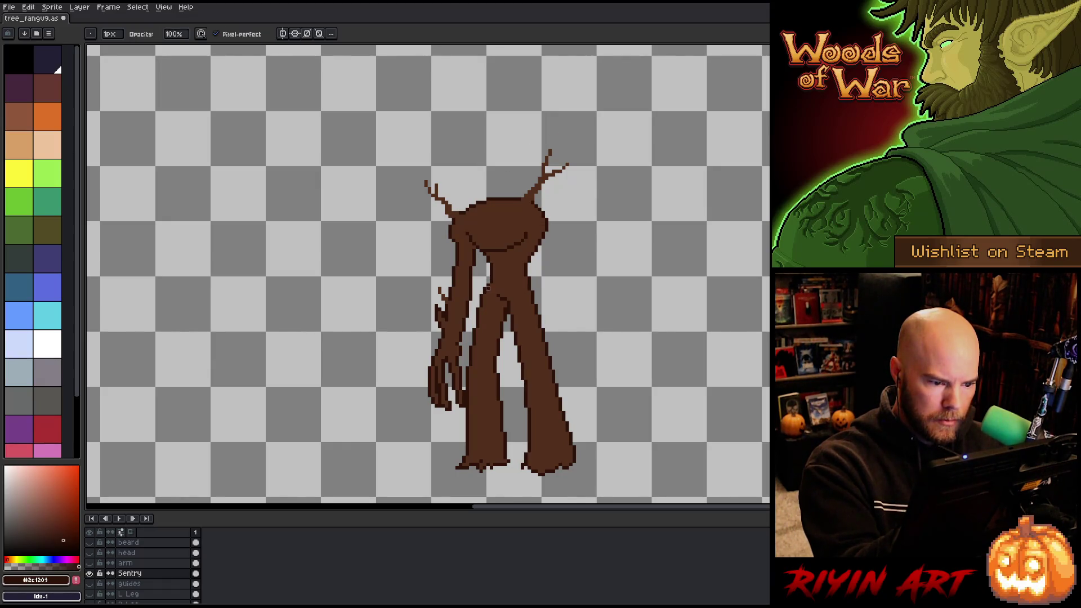
pyautogui.keyDown('alt'); pyautogui.click(488, 287); pyautogui.keyUp('alt')
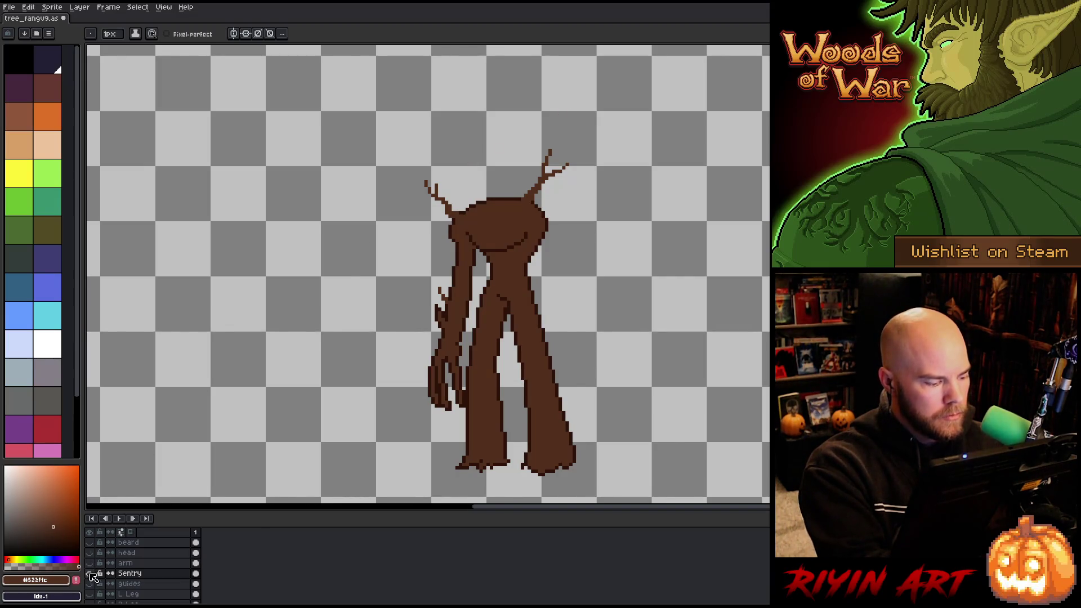
# Show all layers again, lasso the head, arm and right branches, and outline them in dark brown.
pyautogui.moveTo(90, 542); pyautogui.dragTo(89, 583)
pyautogui.press('m')
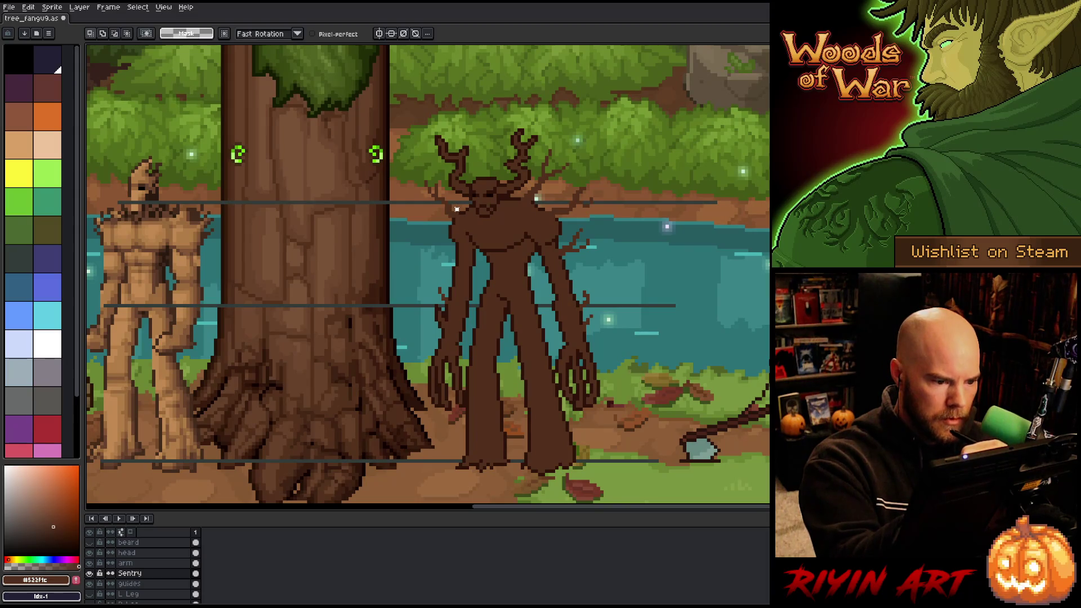
pyautogui.moveTo(452, 214)
pyautogui.mouseDown()
pyautogui.moveTo(433, 167)
pyautogui.moveTo(457, 198)
pyautogui.mouseUp()
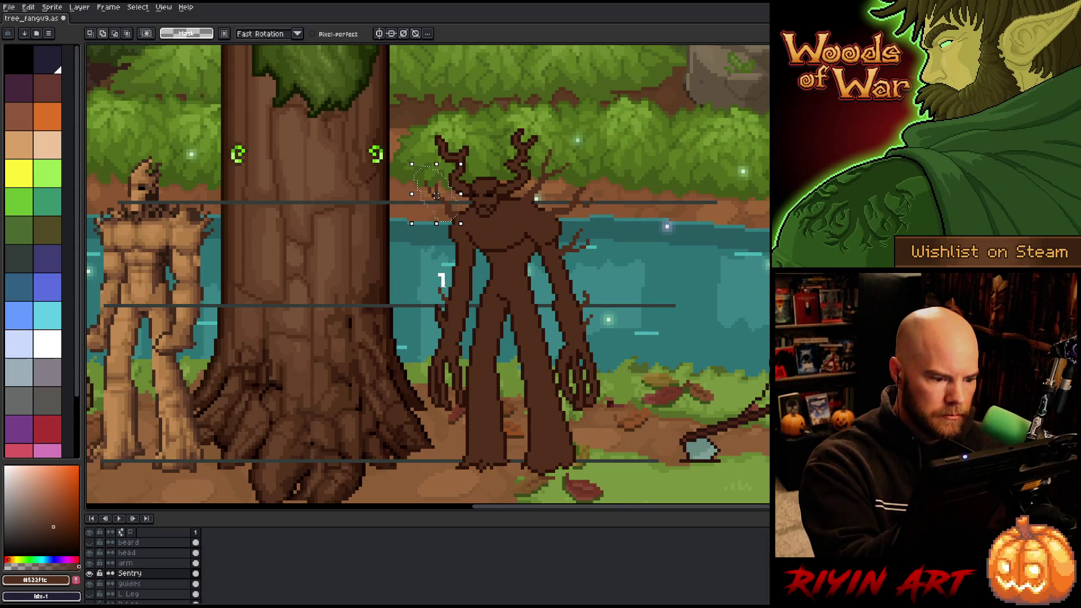
pyautogui.moveTo(442, 302); pyautogui.dragTo(433, 256)
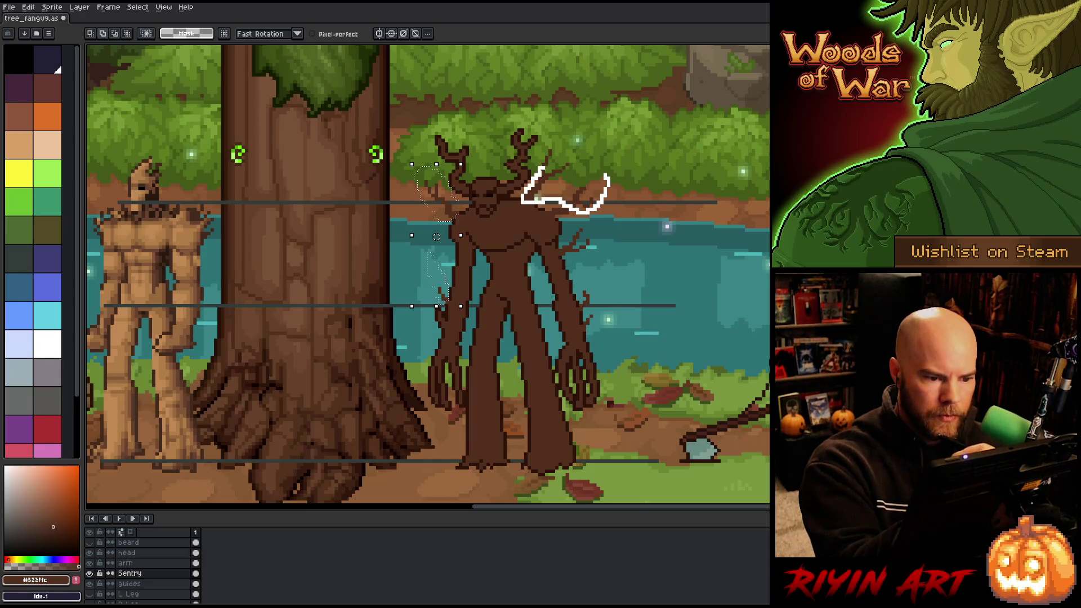
pyautogui.moveTo(607, 178); pyautogui.dragTo(548, 141)
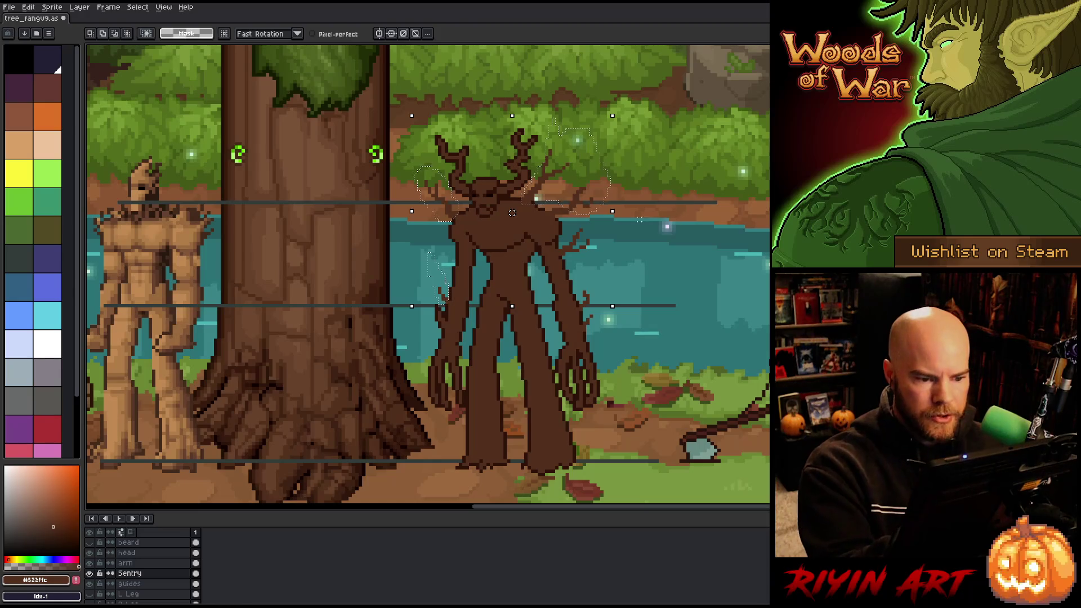
pyautogui.moveTo(608, 168)
pyautogui.mouseDown()
pyautogui.moveTo(622, 188)
pyautogui.moveTo(563, 250)
pyautogui.mouseUp()
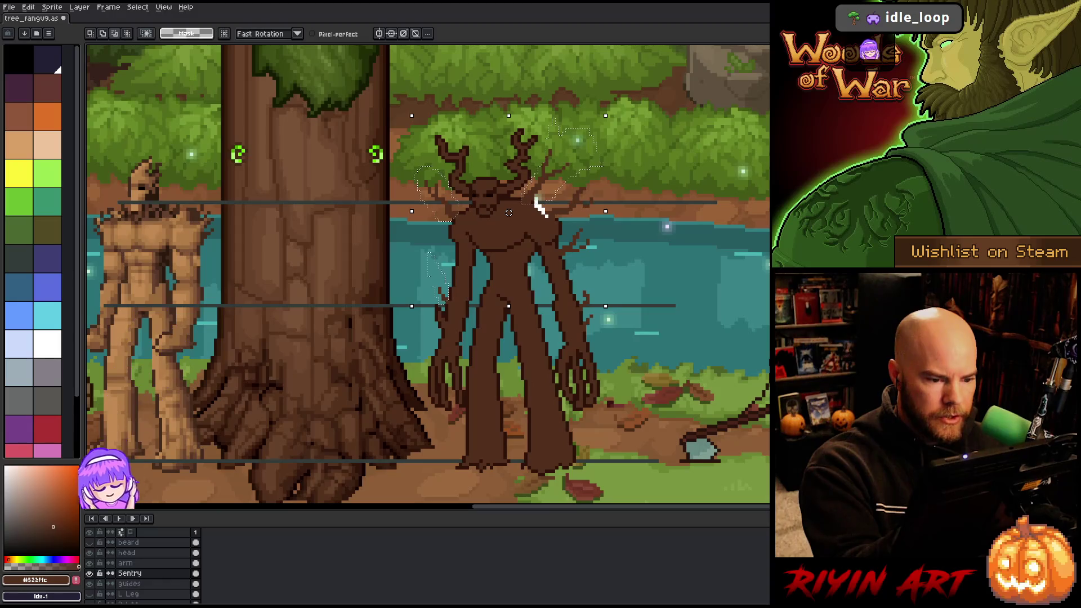
pyautogui.keyDown('alt'); pyautogui.click(546, 226); pyautogui.keyUp('alt')
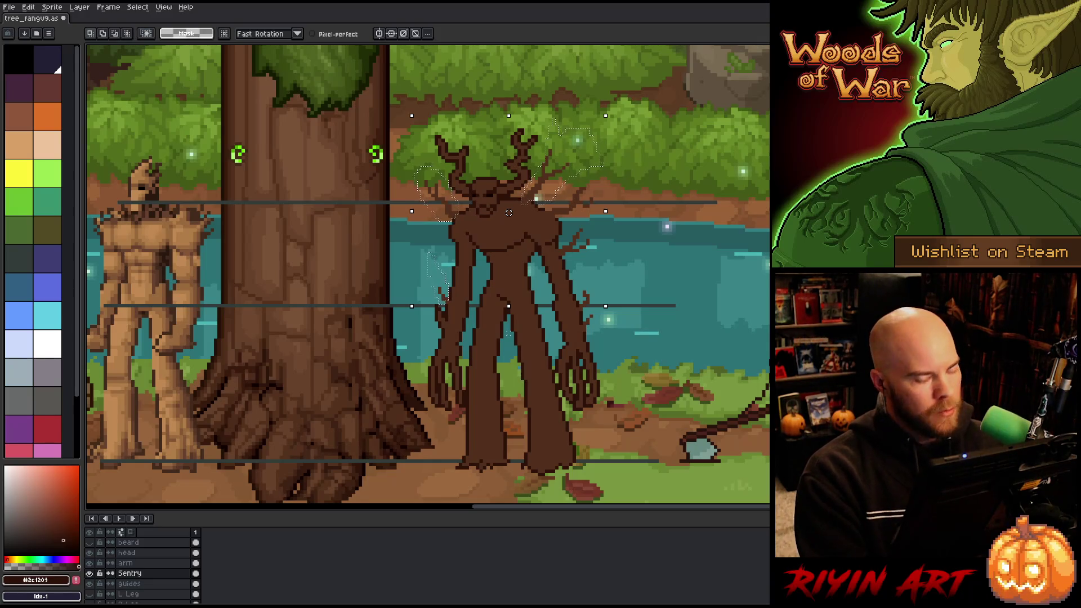
pyautogui.hotkey('shift', 'o')
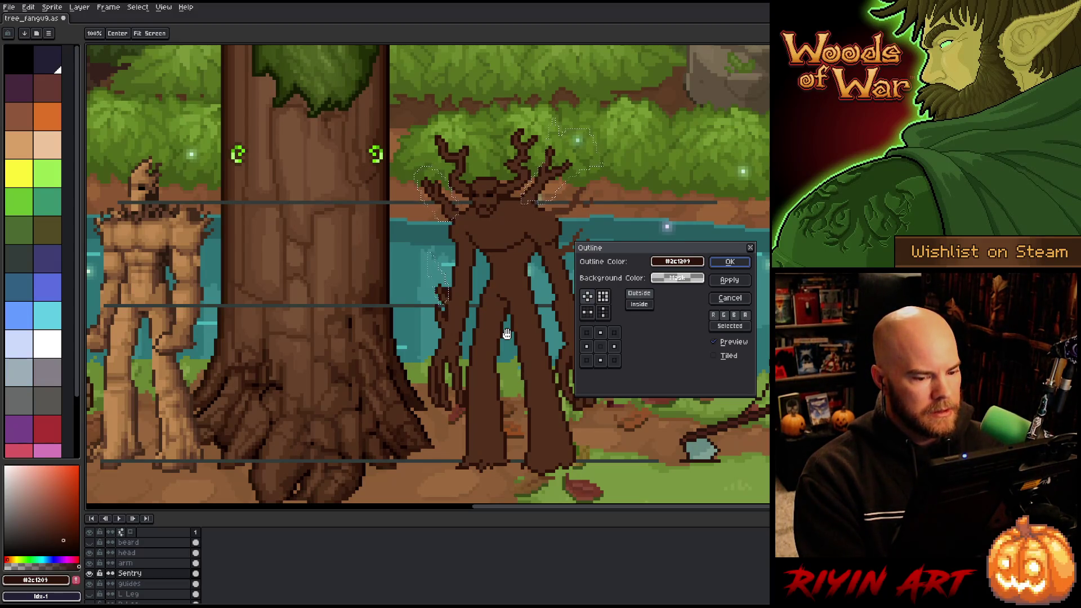
pyautogui.press('Return')
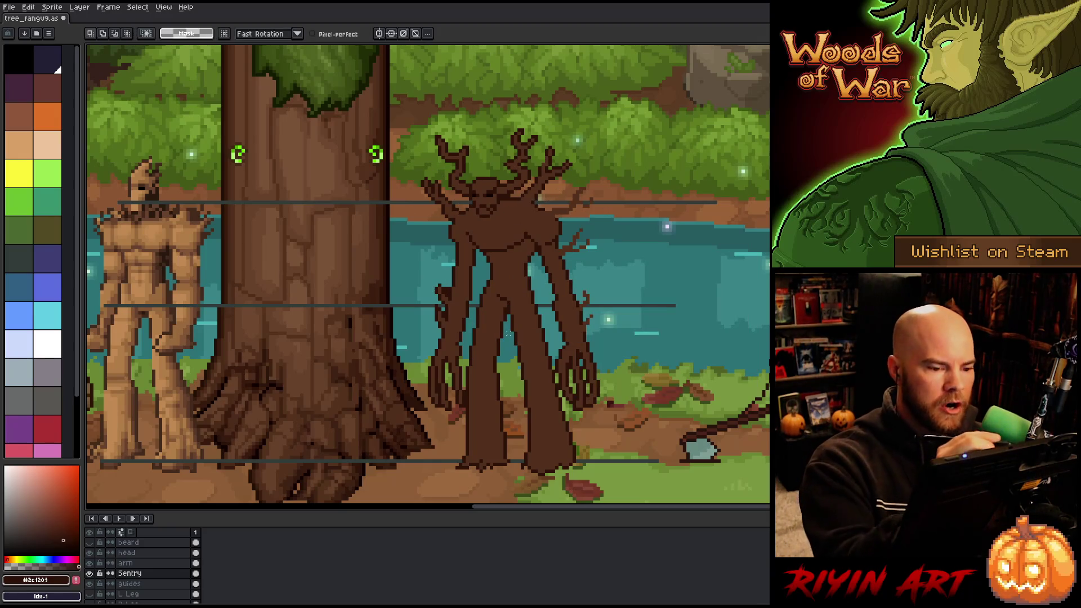
pyautogui.press('b')
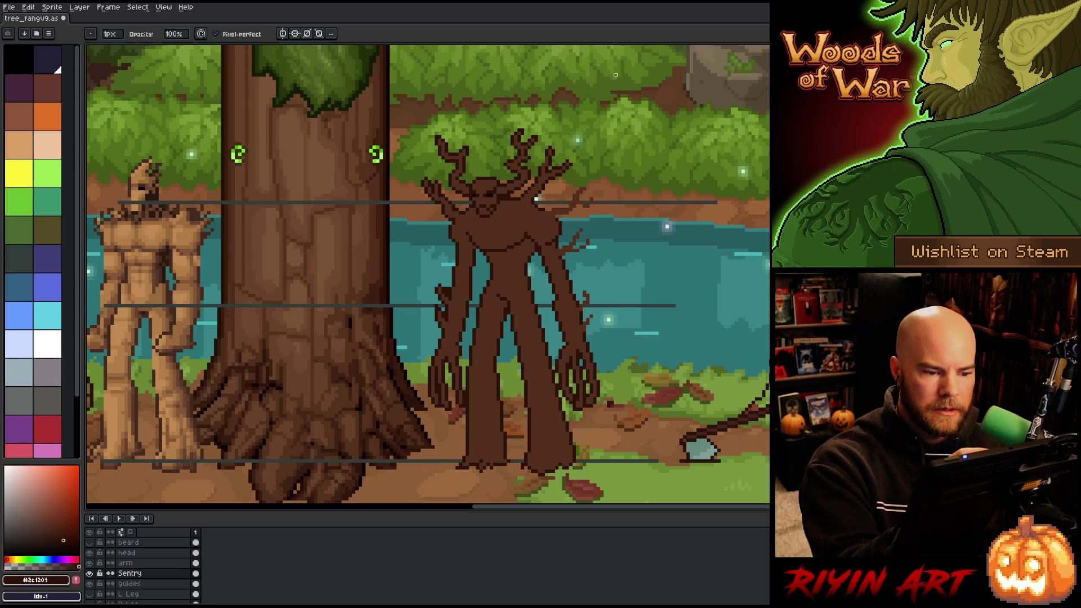
pyautogui.press('e')
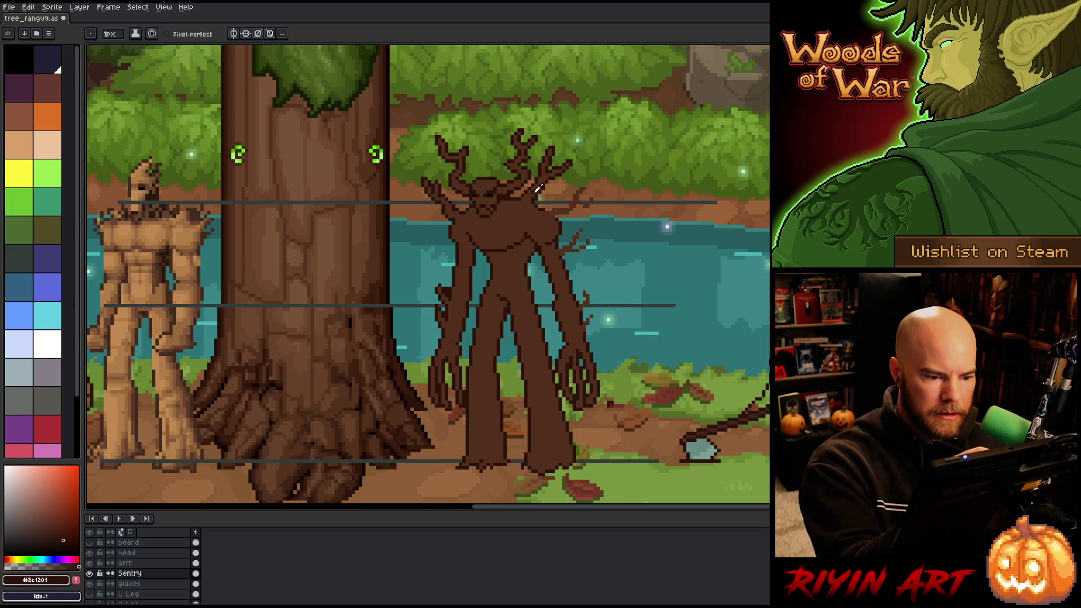
# Alternate between the branches' mid and dark browns while switching among pencil, move and eraser.
pyautogui.keyDown('alt'); pyautogui.click(539, 172); pyautogui.keyUp('alt')
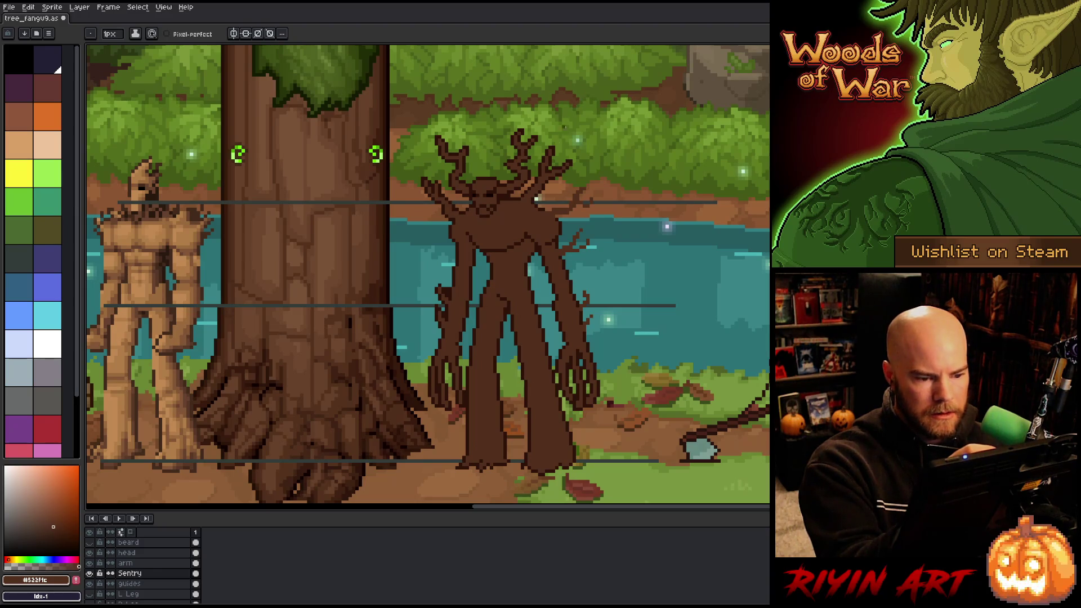
pyautogui.keyDown('alt'); pyautogui.click(540, 192); pyautogui.keyUp('alt')
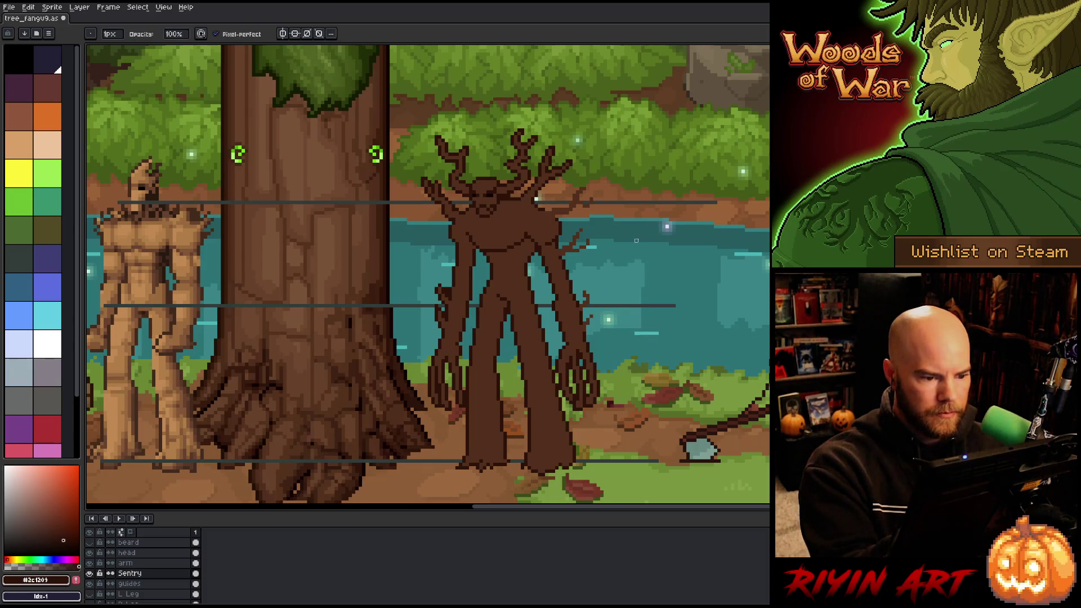
pyautogui.press('alt')
pyautogui.keyDown('alt'); pyautogui.click(538, 196); pyautogui.keyUp('alt')
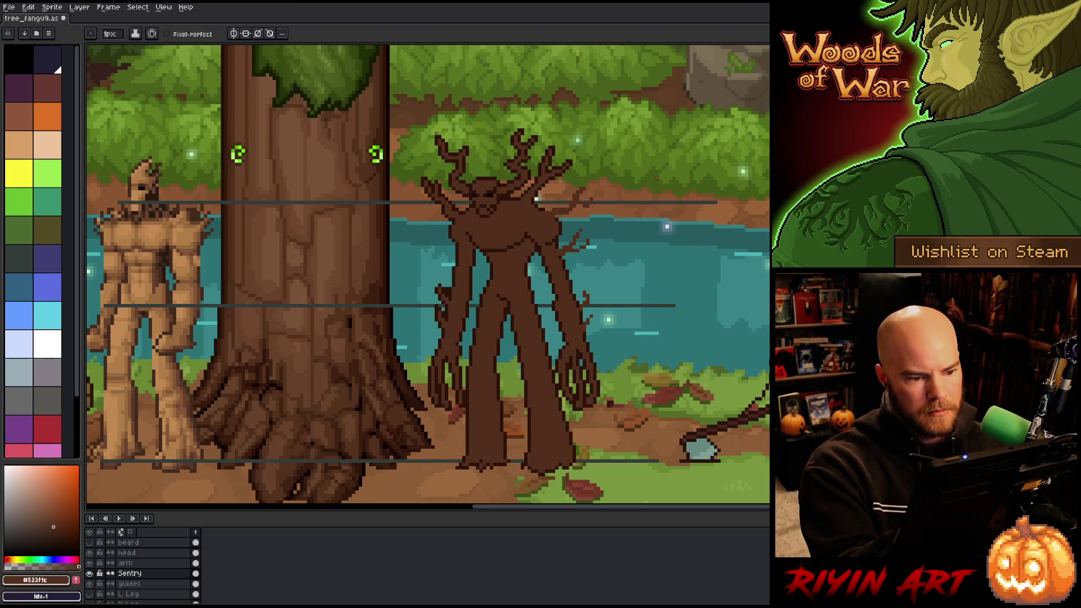
pyautogui.press('v')
pyautogui.press('b')
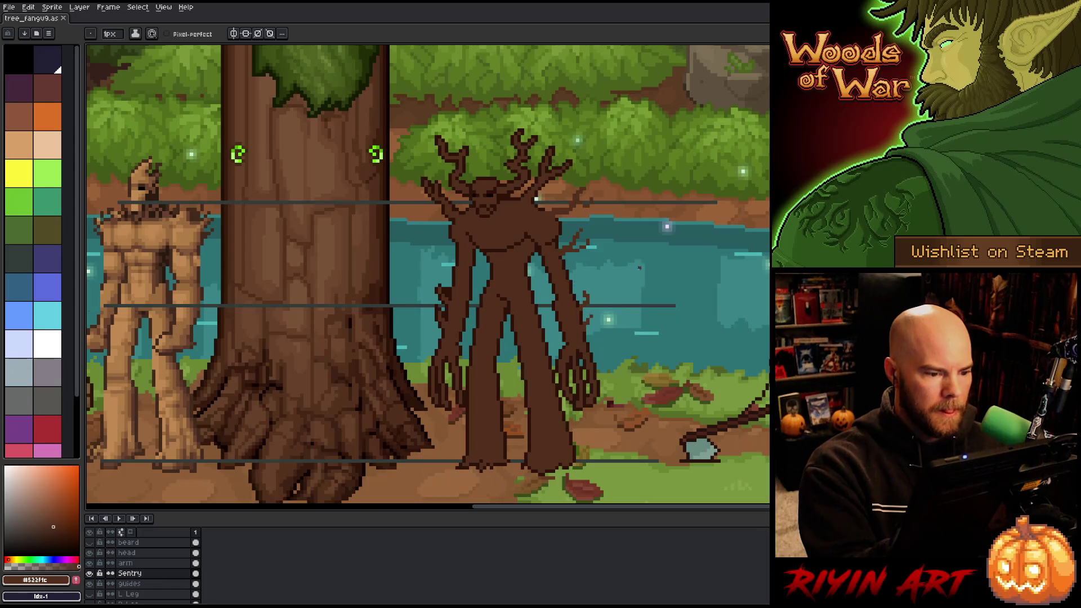
pyautogui.keyDown('alt'); pyautogui.click(451, 216); pyautogui.keyUp('alt')
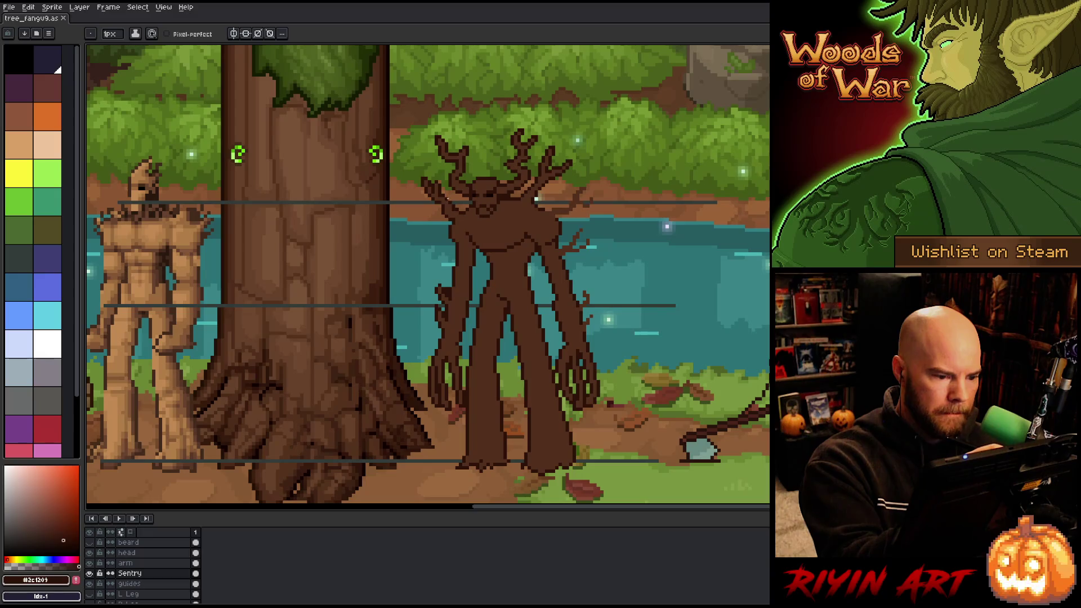
pyautogui.press('e')
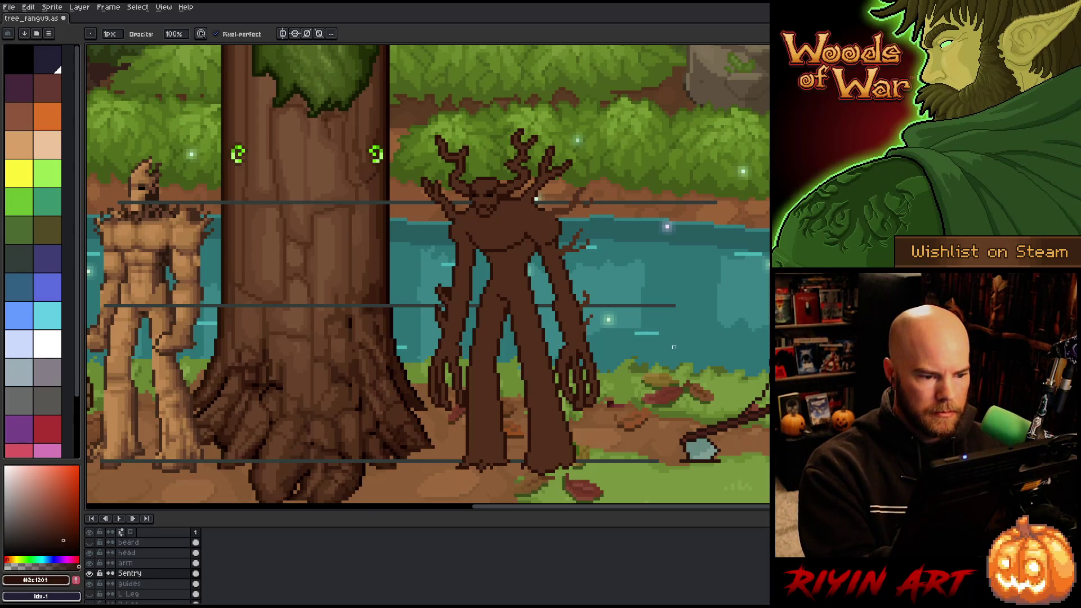
# On the arm layer, lasso the shoulder branches, upper and lower arm, and outline them in dark brown.
pyautogui.press('v')
pyautogui.press('b')
pyautogui.click(161, 563)
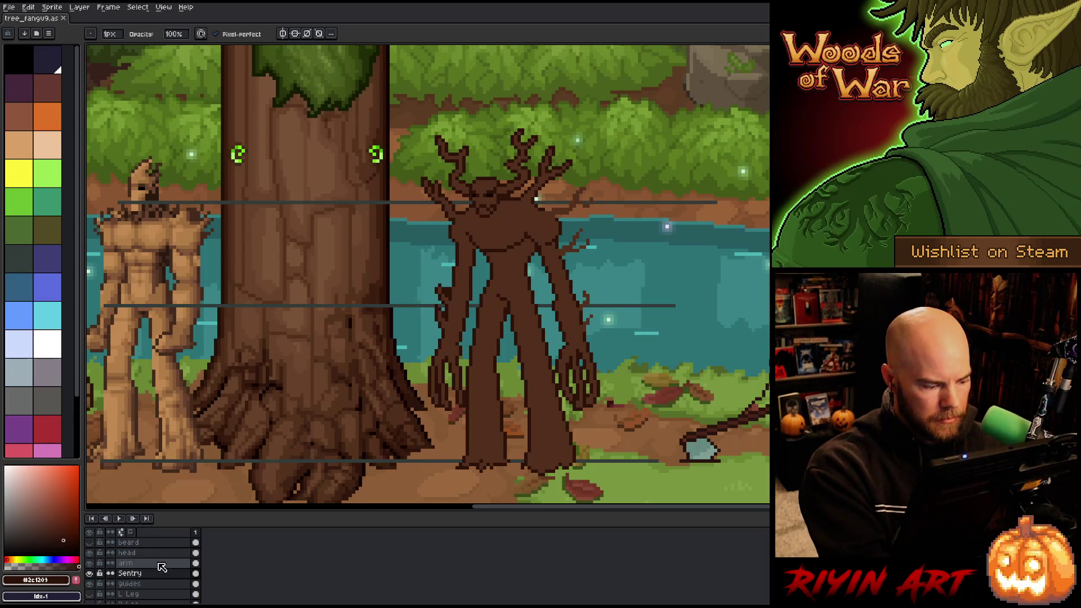
pyautogui.press('q')
pyautogui.moveTo(609, 178)
pyautogui.mouseDown()
pyautogui.moveTo(565, 212)
pyautogui.moveTo(544, 206)
pyautogui.mouseUp()
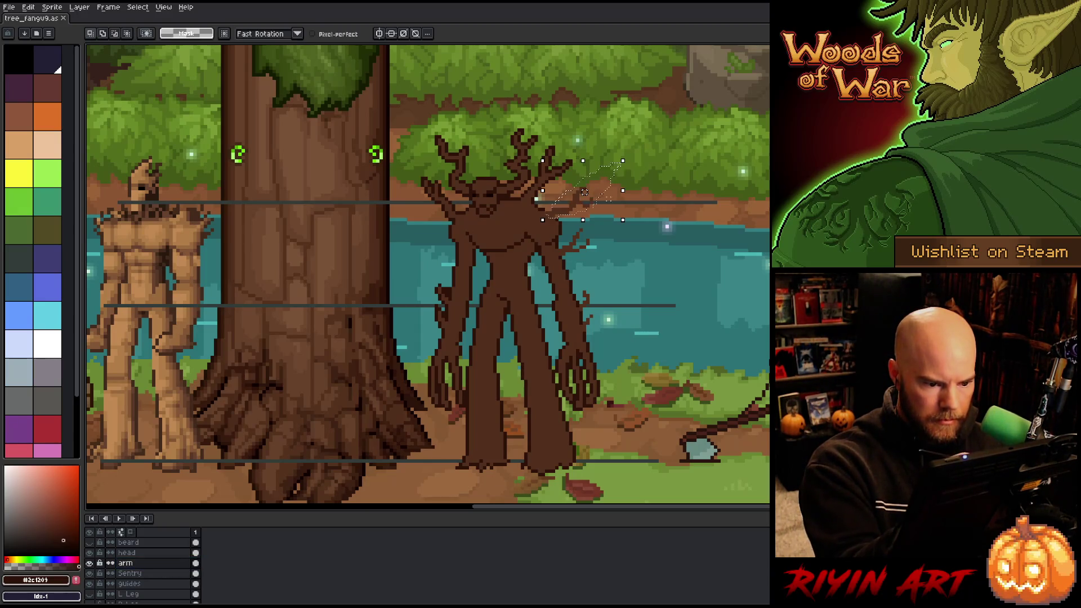
pyautogui.moveTo(571, 248)
pyautogui.mouseDown()
pyautogui.moveTo(563, 251)
pyautogui.moveTo(586, 253)
pyautogui.mouseUp()
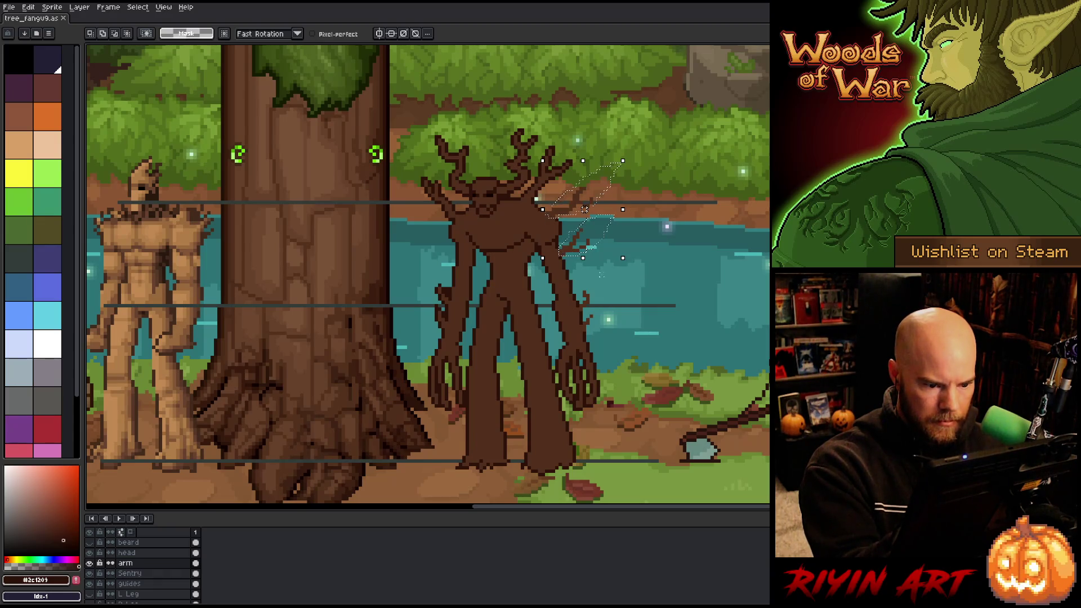
pyautogui.moveTo(592, 296)
pyautogui.mouseDown()
pyautogui.moveTo(600, 326)
pyautogui.moveTo(582, 318)
pyautogui.mouseUp()
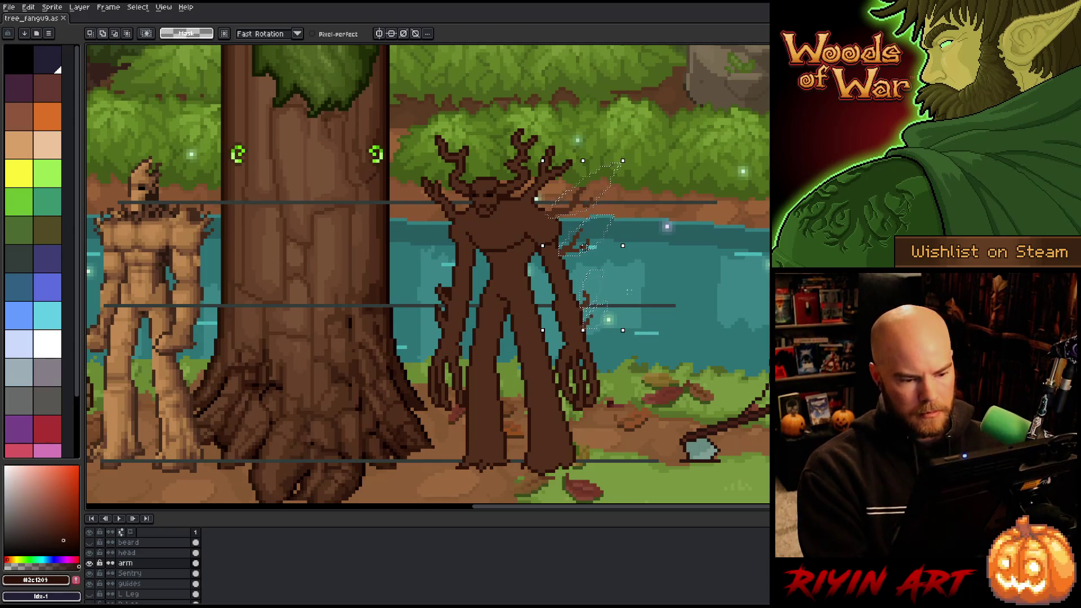
pyautogui.hotkey('shift', 'o')
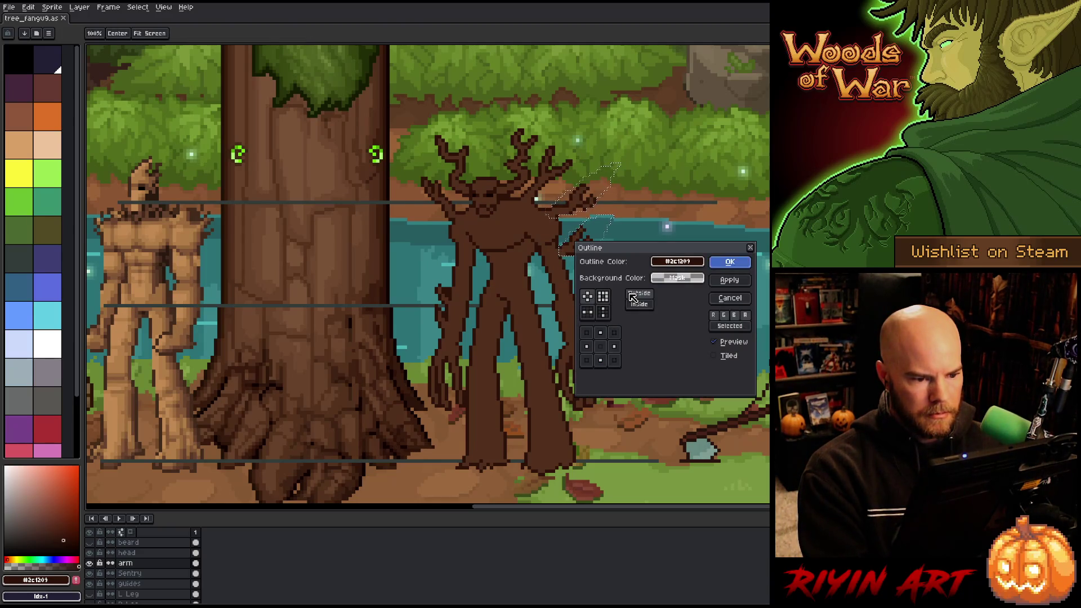
pyautogui.press('Return')
pyautogui.hotkey('ctrl', 'd')
pyautogui.press('b')
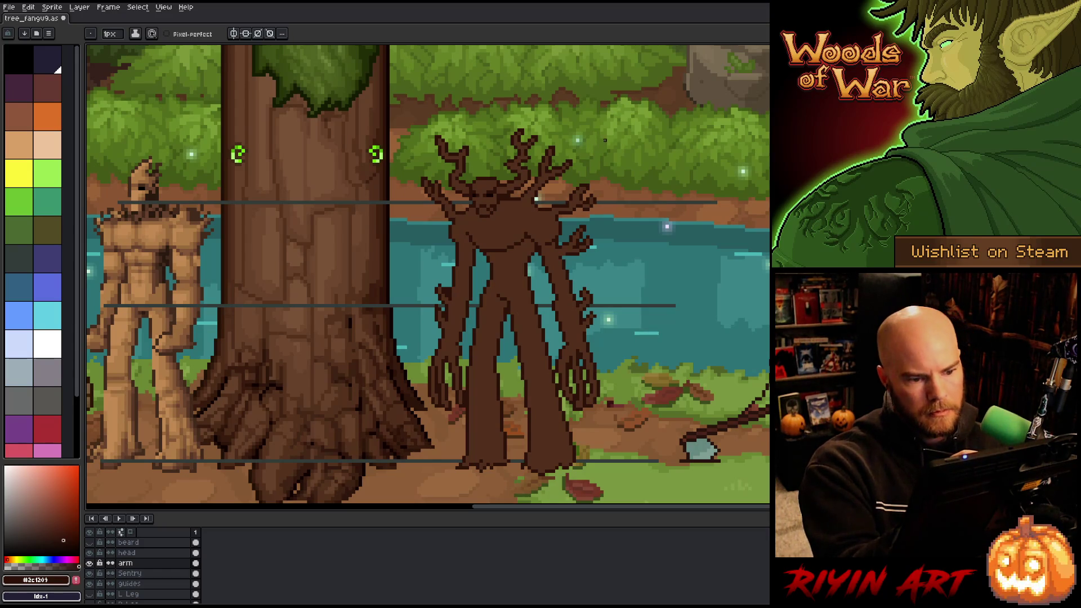
# Select the tree's right branch tip and shift it slightly down and to the right.
pyautogui.press('m')
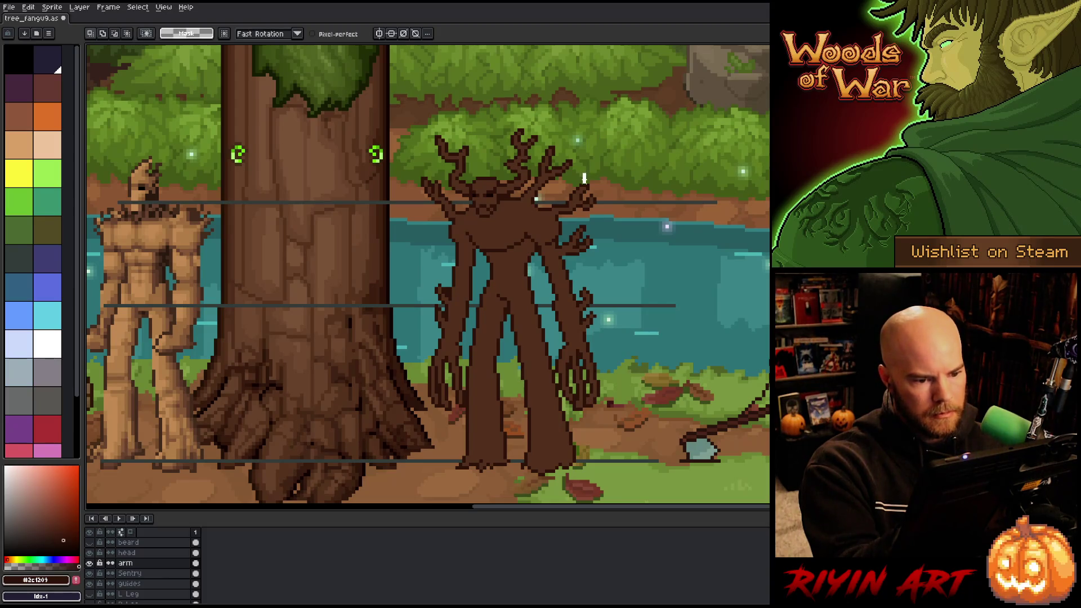
pyautogui.moveTo(587, 171); pyautogui.dragTo(563, 205)
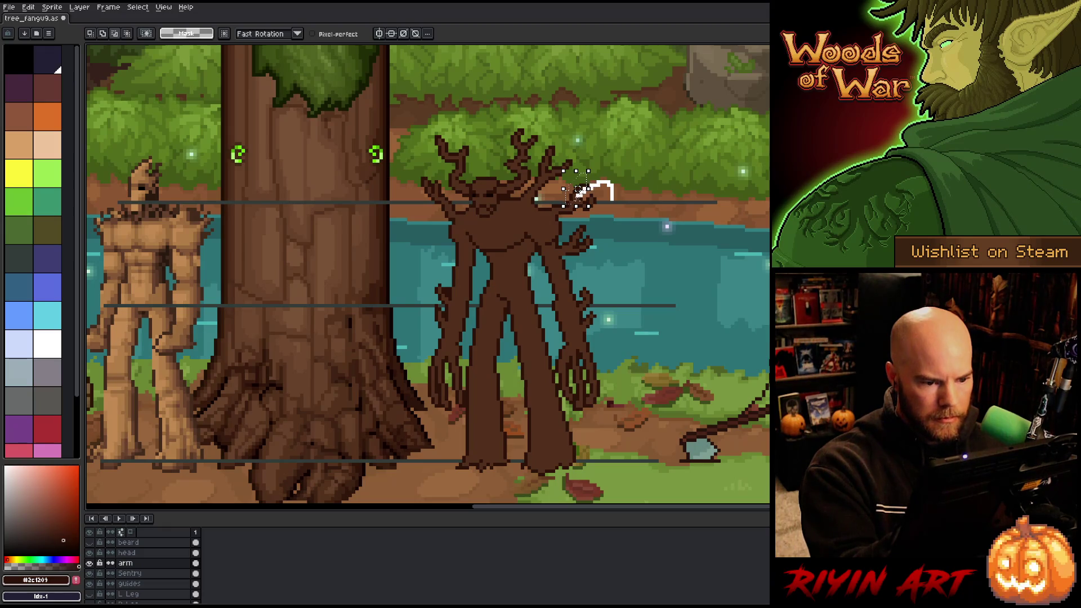
pyautogui.moveTo(579, 188); pyautogui.dragTo(587, 197)
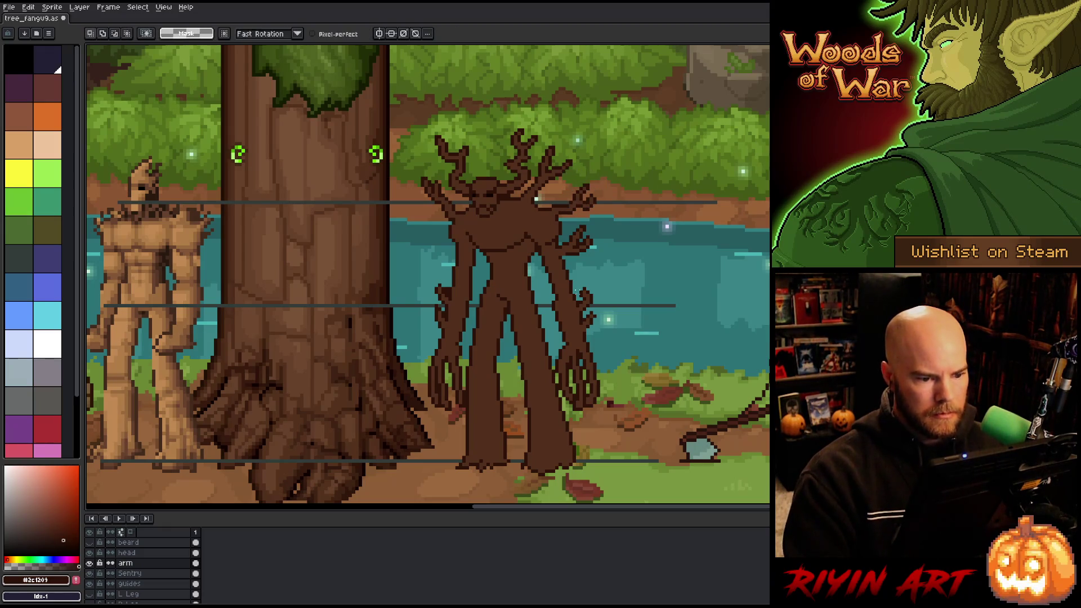
pyautogui.press('b')
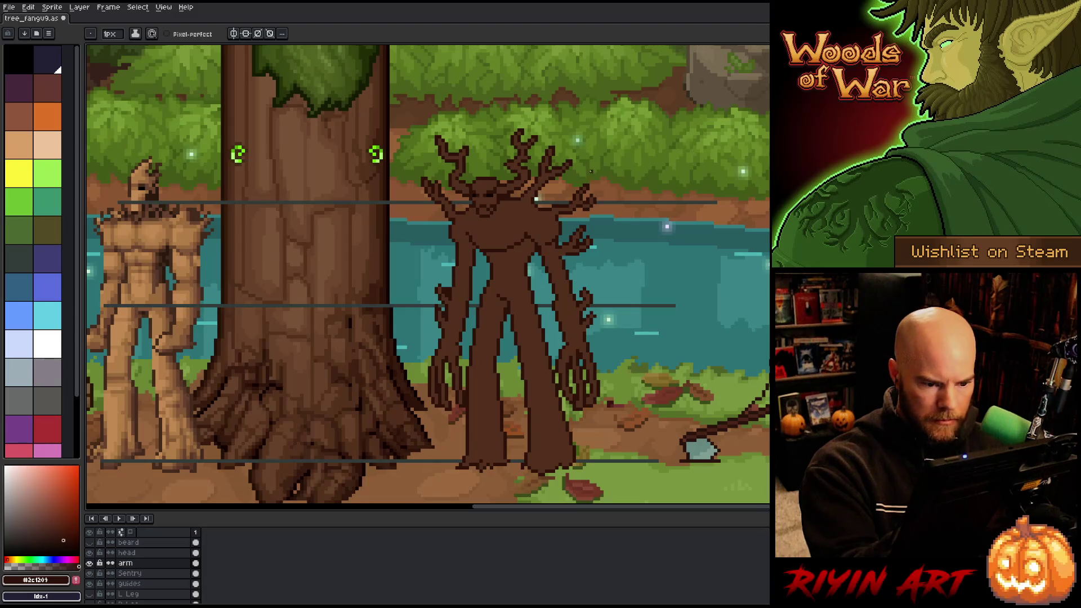
pyautogui.press('m')
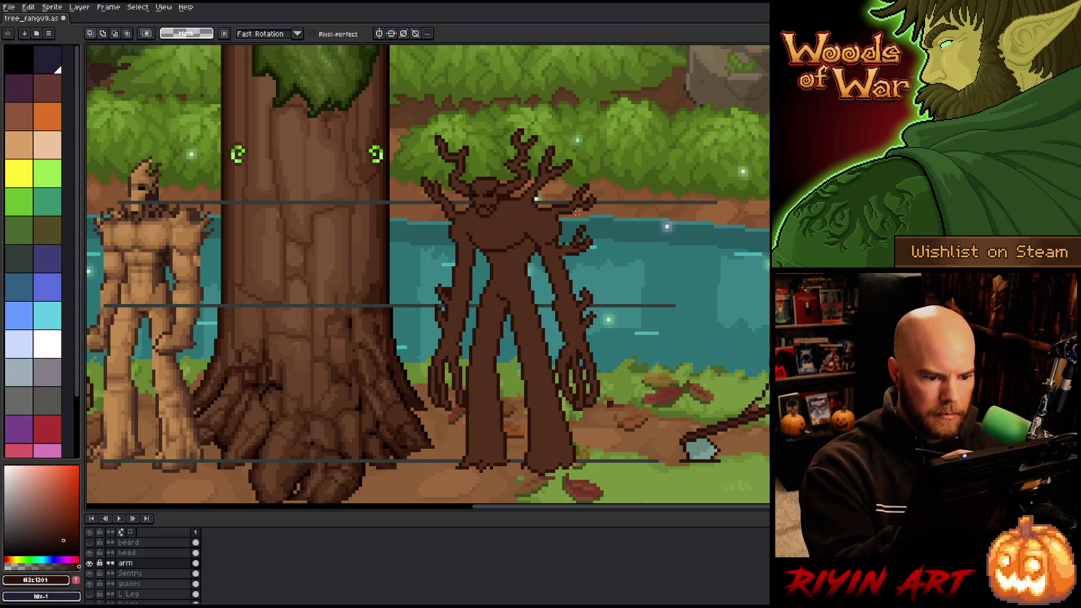
pyautogui.press('b')
# Sample the mid and dark browns around the right arm and touch up the Sentry layer.
pyautogui.keyDown('alt'); pyautogui.click(537, 198); pyautogui.keyUp('alt')
pyautogui.keyDown('alt'); pyautogui.click(537, 198); pyautogui.keyUp('alt')
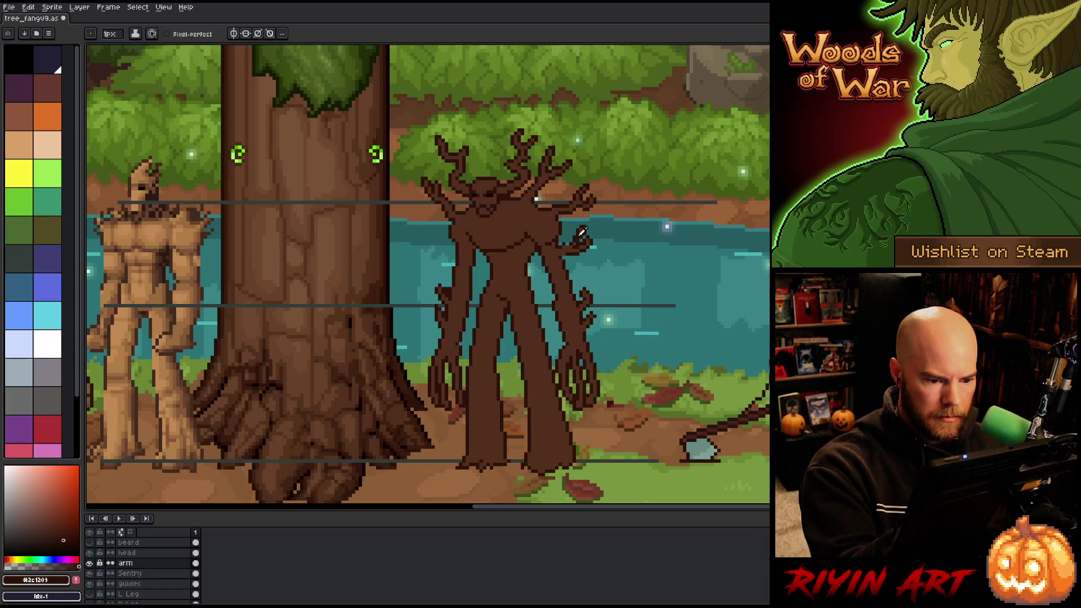
pyautogui.keyDown('alt'); pyautogui.click(580, 211); pyautogui.keyUp('alt')
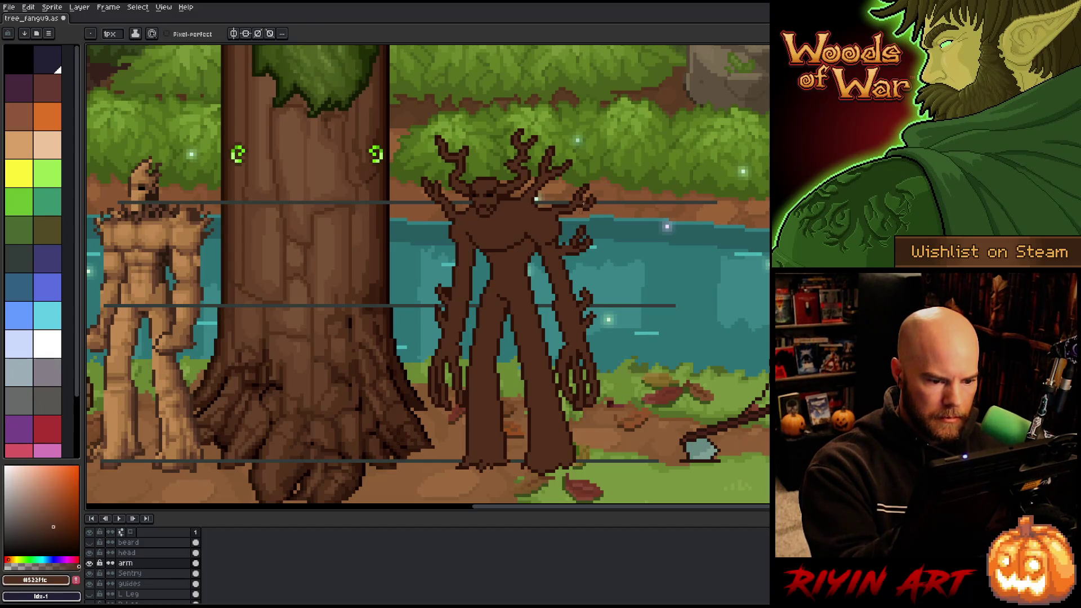
pyautogui.keyDown('alt'); pyautogui.click(568, 243); pyautogui.keyUp('alt')
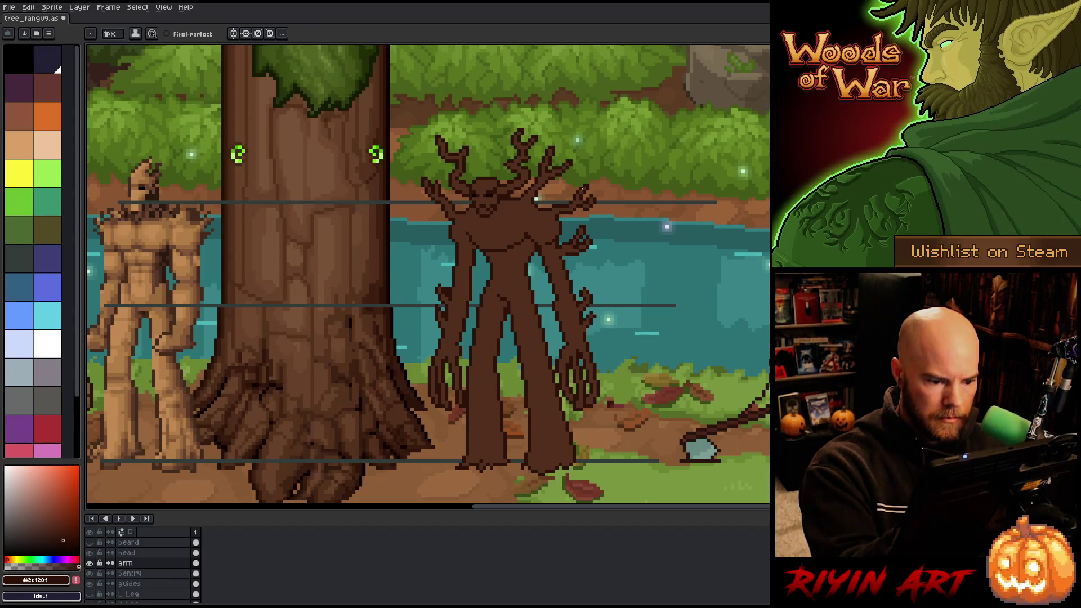
pyautogui.keyDown('alt'); pyautogui.click(577, 213); pyautogui.keyUp('alt')
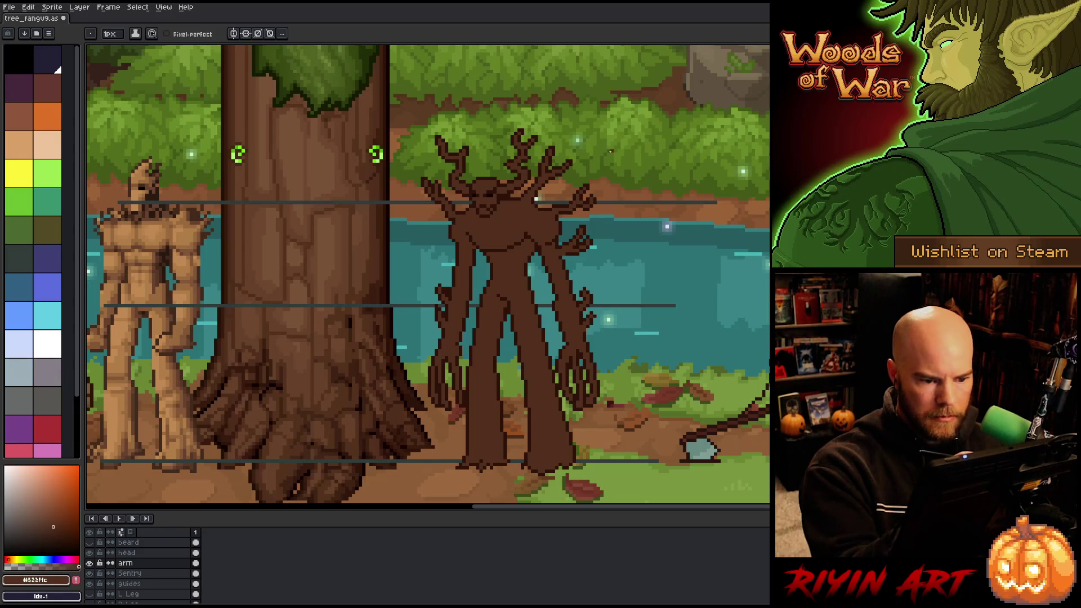
pyautogui.keyDown('alt'); pyautogui.click(565, 254); pyautogui.keyUp('alt')
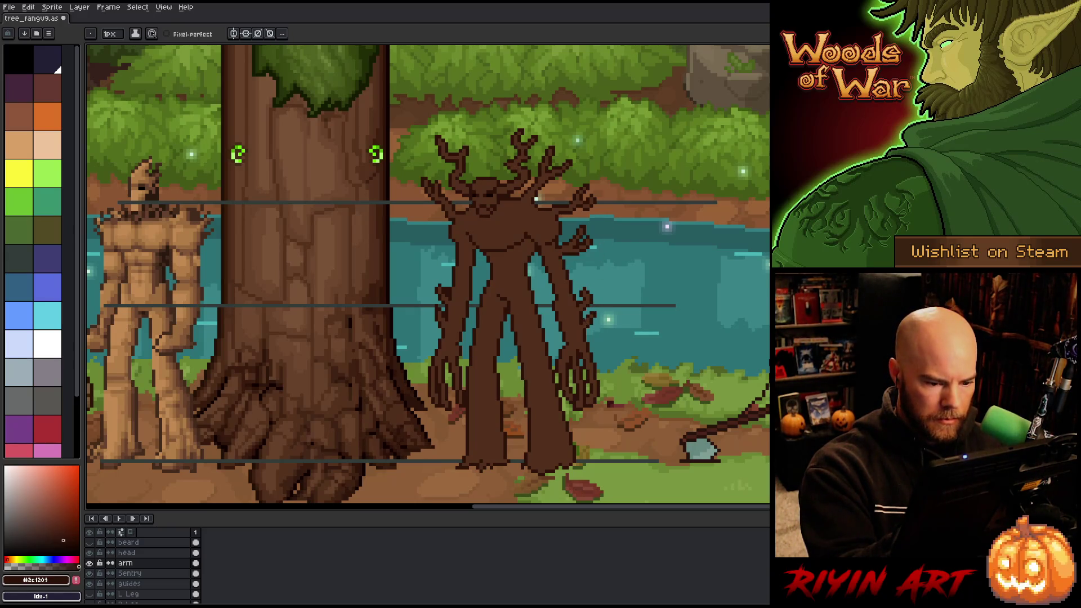
pyautogui.click(129, 573)
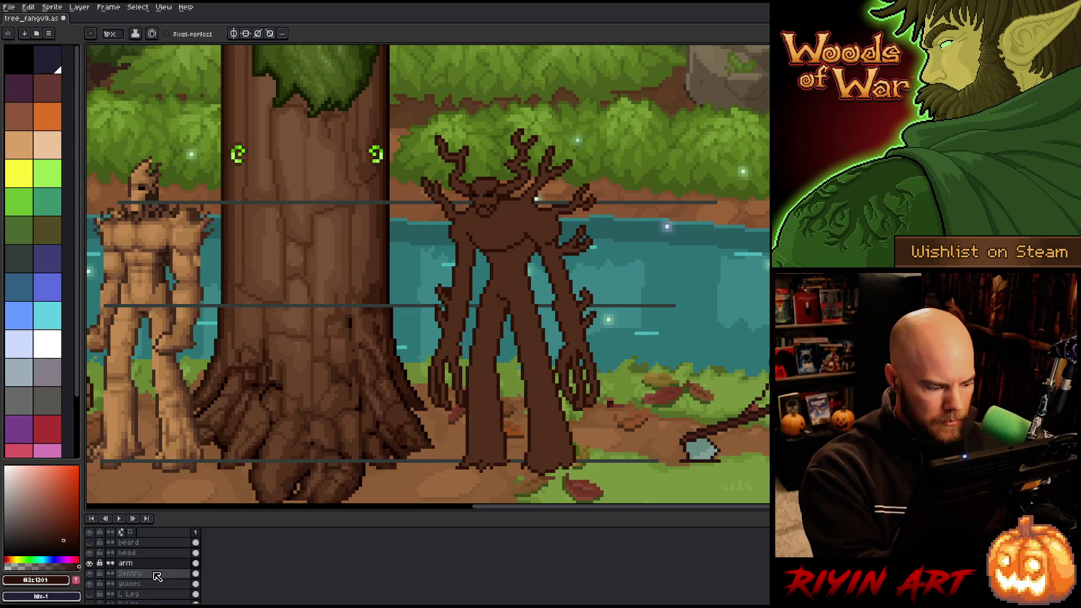
pyautogui.press('b')
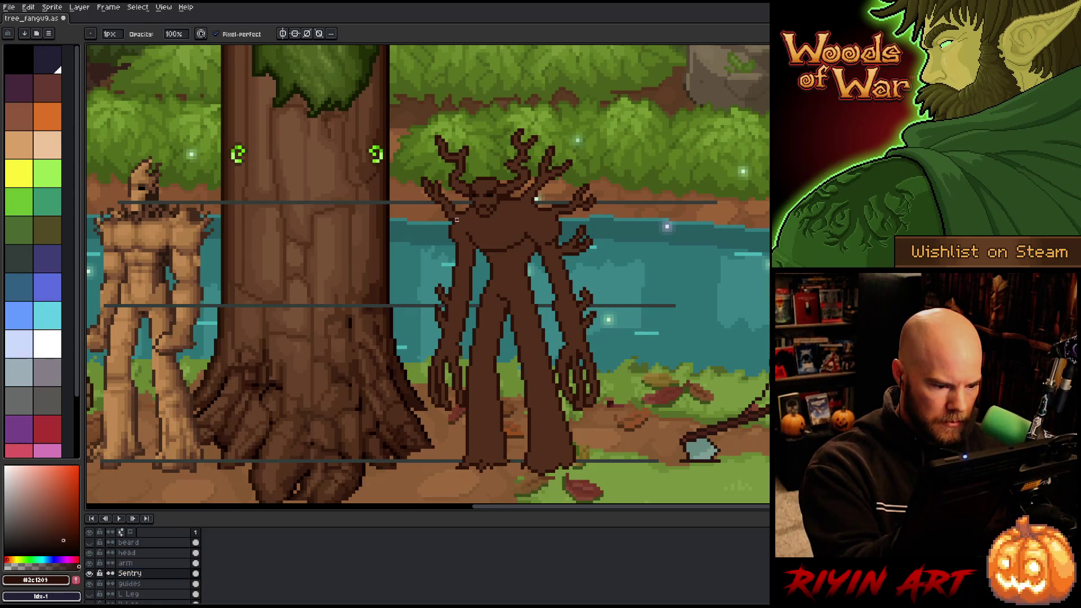
pyautogui.press('e')
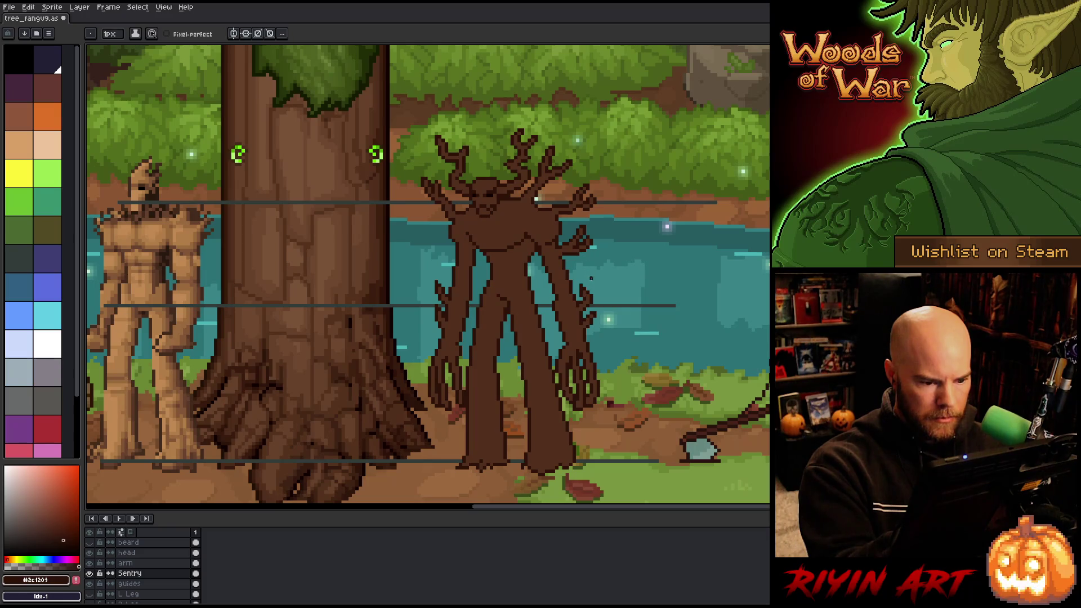
# On the arm layer, select and deselect a small part of the right arm, then ready the eraser.
pyautogui.press('m')
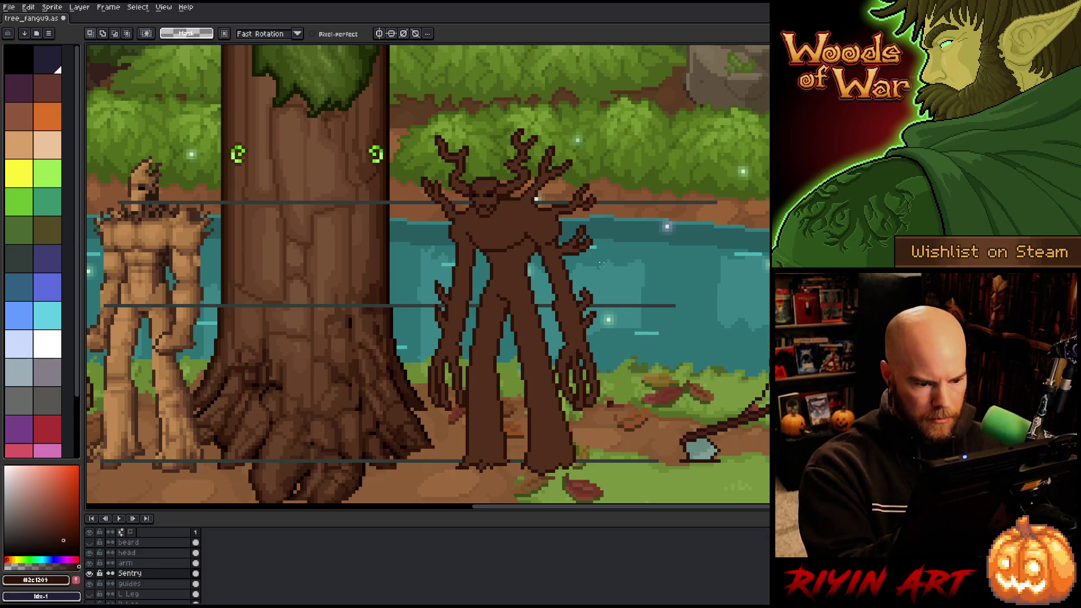
pyautogui.click(125, 563)
pyautogui.moveTo(573, 275); pyautogui.dragTo(602, 306)
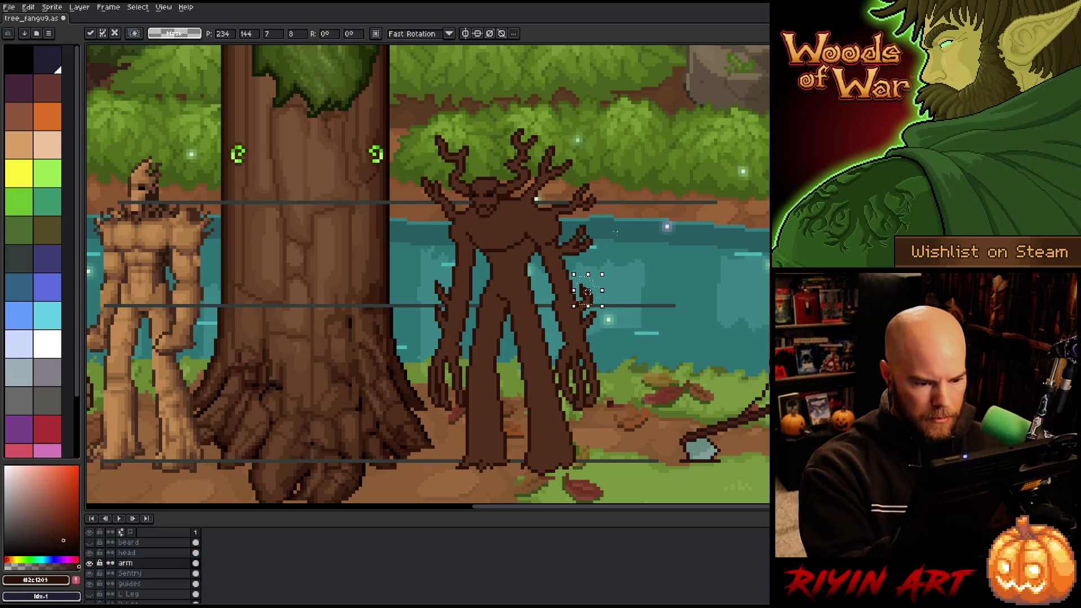
pyautogui.hotkey('ctrl', 'd')
pyautogui.press('b')
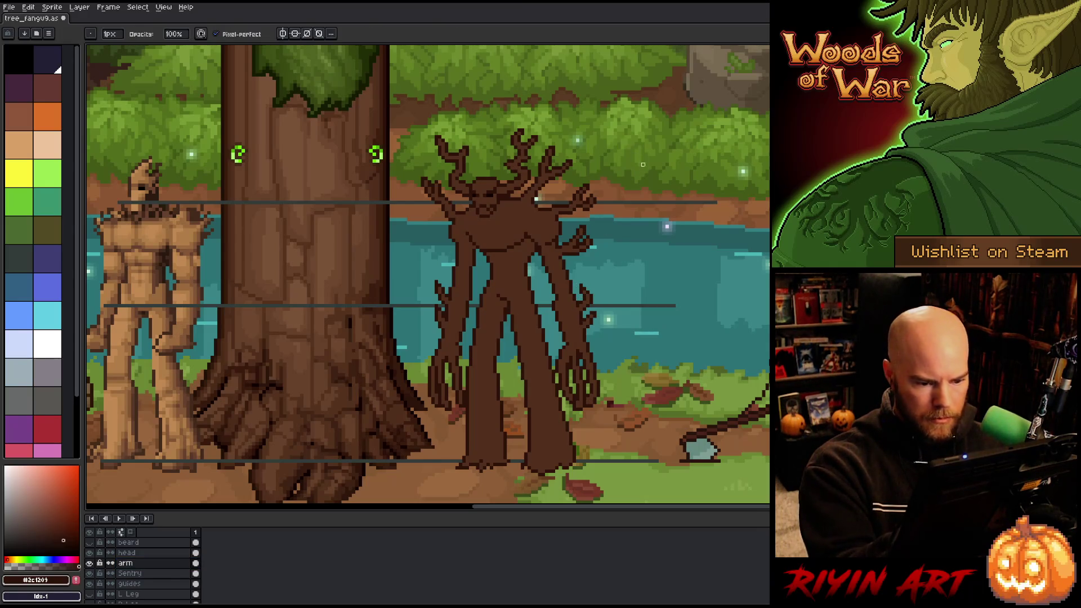
pyautogui.press('e')
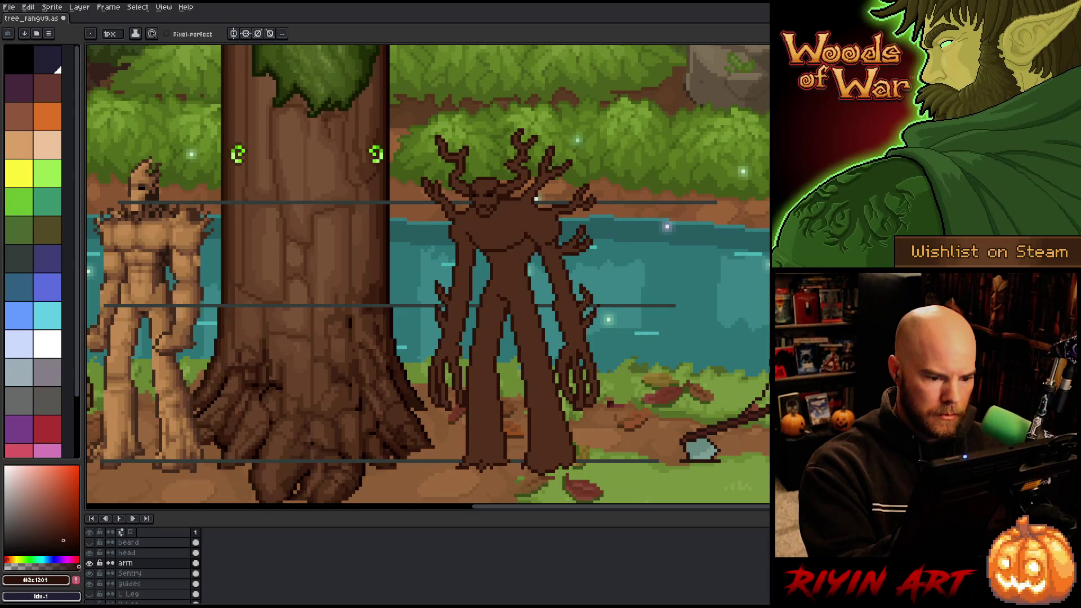
# Erase a stray pixel beside the right arm, tidy the Sentry layer, and save the sprite.
pyautogui.hotkey('ctrl', 's')
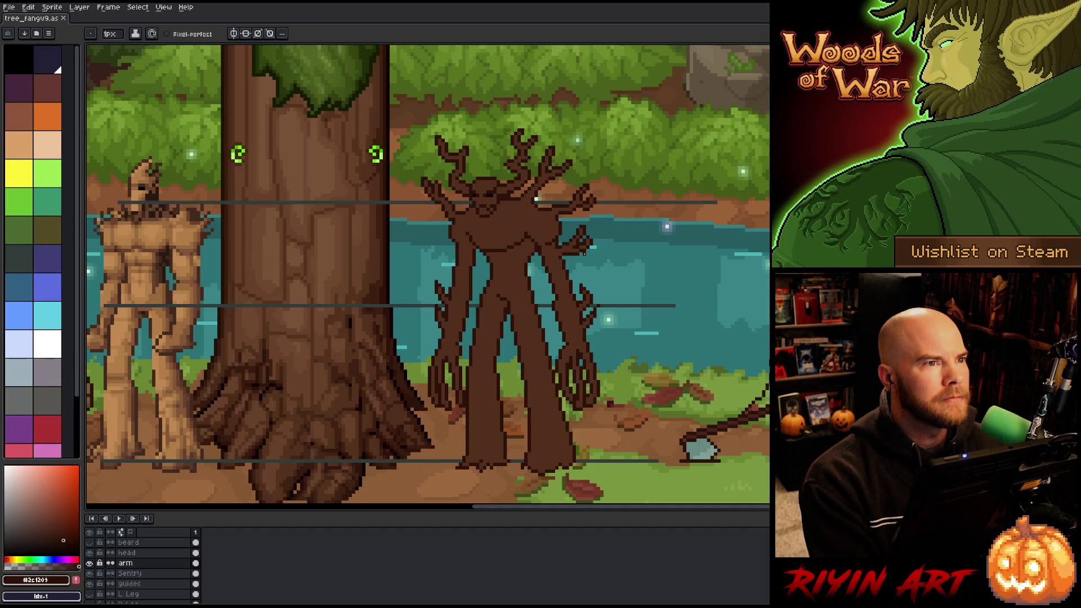
pyautogui.click(584, 253)
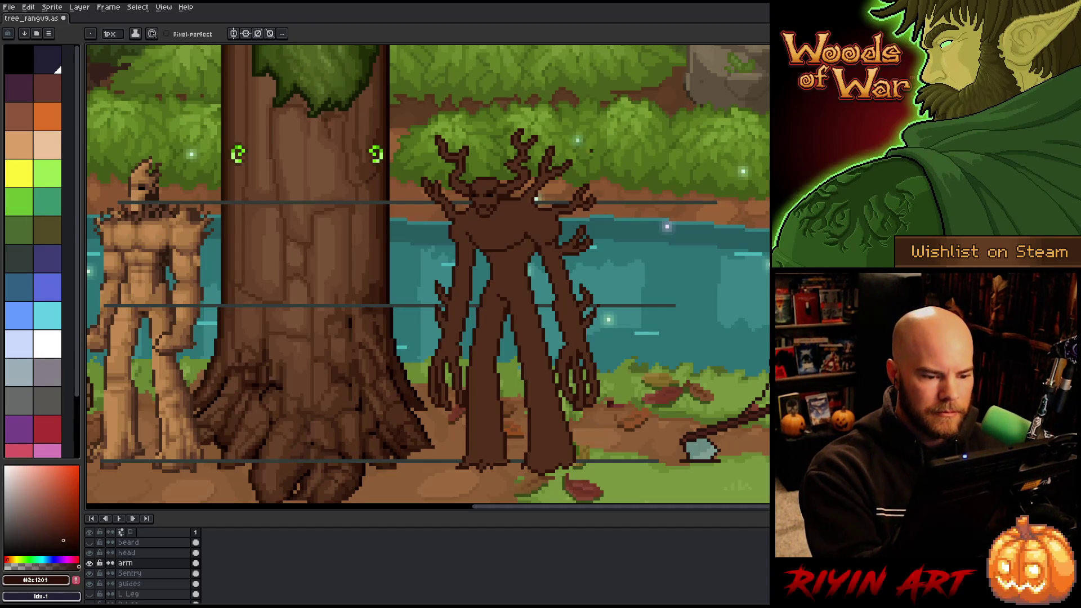
pyautogui.press('b')
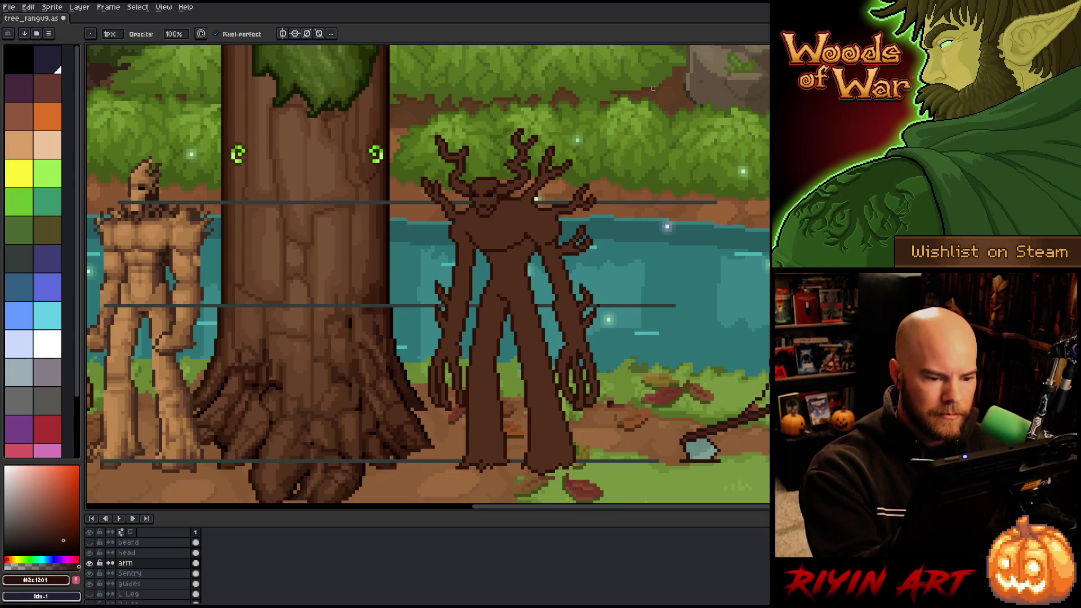
pyautogui.hotkey('ctrl', 's')
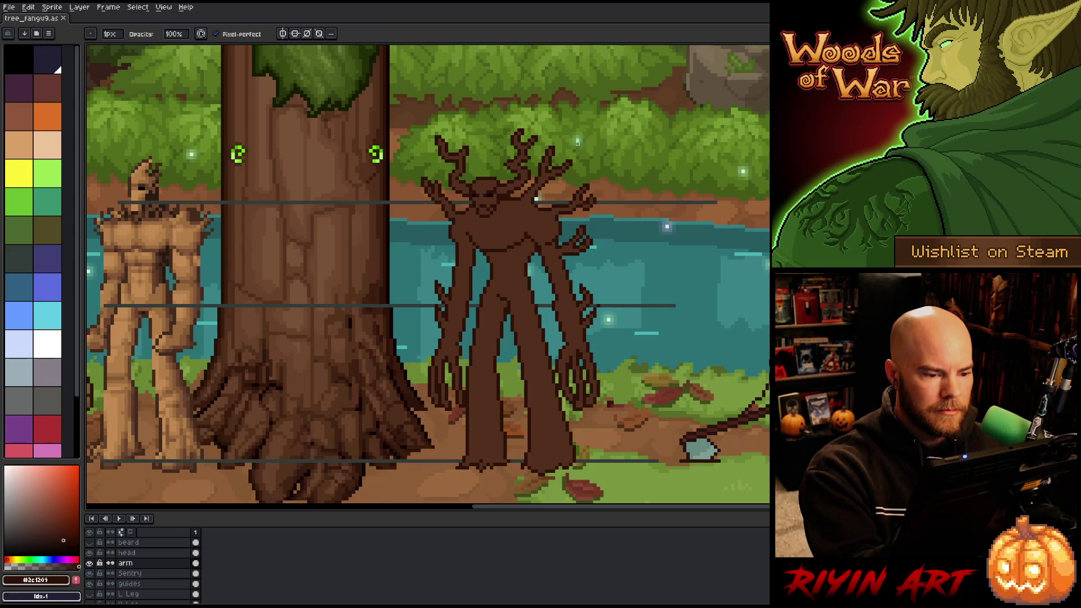
pyautogui.press('e')
pyautogui.press('b')
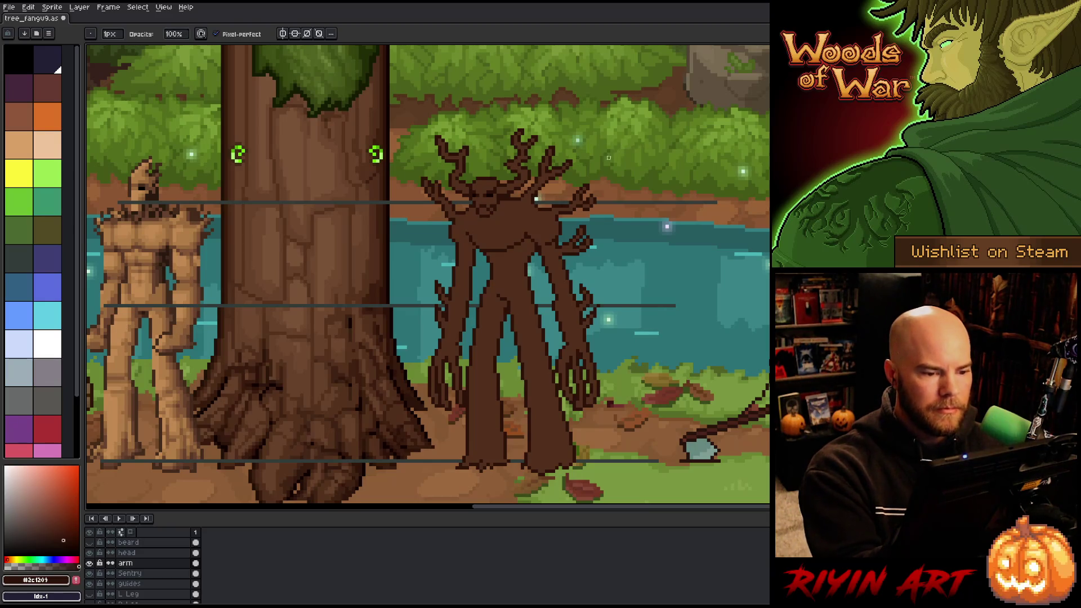
pyautogui.keyDown('ctrl'); pyautogui.click(556, 168); pyautogui.keyUp('ctrl')
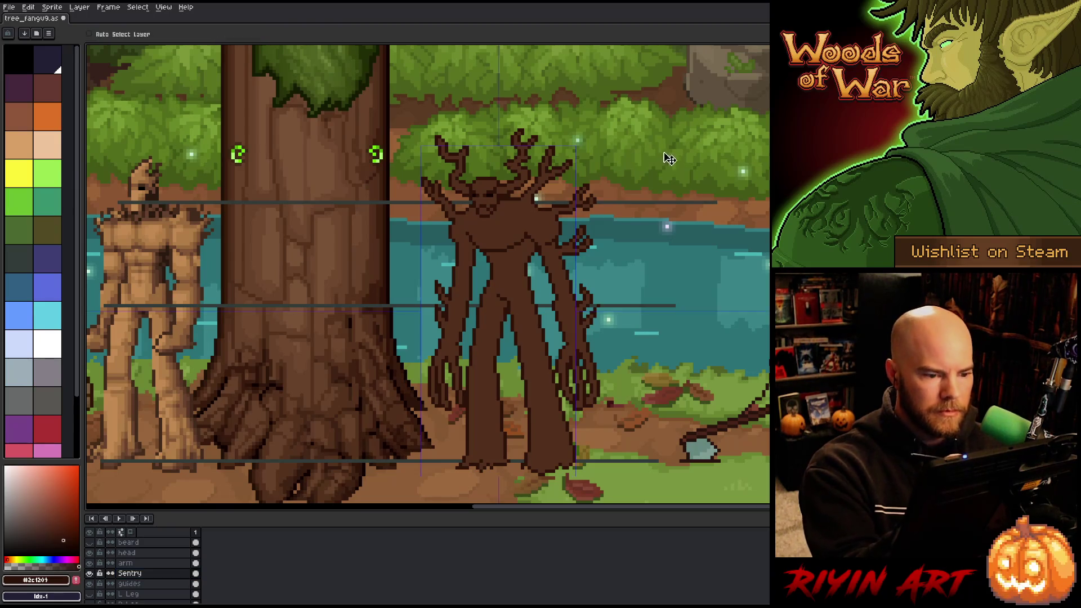
pyautogui.press('e')
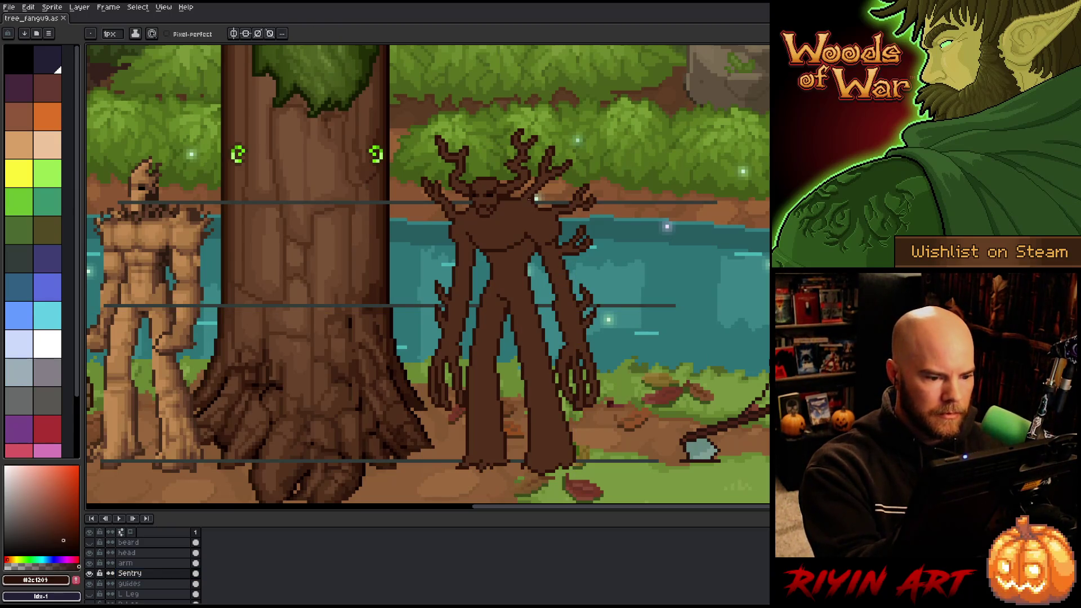
pyautogui.press('b')
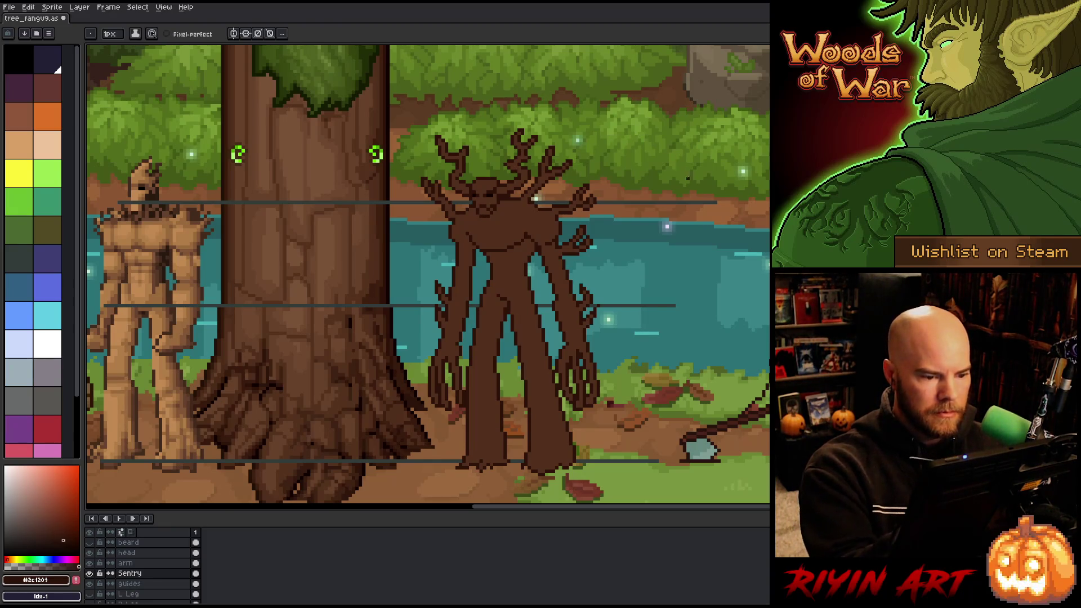
pyautogui.hotkey('ctrl', 's')
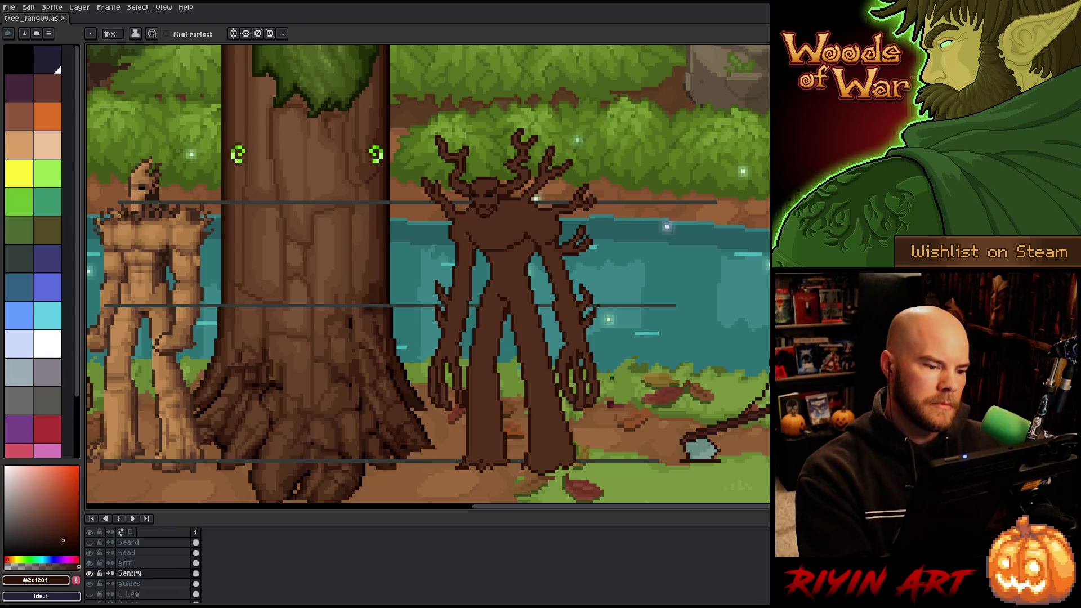
pyautogui.press('b')
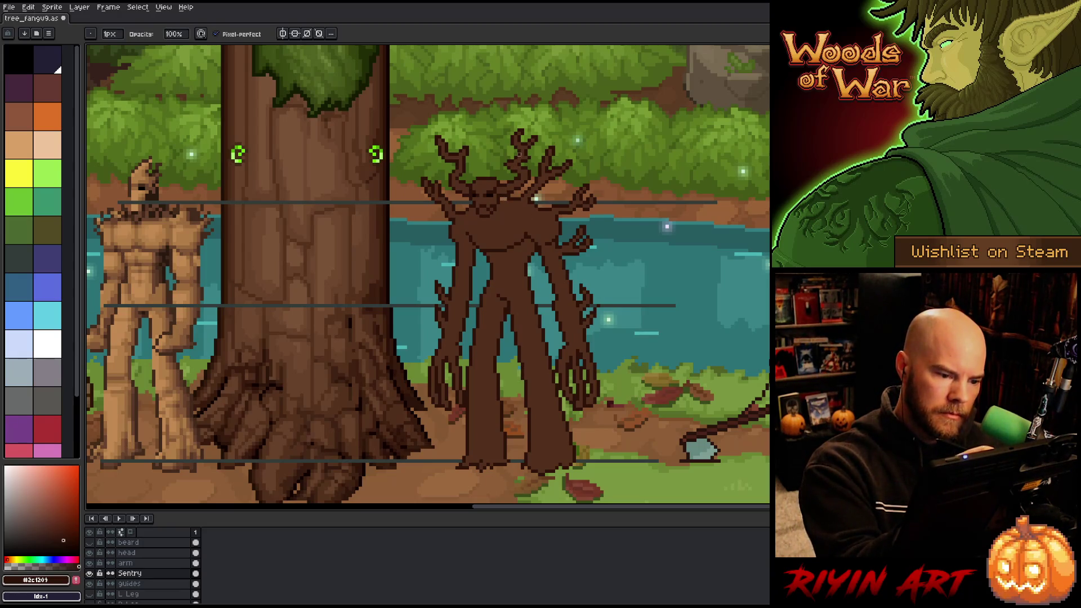
pyautogui.keyDown('alt'); pyautogui.click(511, 192); pyautogui.keyUp('alt')
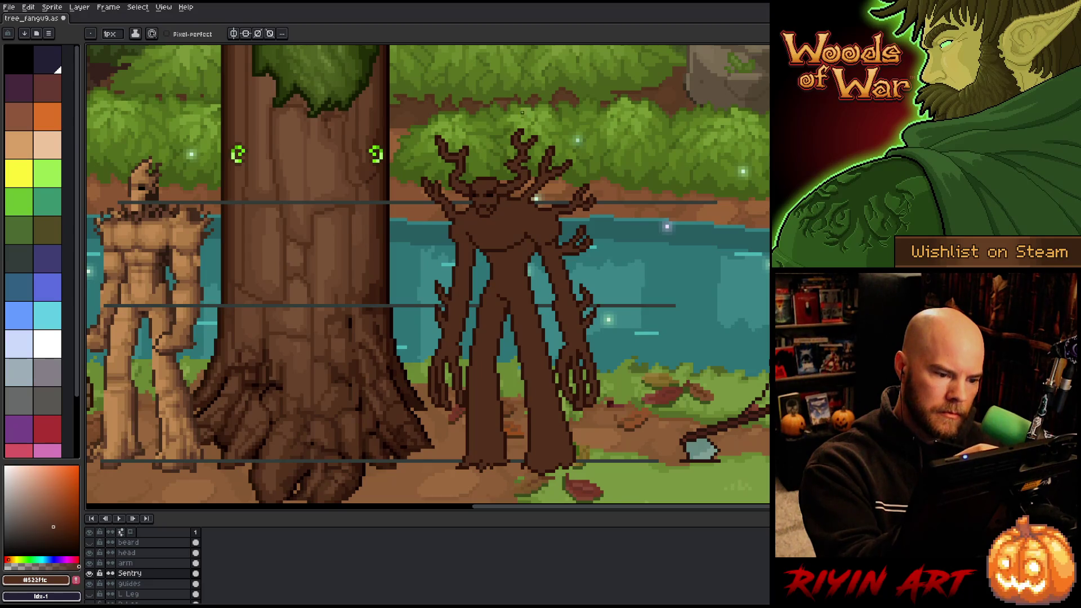
# Toggle the head layer's visibility repeatedly to compare the body with and without the head.
pyautogui.click(90, 553)
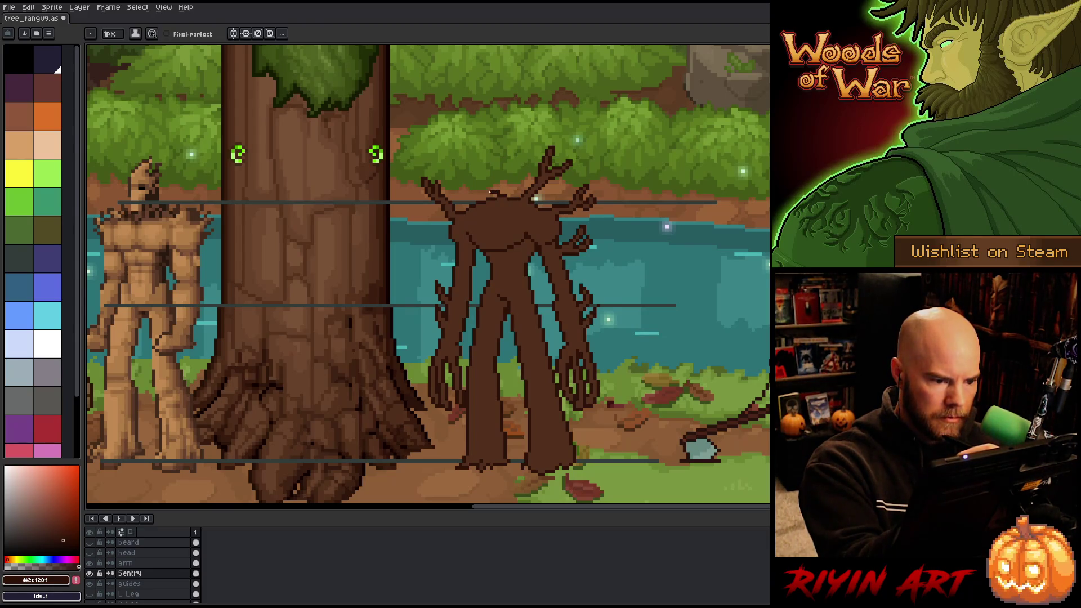
pyautogui.keyDown('alt'); pyautogui.click(492, 194); pyautogui.keyUp('alt')
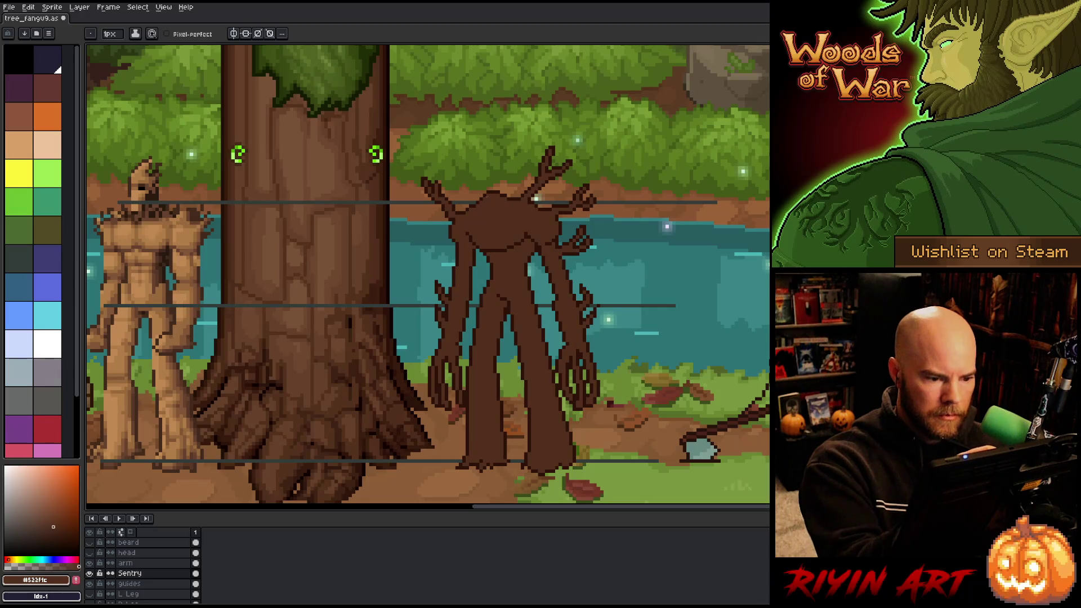
pyautogui.click(92, 553)
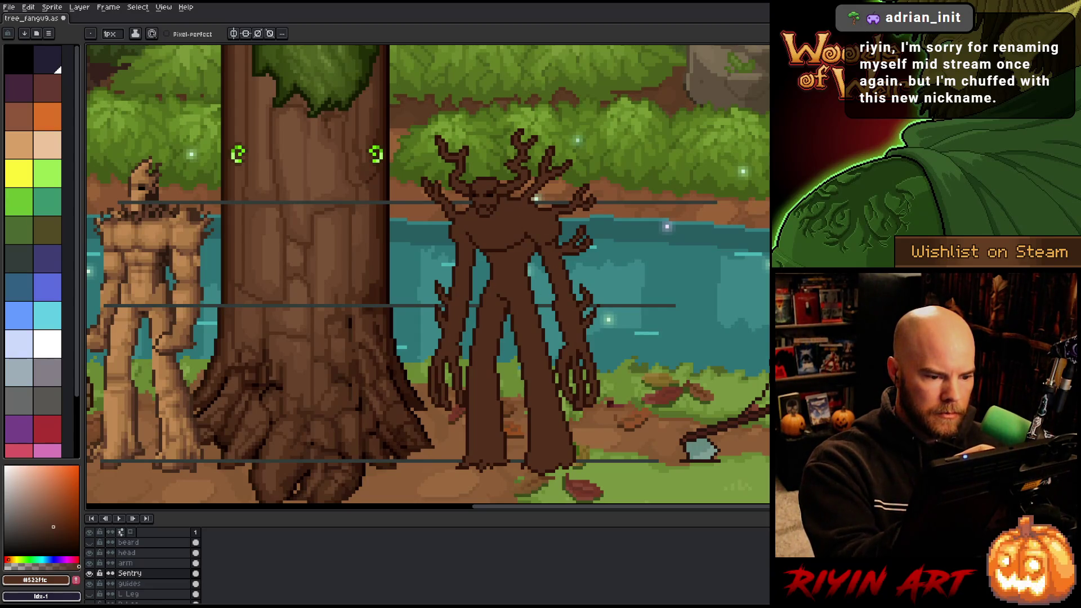
pyautogui.press('b')
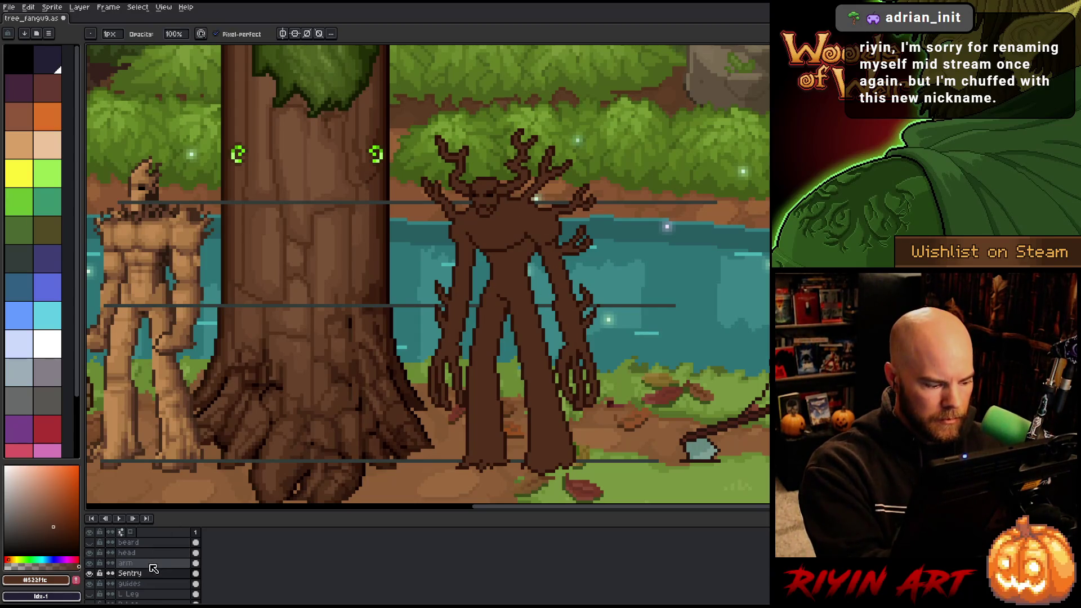
pyautogui.click(90, 553)
pyautogui.click(90, 554)
pyautogui.click(89, 554)
pyautogui.click(89, 555)
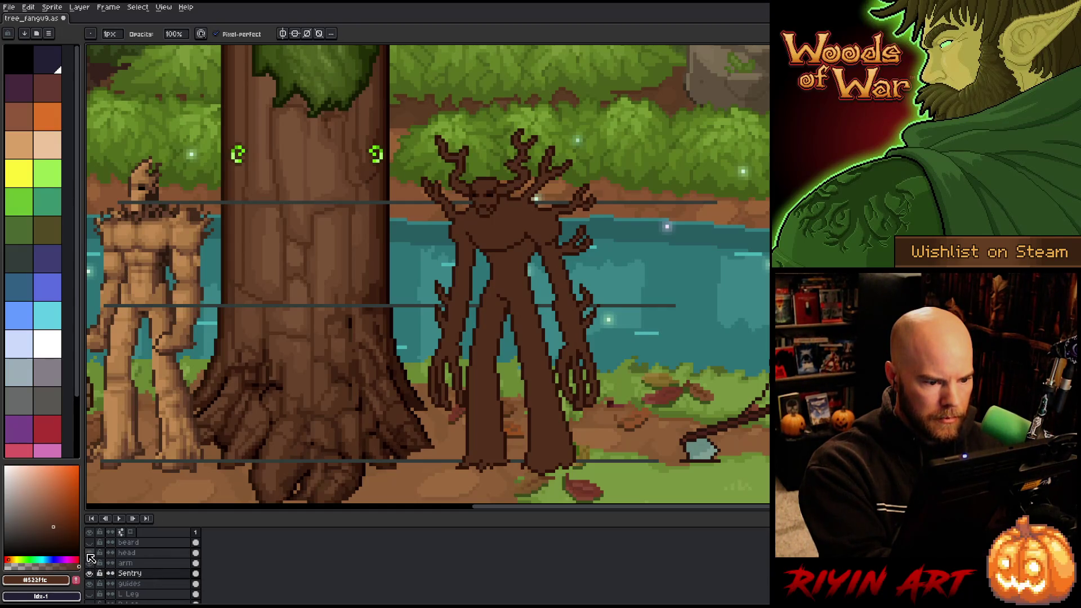
pyautogui.click(89, 554)
pyautogui.click(90, 553)
# Make head the active layer and turn on the beard layer to show the green moss beard.
pyautogui.click(127, 553)
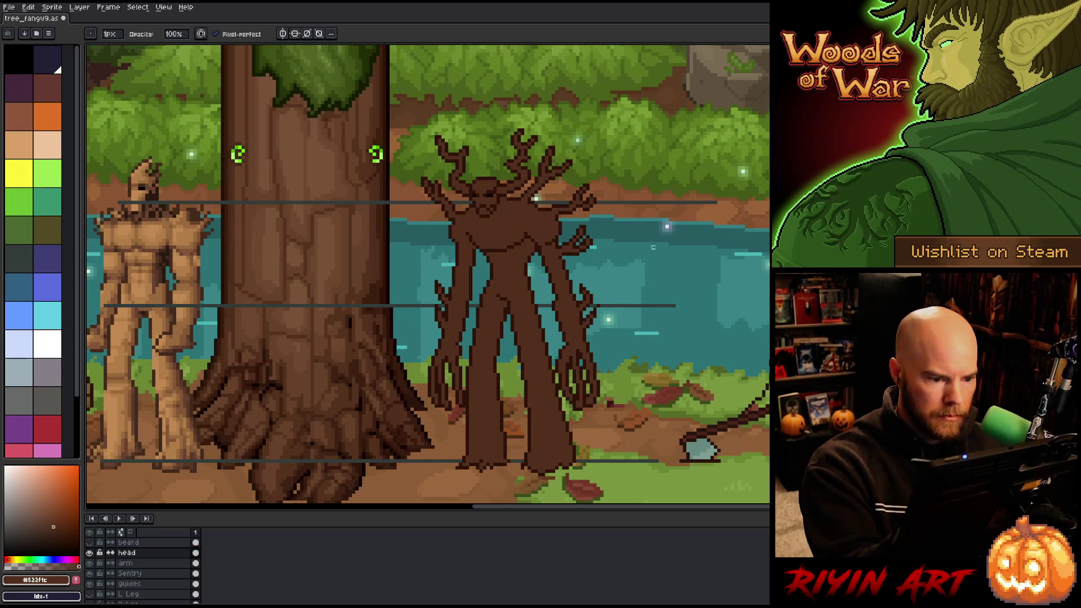
pyautogui.press('v')
pyautogui.press('b')
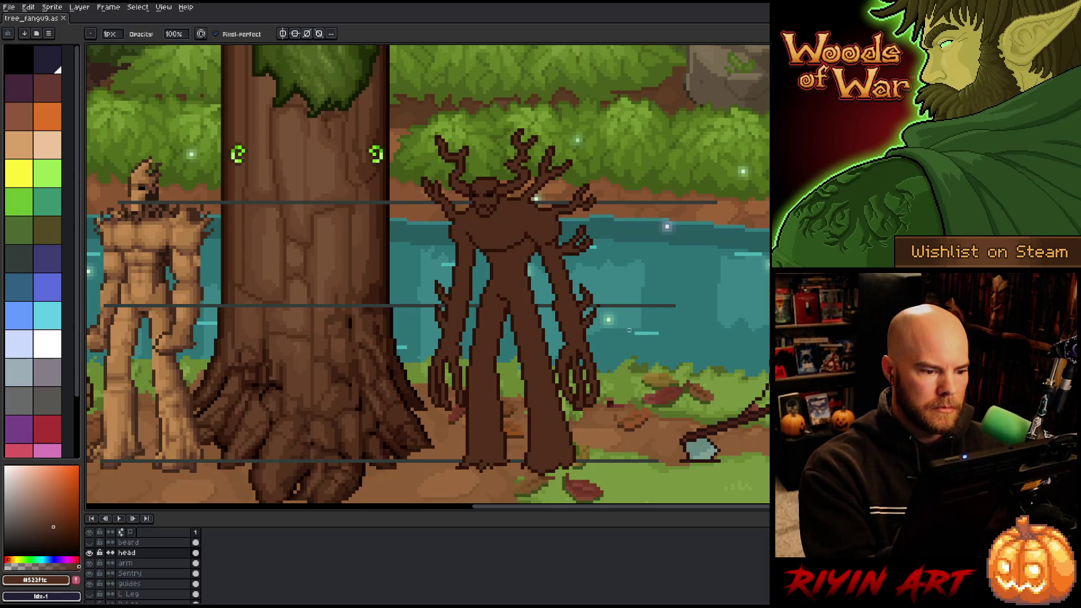
pyautogui.click(89, 542)
# On the Sentry layer, clear a small patch at the creature's shoulder and pick a darker brown.
pyautogui.press('v')
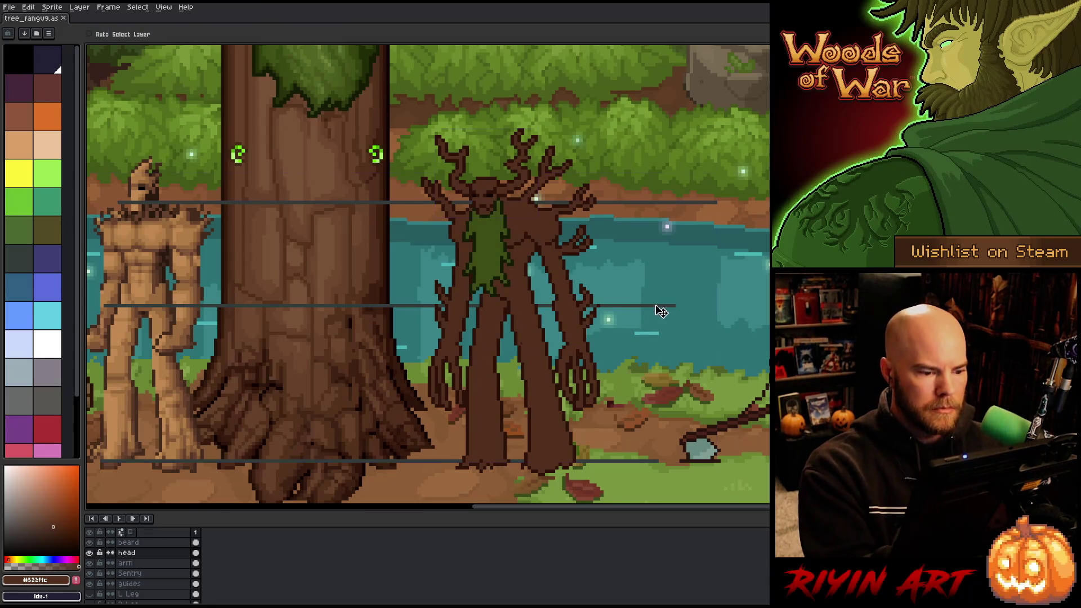
pyautogui.press('b')
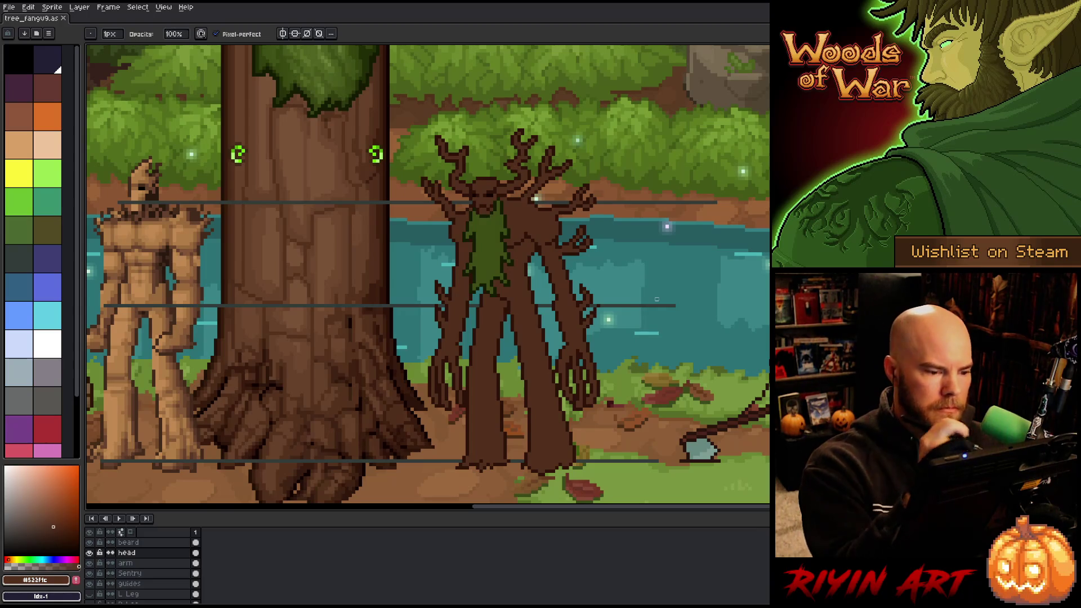
pyautogui.click(147, 573)
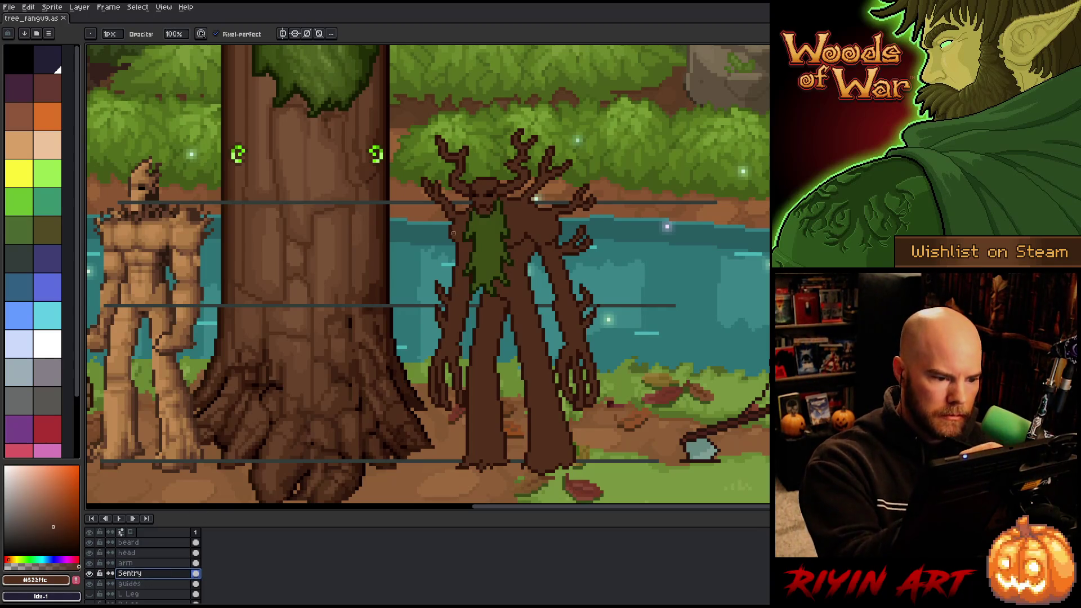
pyautogui.press('m')
pyautogui.moveTo(425, 201); pyautogui.dragTo(454, 228)
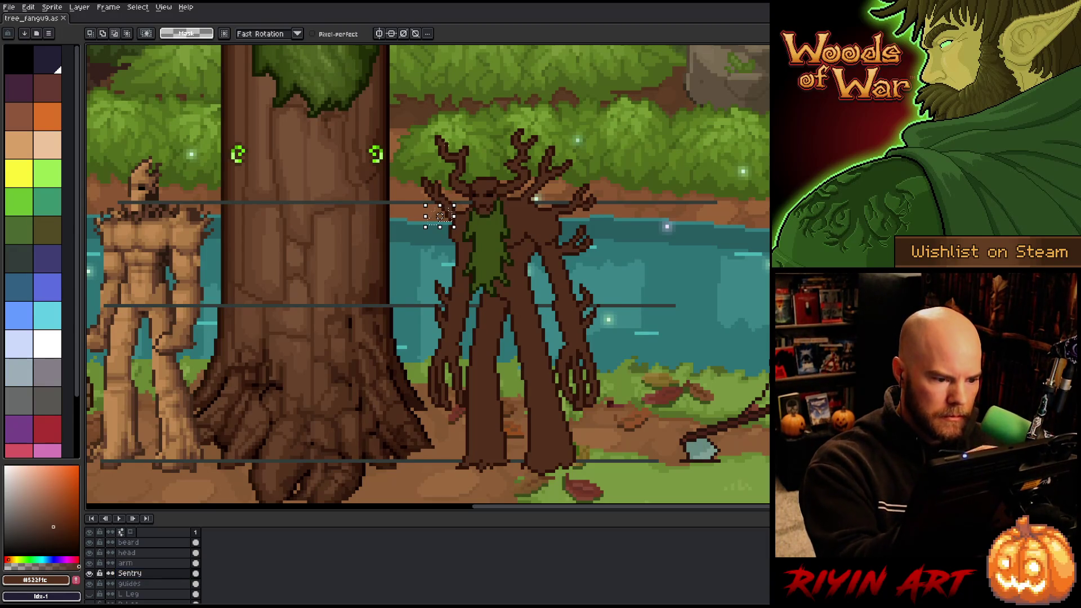
pyautogui.hotkey('ctrl', 'd')
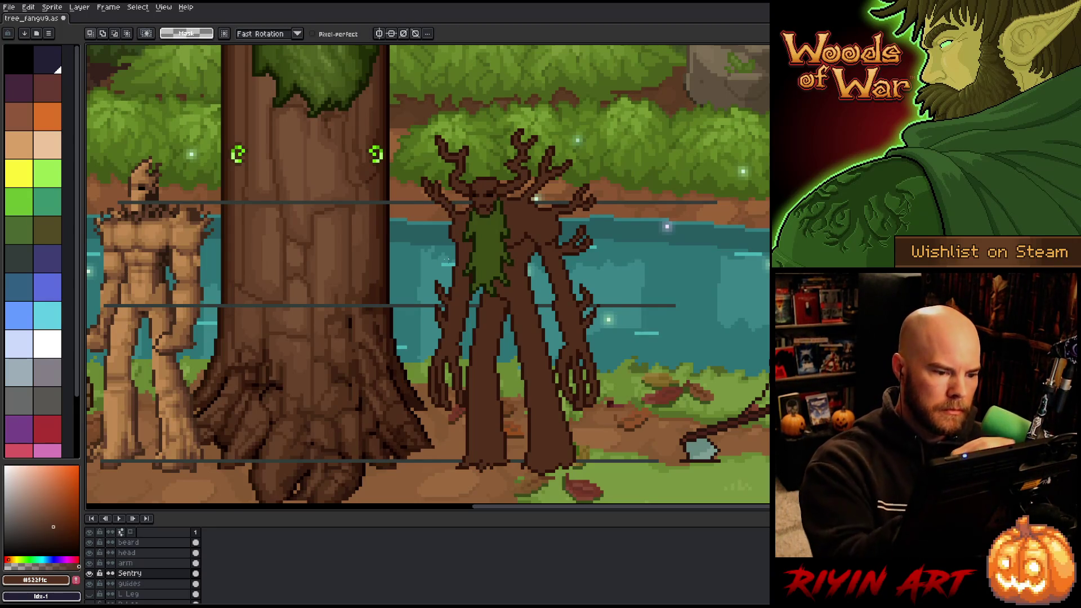
pyautogui.press('b')
pyautogui.click(63, 540)
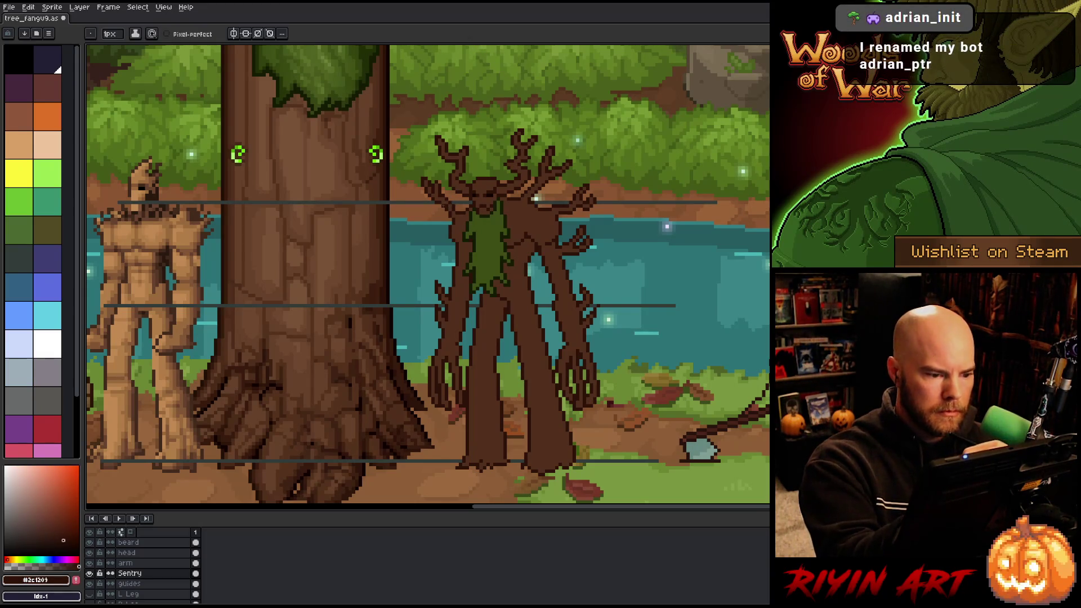
# Save the sprite and pan the canvas to view the other creatures.
pyautogui.press('e')
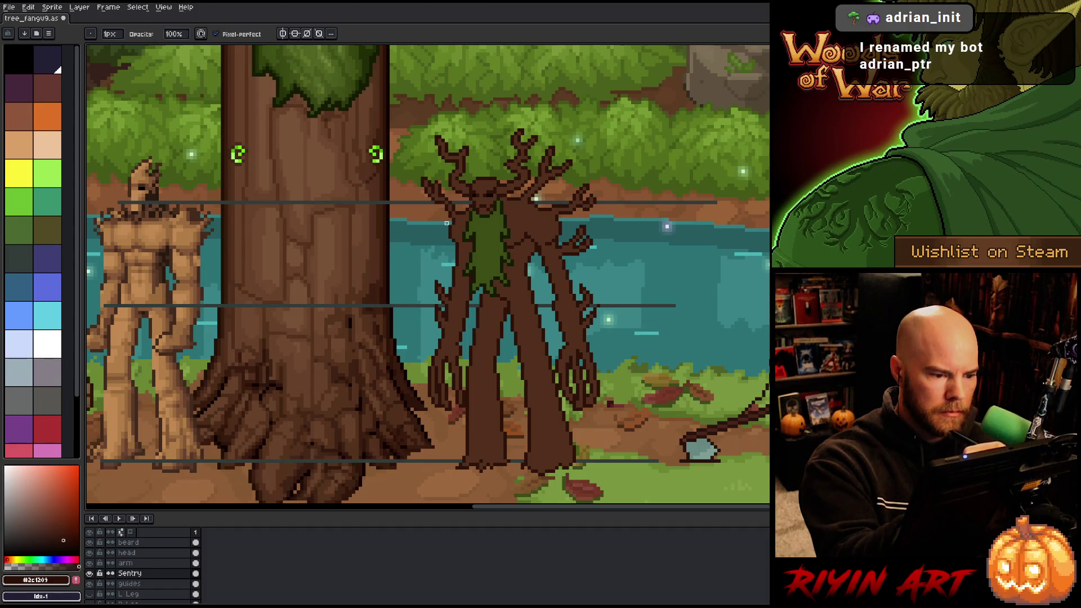
pyautogui.press('b')
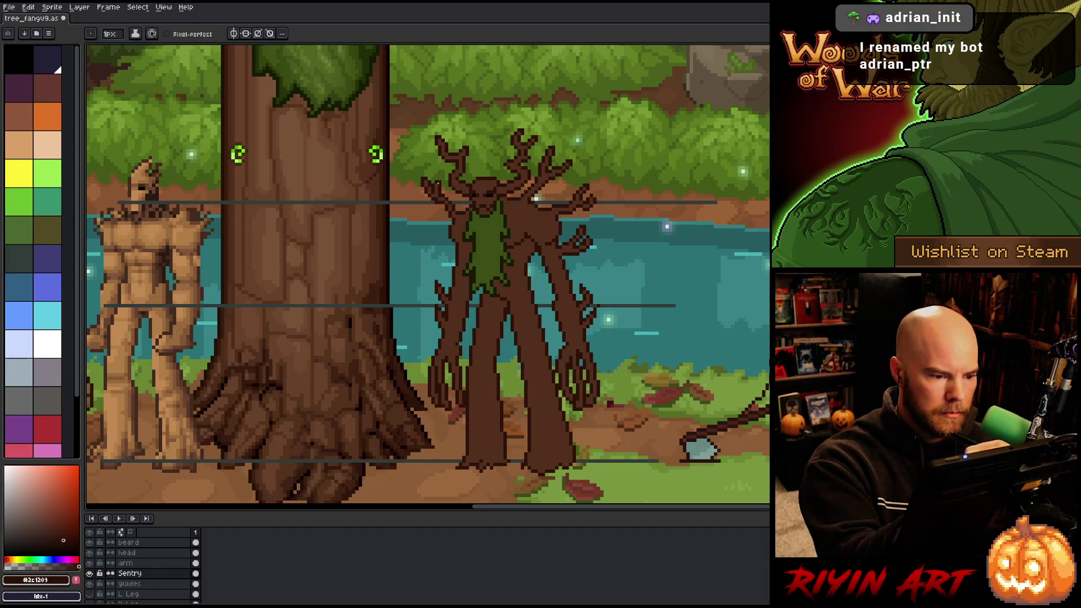
pyautogui.press('e')
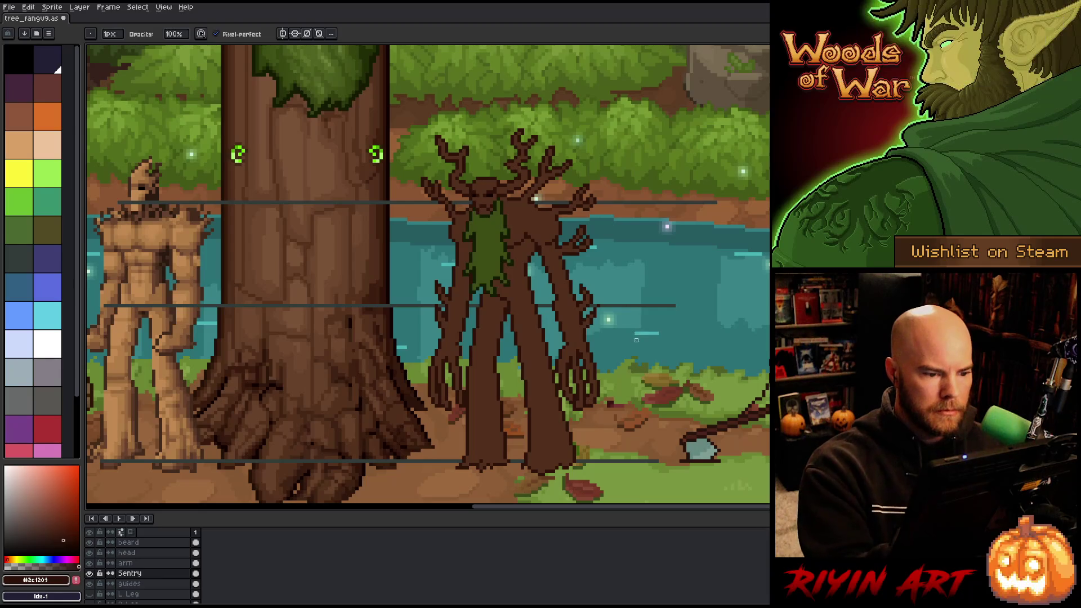
pyautogui.hotkey('ctrl', 's')
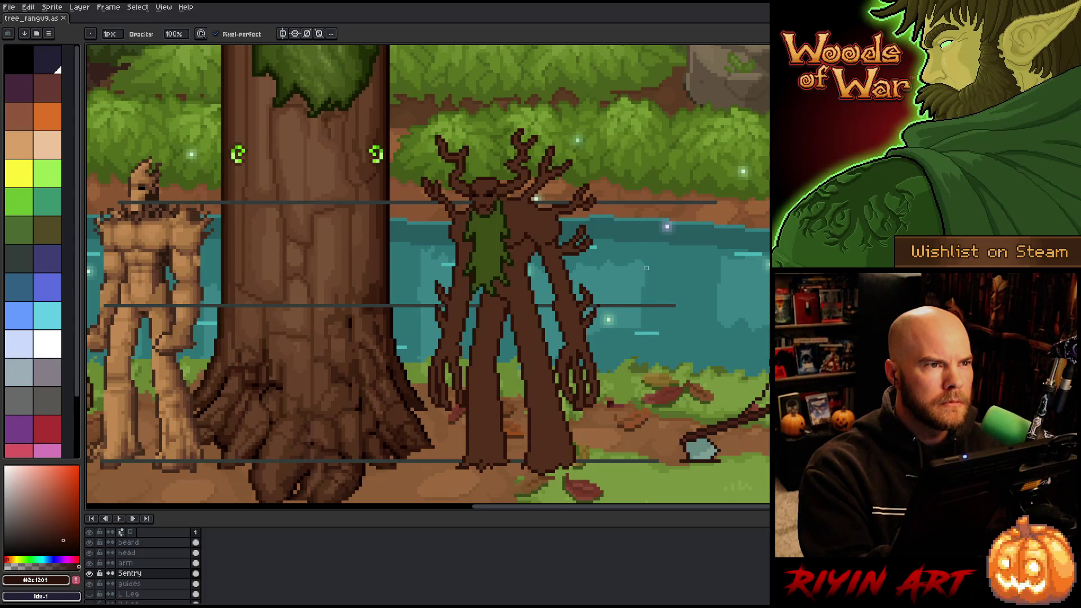
pyautogui.press('h')
pyautogui.moveTo(653, 260)
pyautogui.mouseDown()
pyautogui.moveTo(585, 228)
pyautogui.moveTo(754, 231)
pyautogui.moveTo(746, 264)
pyautogui.moveTo(725, 273)
pyautogui.mouseUp()
# Select the head and beard layers together and nudge them up one pixel with the Move tool.
pyautogui.press('b')
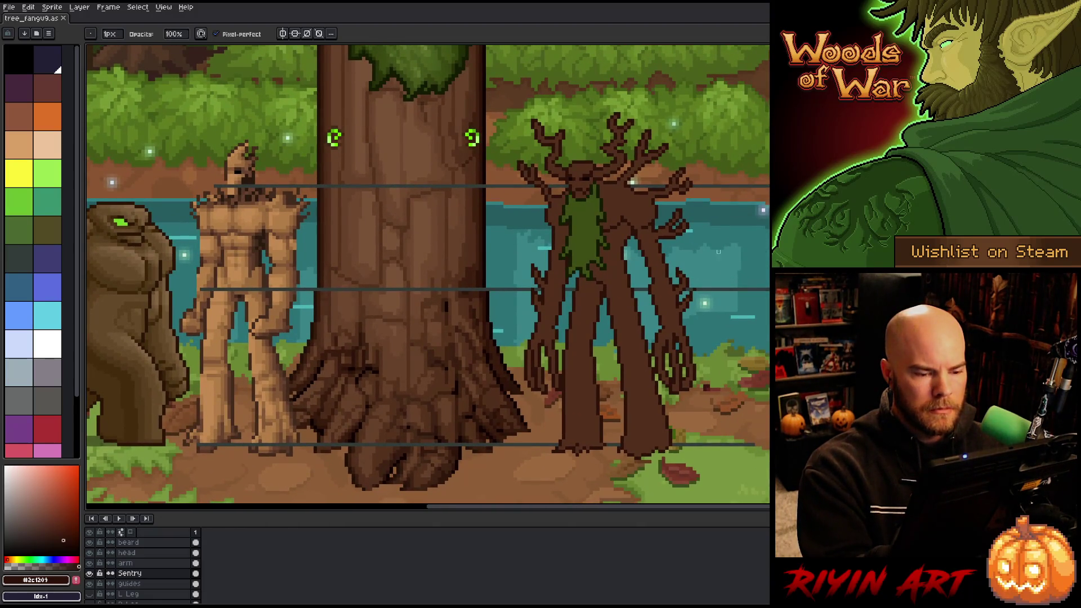
pyautogui.press('m')
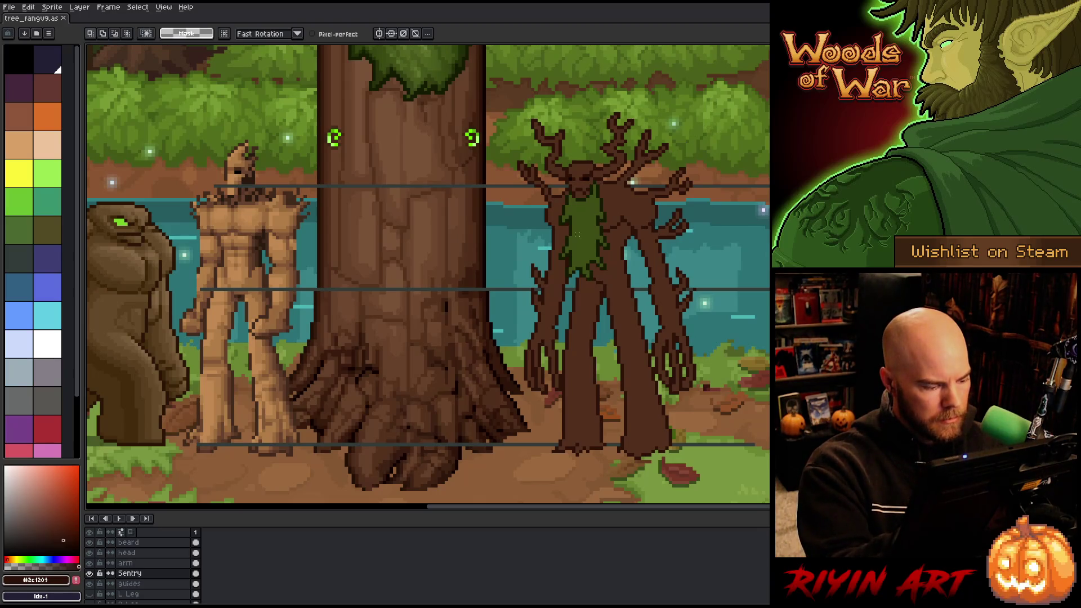
pyautogui.click(126, 552)
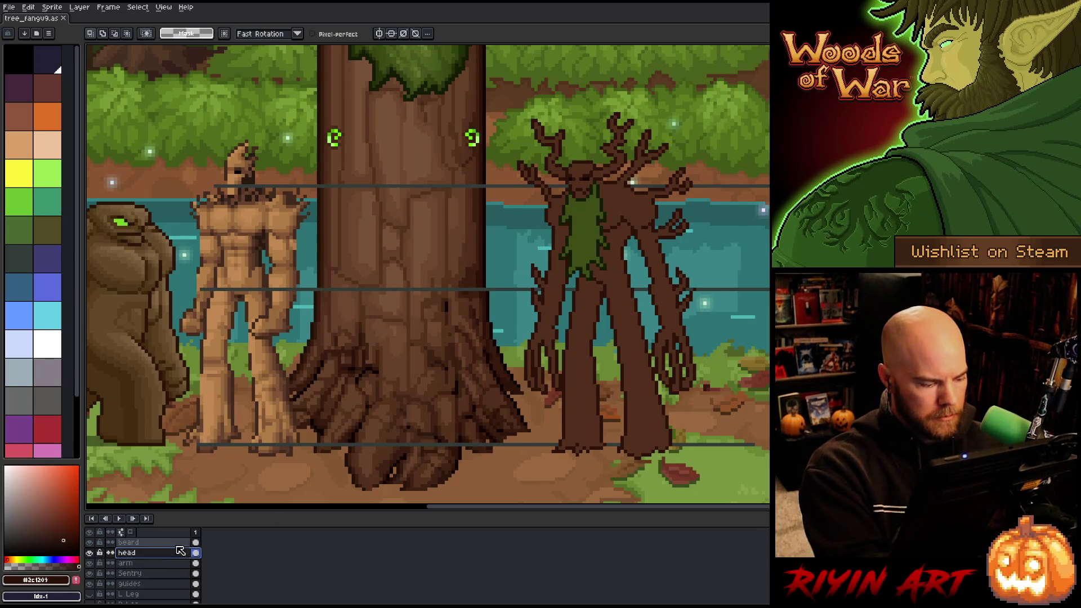
pyautogui.keyDown('shift'); pyautogui.click(169, 542); pyautogui.keyUp('shift')
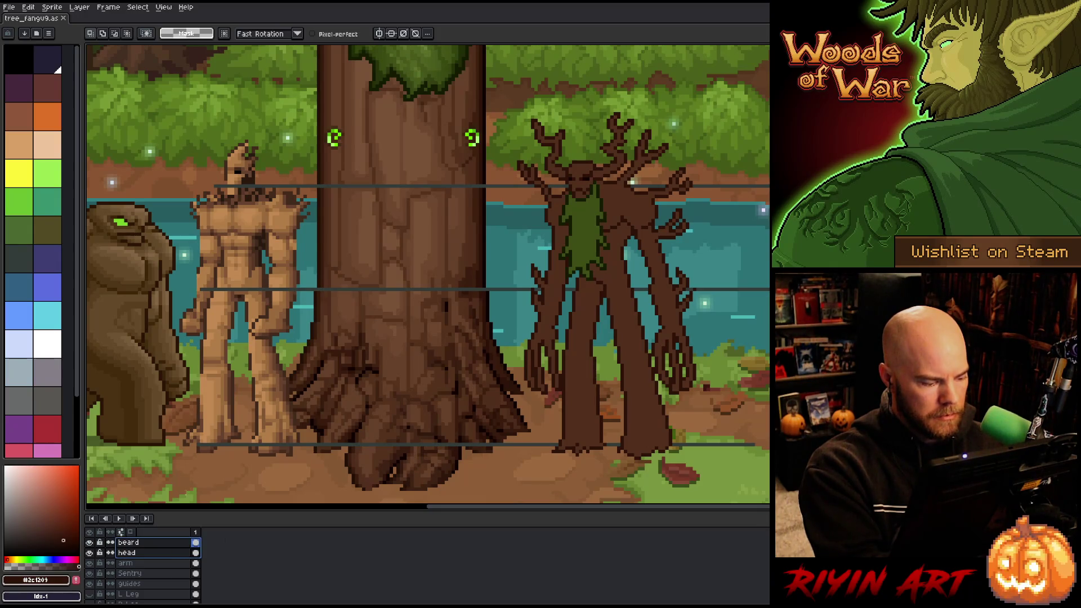
pyautogui.press('b')
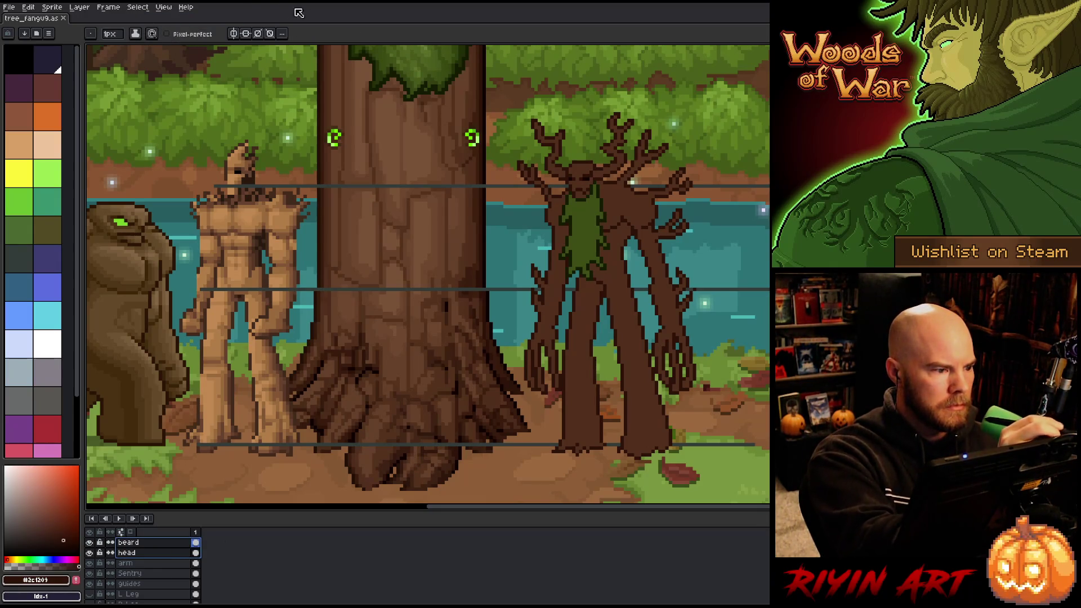
pyautogui.press('v')
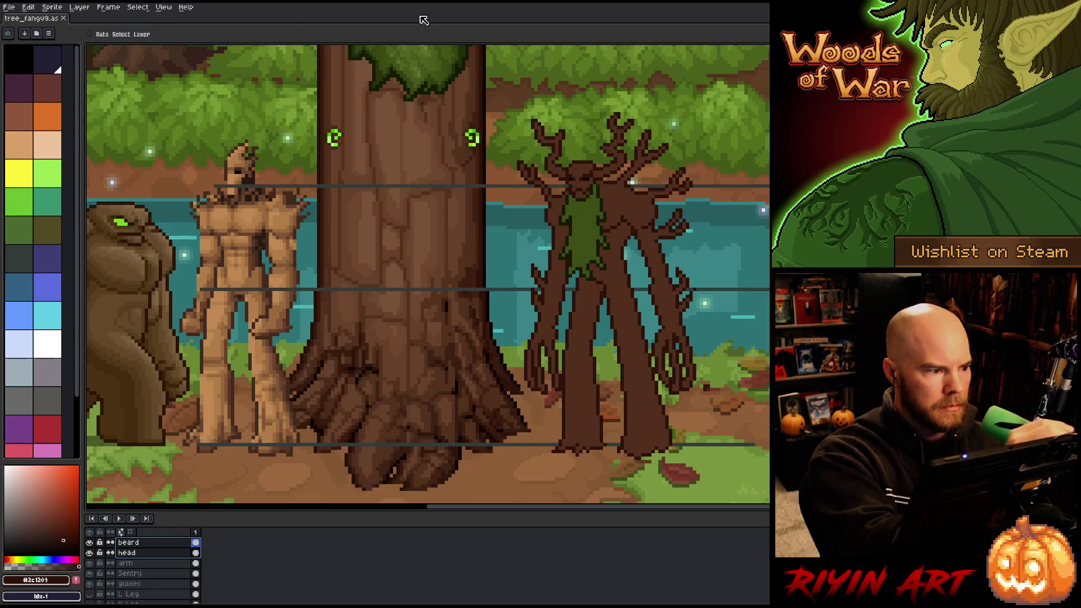
pyautogui.moveTo(588, 192); pyautogui.dragTo(586, 206)
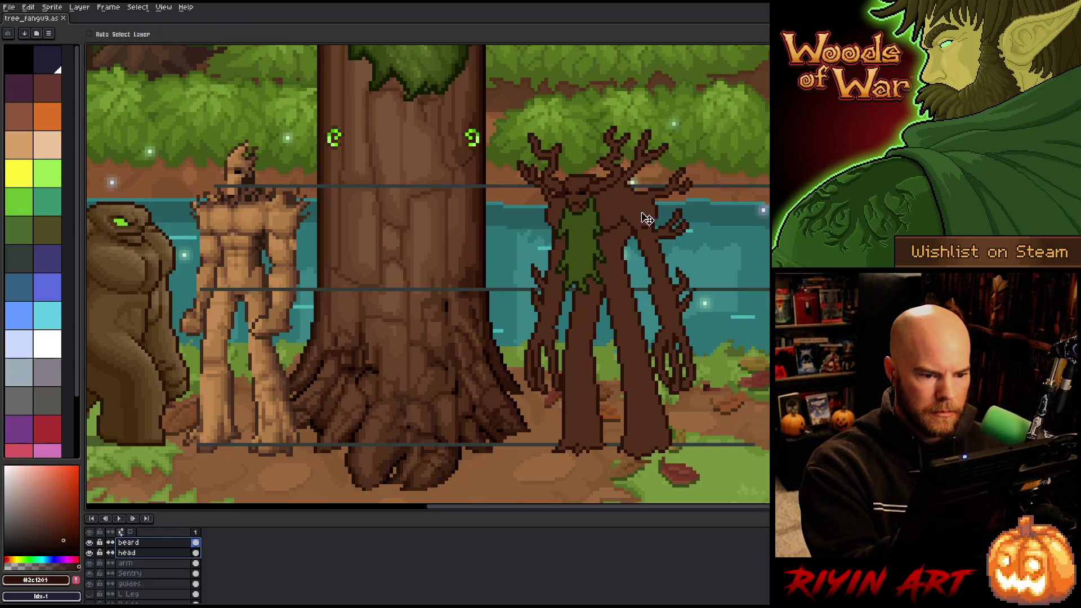
pyautogui.hotkey('ctrl', 'z')
pyautogui.hotkey('ctrl', 'z')
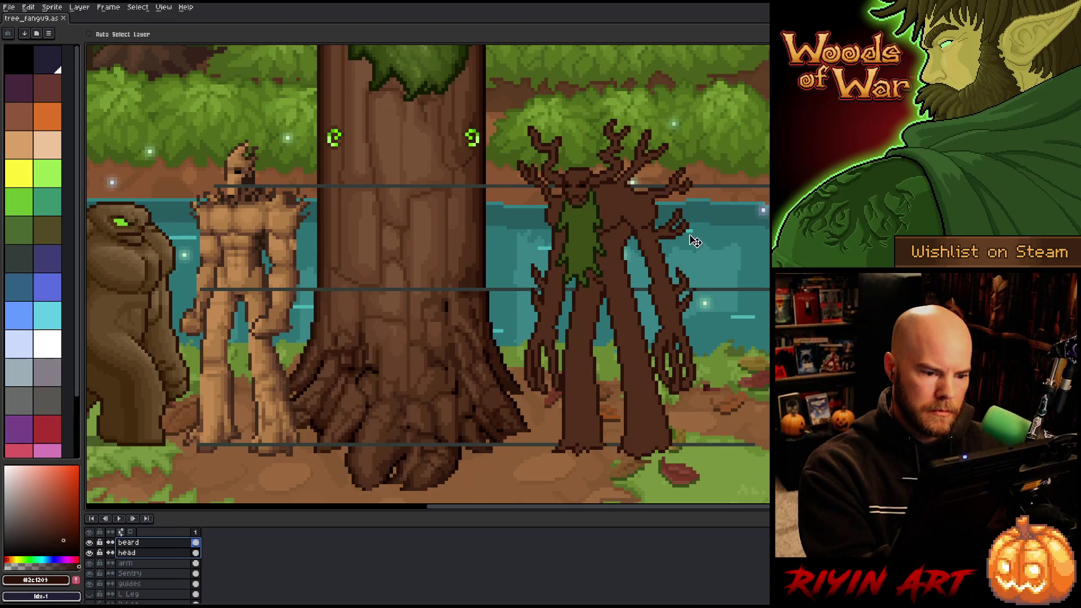
pyautogui.press('Up')
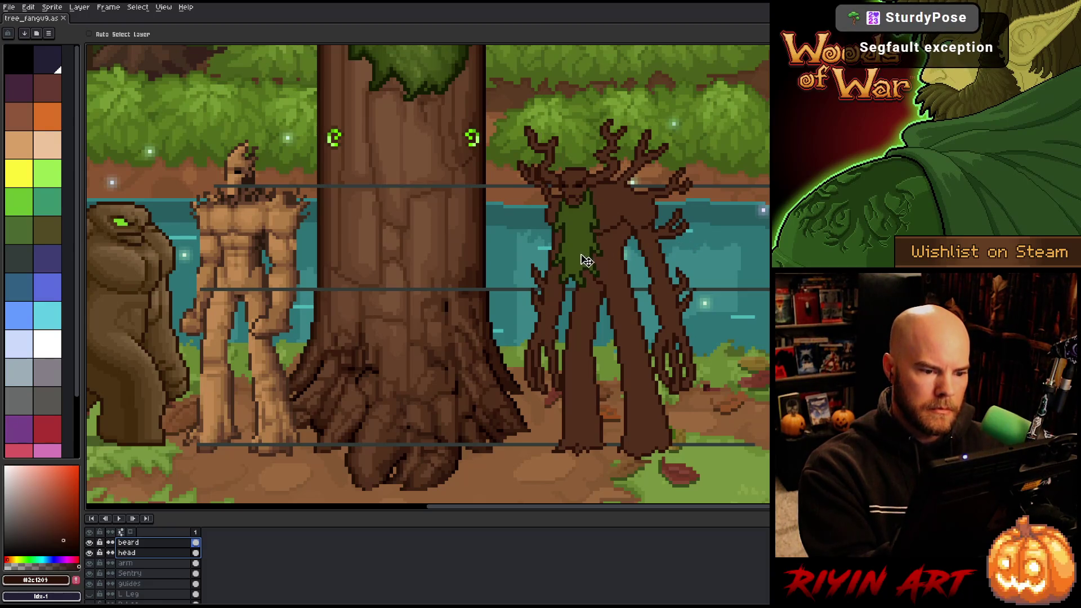
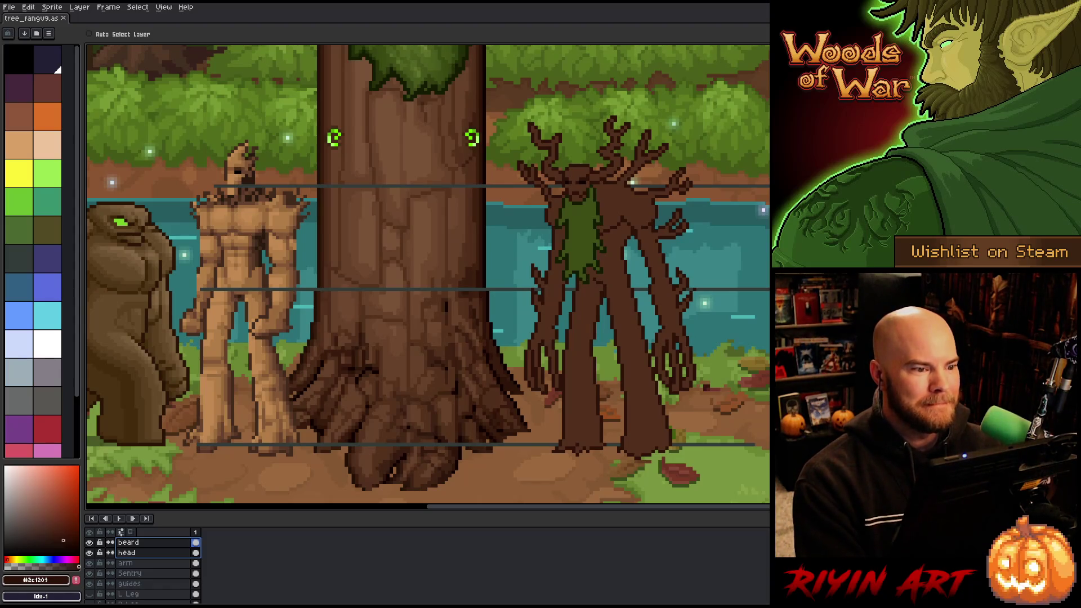
# Drag the head and beard layers up about 20 pixels, then nudge and fine-tune their position.
pyautogui.scroll(1, 714, 296)
pyautogui.scroll(-1, 708, 284)
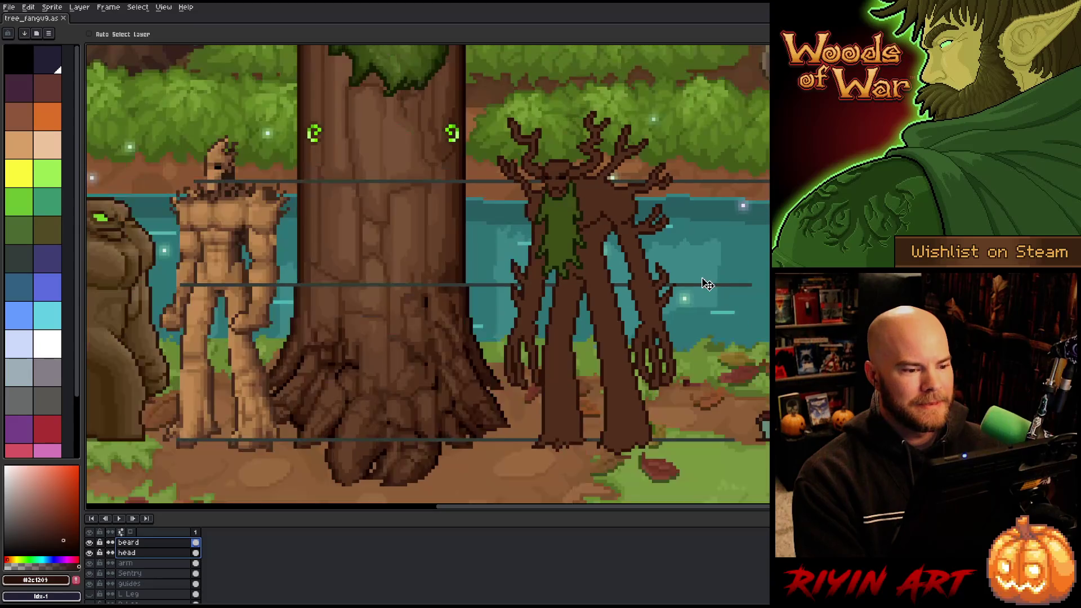
pyautogui.scroll(2, 708, 285)
pyautogui.scroll(-2, 491, 309)
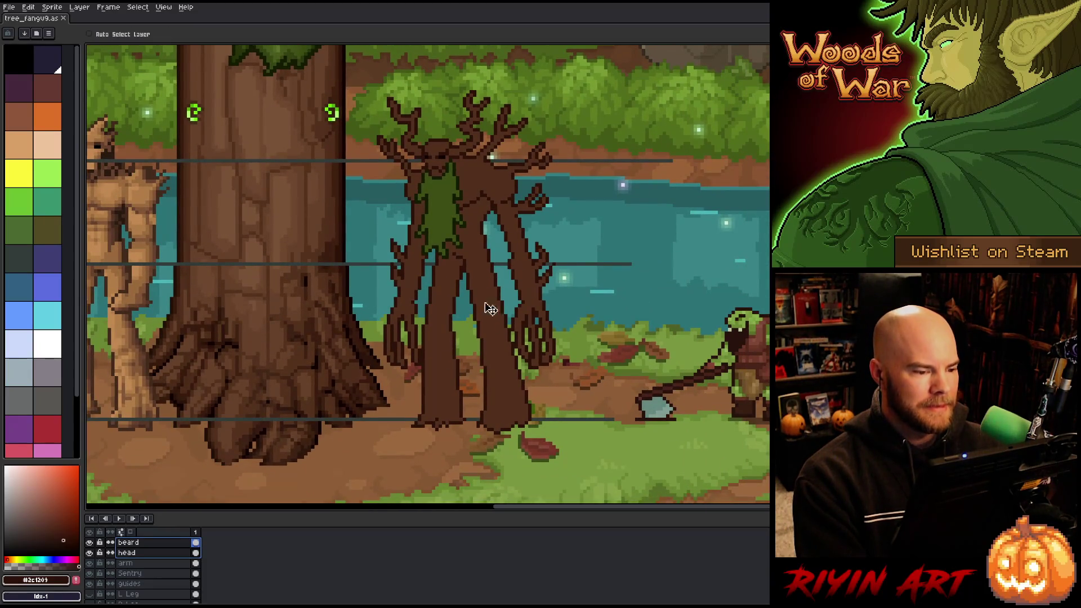
pyautogui.moveTo(448, 169); pyautogui.dragTo(446, 157)
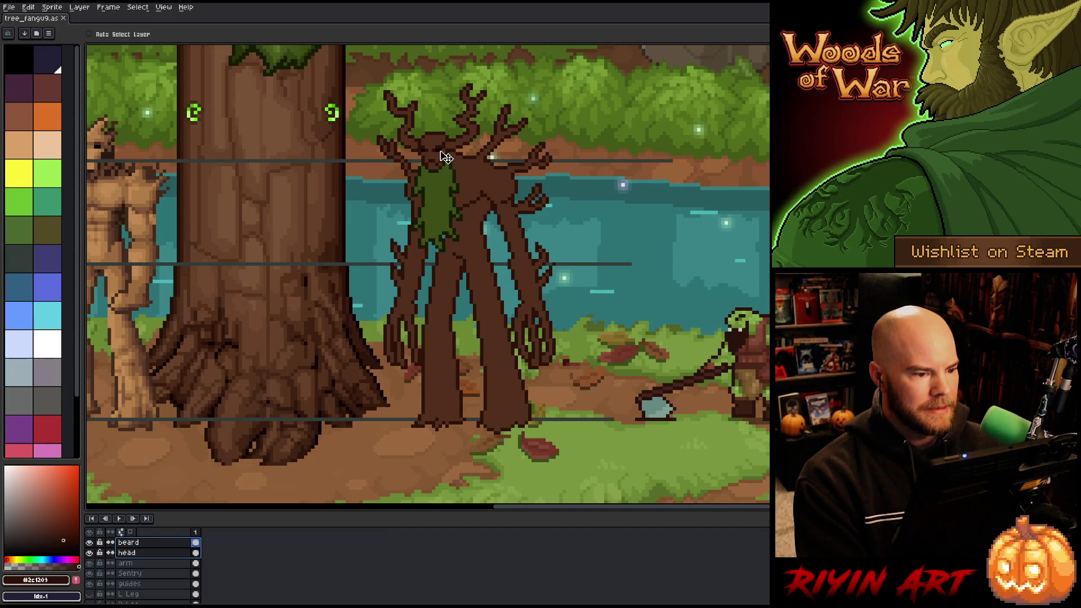
pyautogui.press('Up')
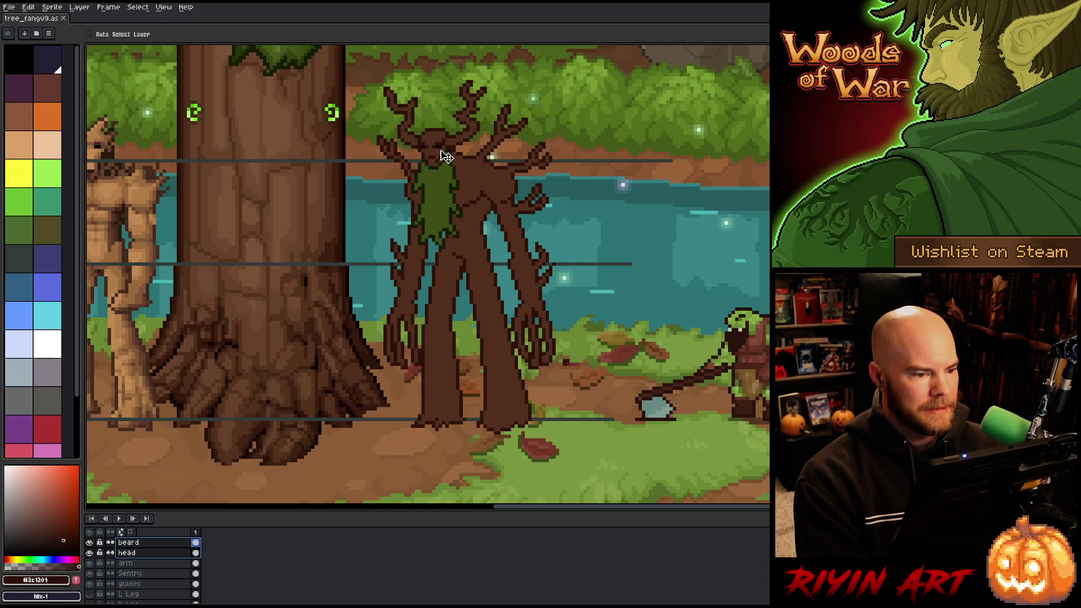
pyautogui.moveTo(446, 157); pyautogui.dragTo(448, 160)
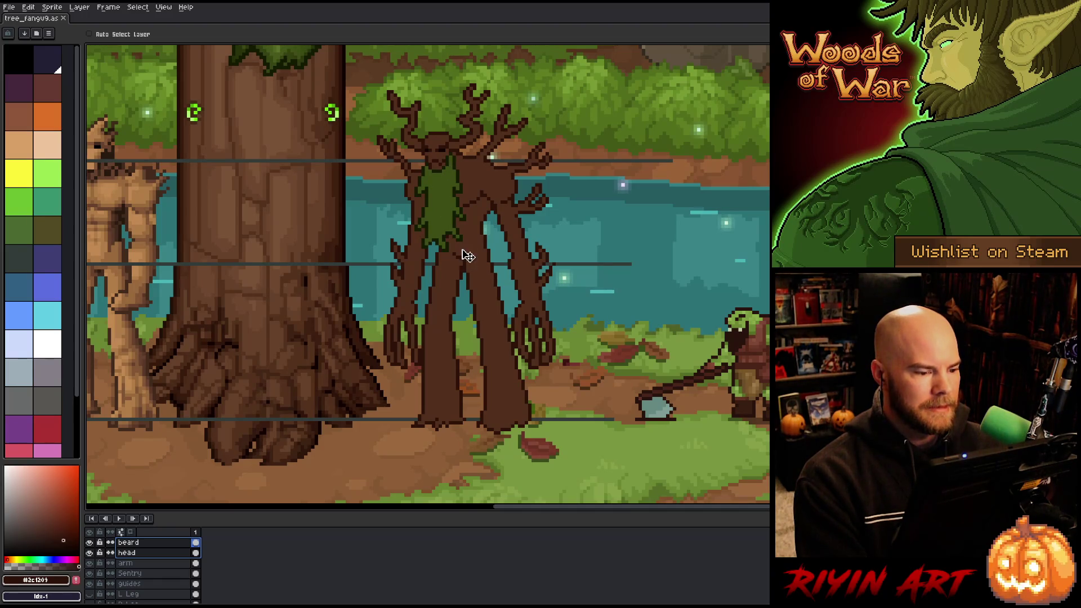
# Re-centre the view, undo the last change, and make the arm layer active.
pyautogui.moveTo(360, 262); pyautogui.dragTo(410, 294)
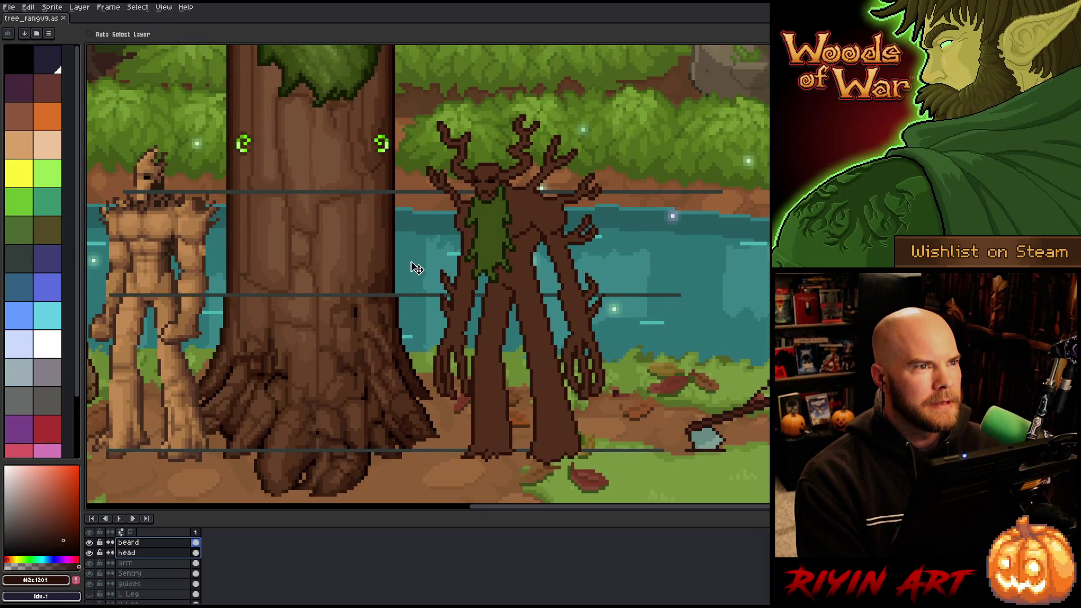
pyautogui.hotkey('ctrl', 'z')
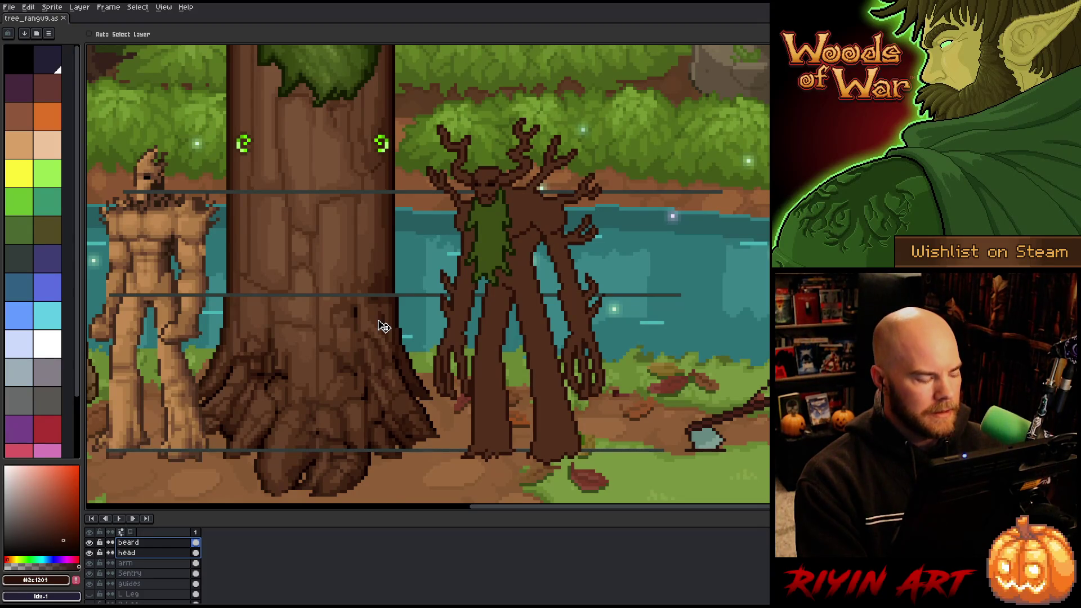
pyautogui.click(150, 575)
pyautogui.click(154, 564)
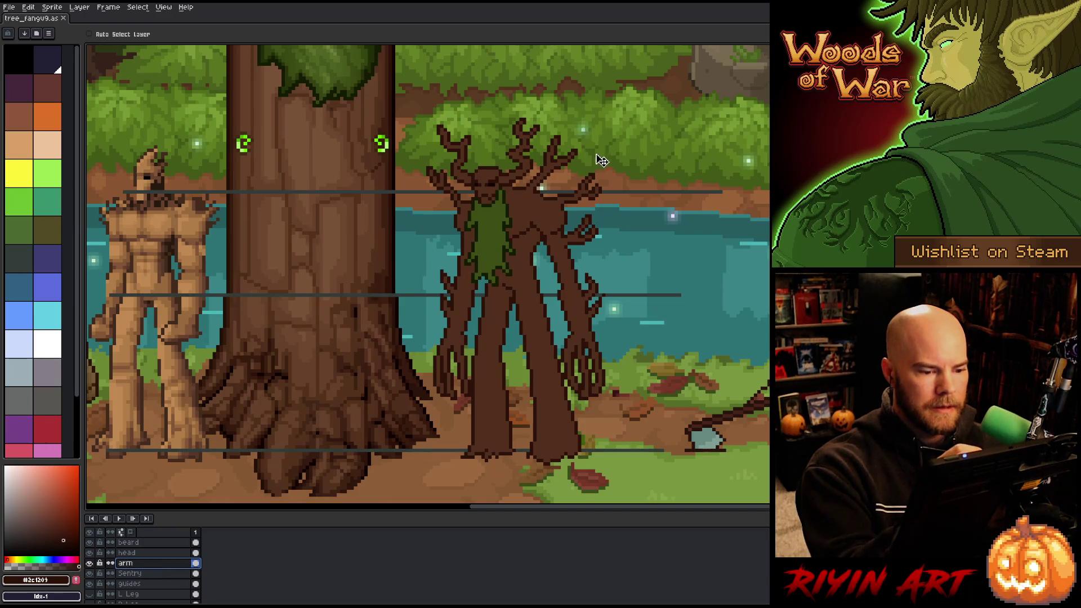
# Lasso the treant's upper right branch arm and nudge it up one pixel.
pyautogui.press('m')
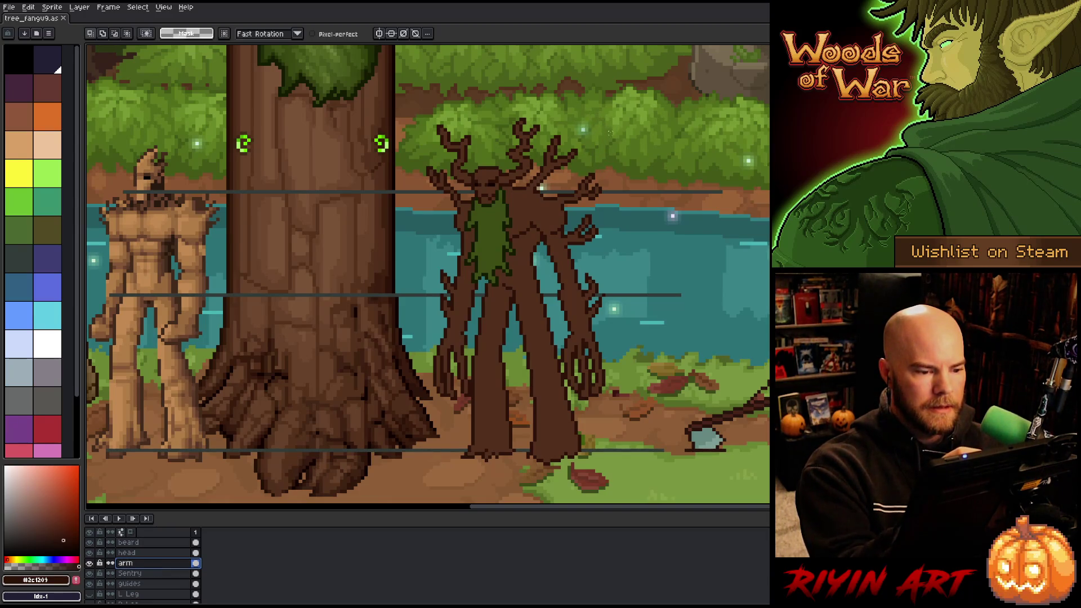
pyautogui.moveTo(632, 135)
pyautogui.mouseDown()
pyautogui.moveTo(585, 214)
pyautogui.moveTo(560, 217)
pyautogui.moveTo(518, 197)
pyautogui.moveTo(558, 126)
pyautogui.moveTo(574, 120)
pyautogui.mouseUp()
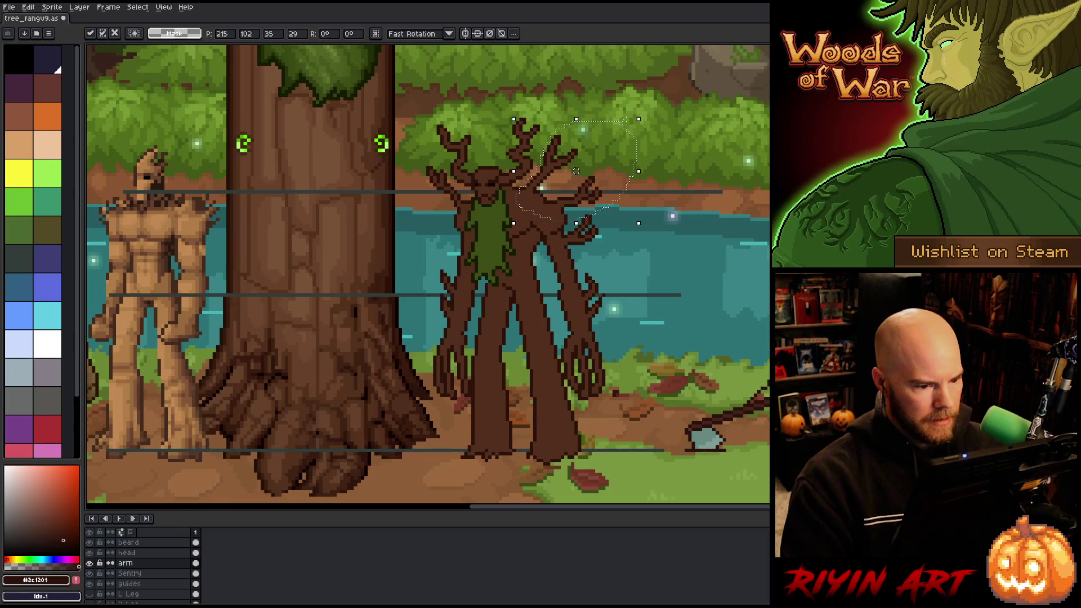
pyautogui.press('Up')
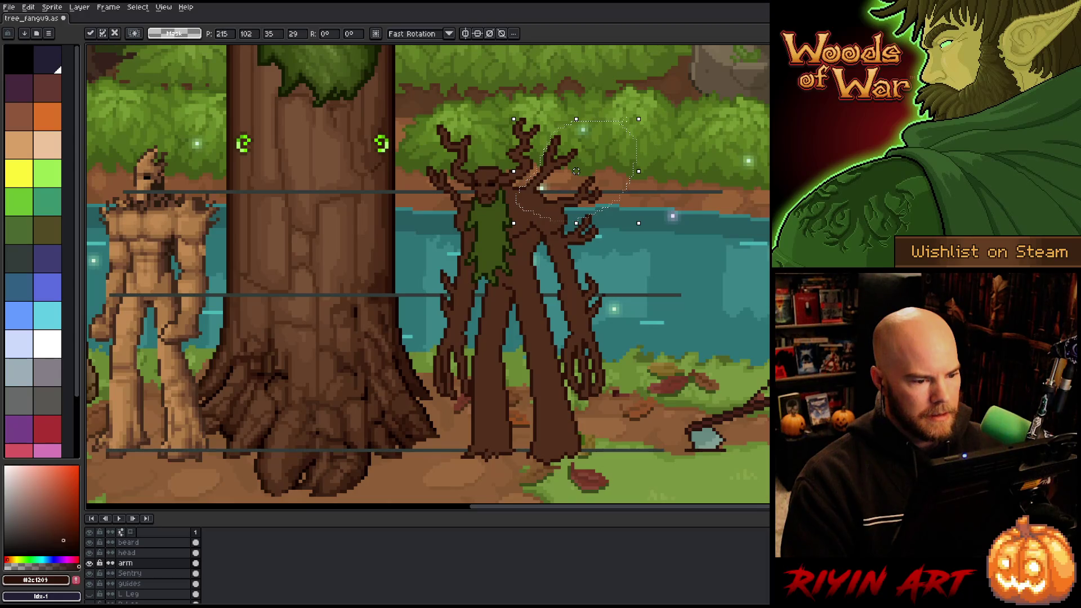
# On the Sentry layer, lasso around the upper branch, then drop the selection.
pyautogui.click(130, 572)
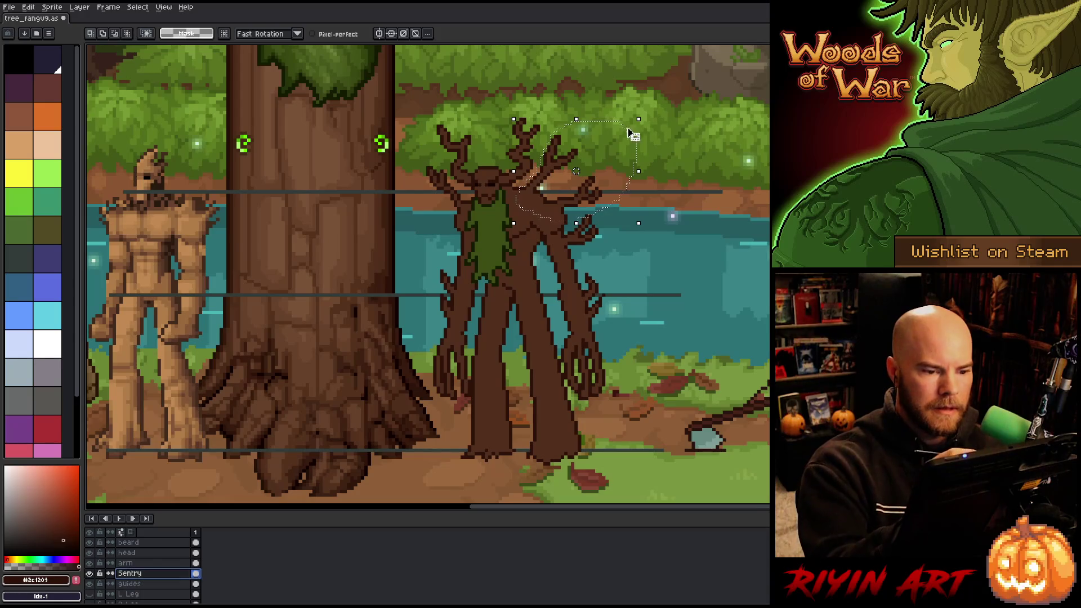
pyautogui.moveTo(566, 179)
pyautogui.mouseDown()
pyautogui.moveTo(657, 94)
pyautogui.moveTo(549, 198)
pyautogui.moveTo(519, 193)
pyautogui.mouseUp()
pyautogui.moveTo(656, 94); pyautogui.dragTo(616, 86)
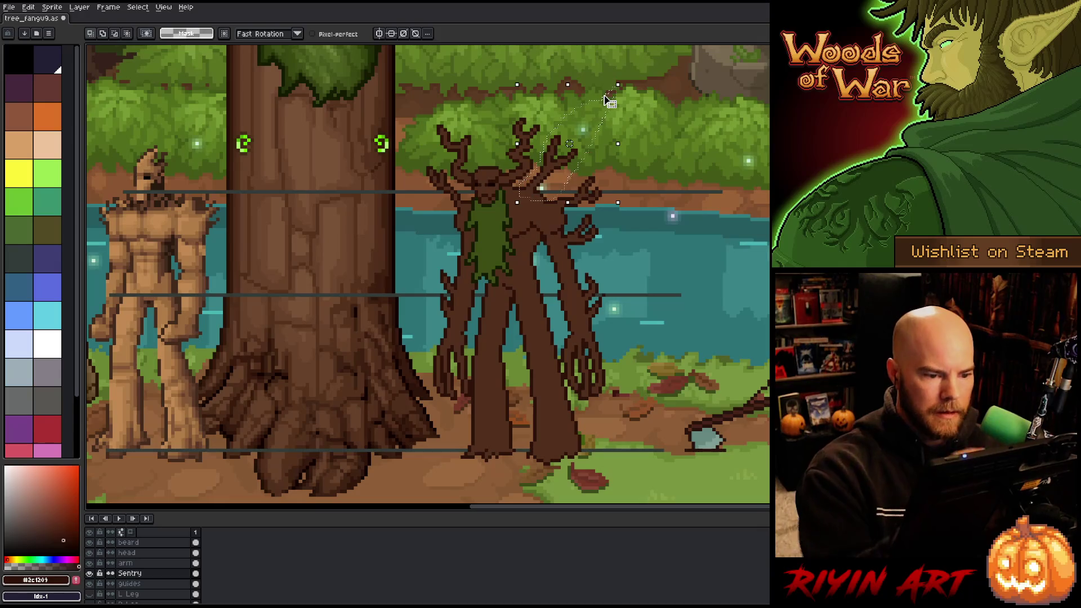
pyautogui.click(569, 144)
pyautogui.click(604, 95)
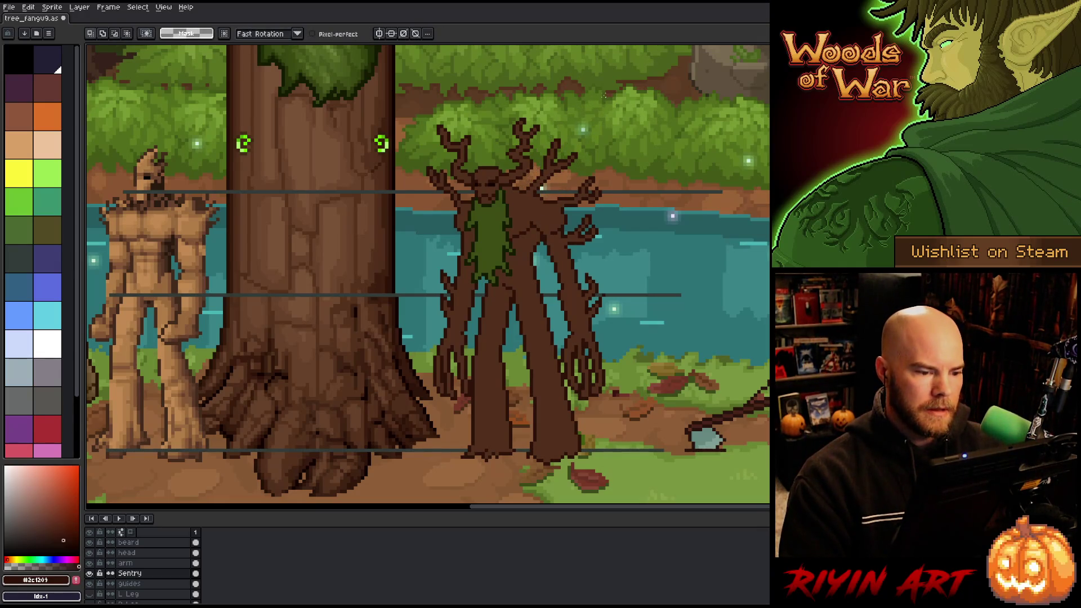
# Sample the trunk's mid brown #522f1c with the Pencil and save the scene file.
pyautogui.press('b')
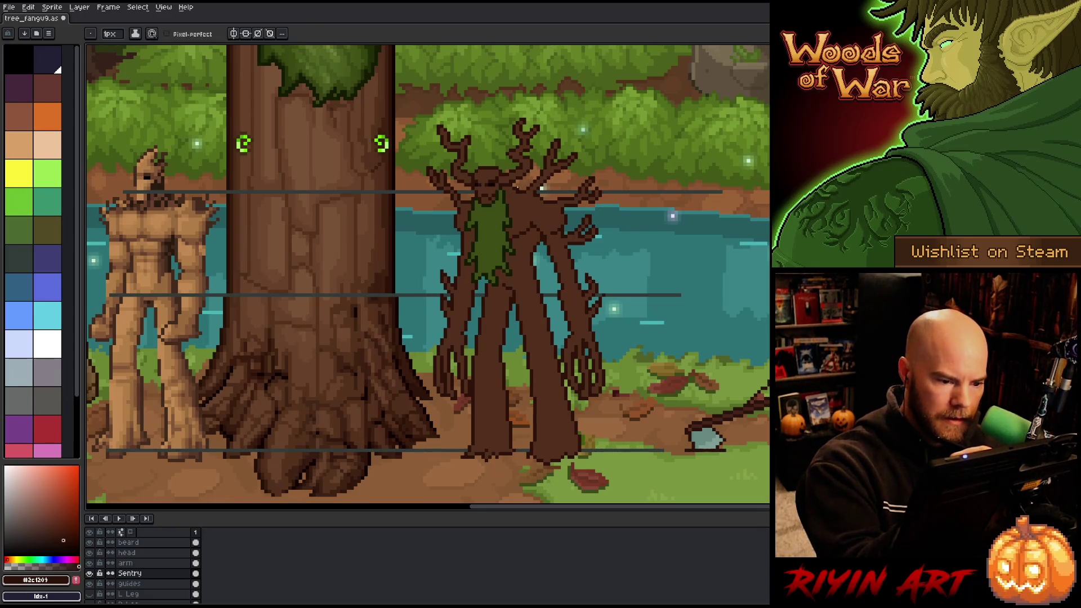
pyautogui.press('e')
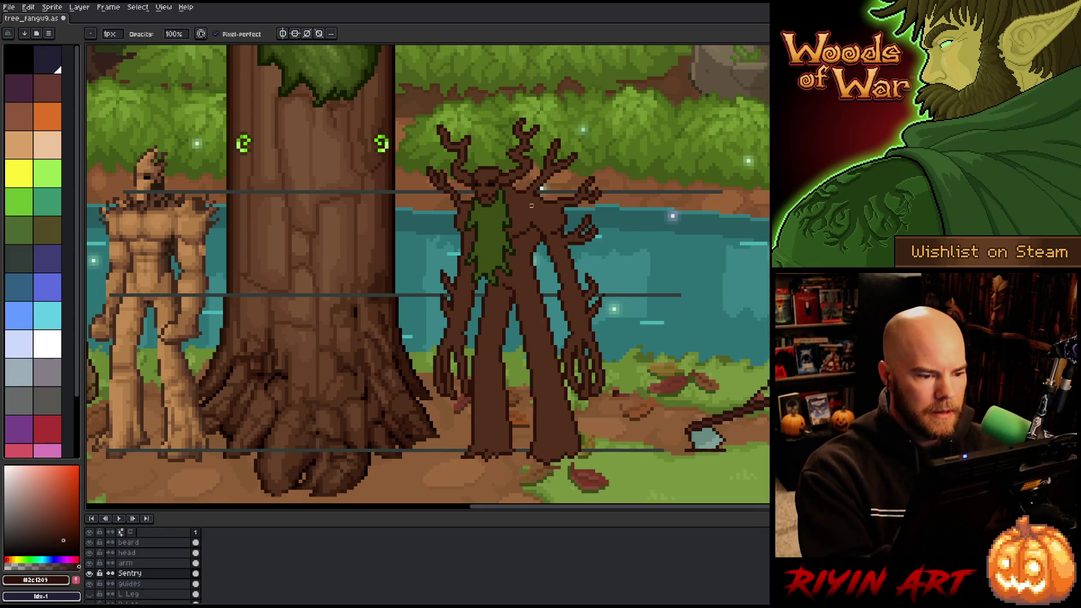
pyautogui.press('b')
pyautogui.press('e')
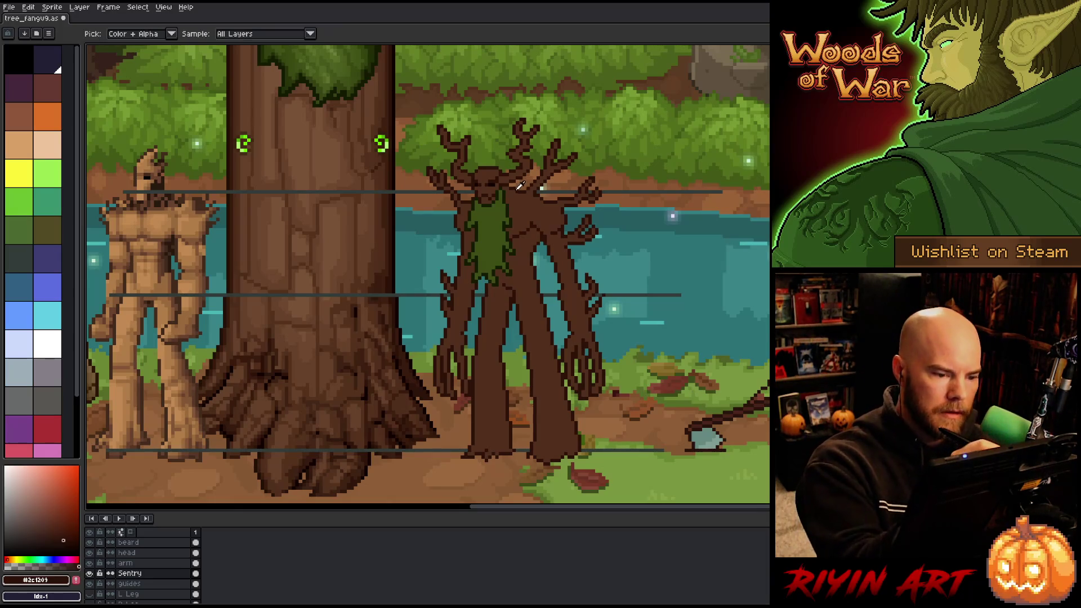
pyautogui.press('b')
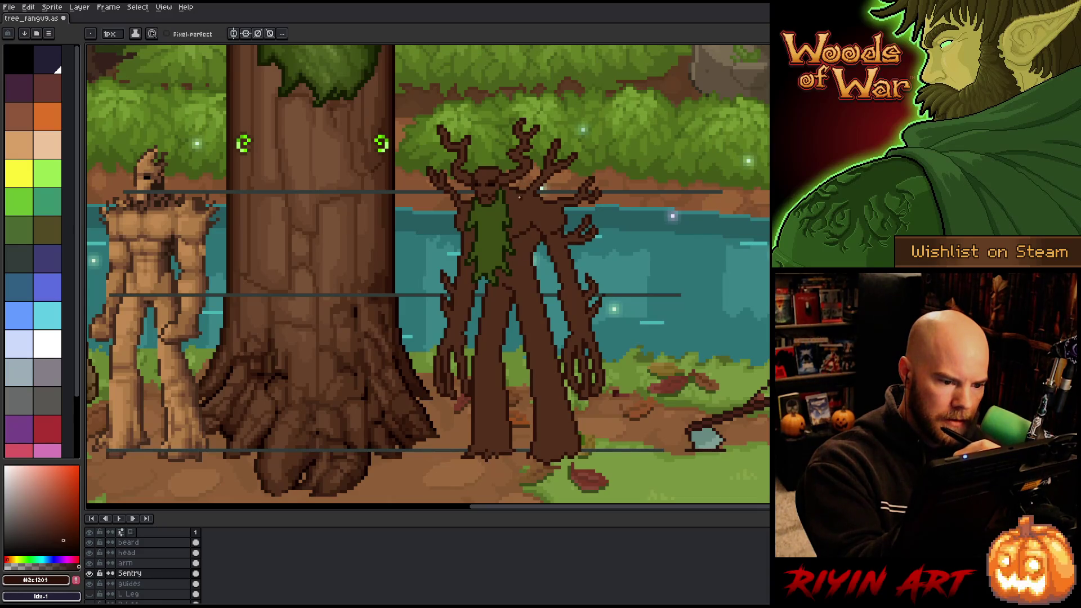
pyautogui.keyDown('alt'); pyautogui.click(517, 190); pyautogui.keyUp('alt')
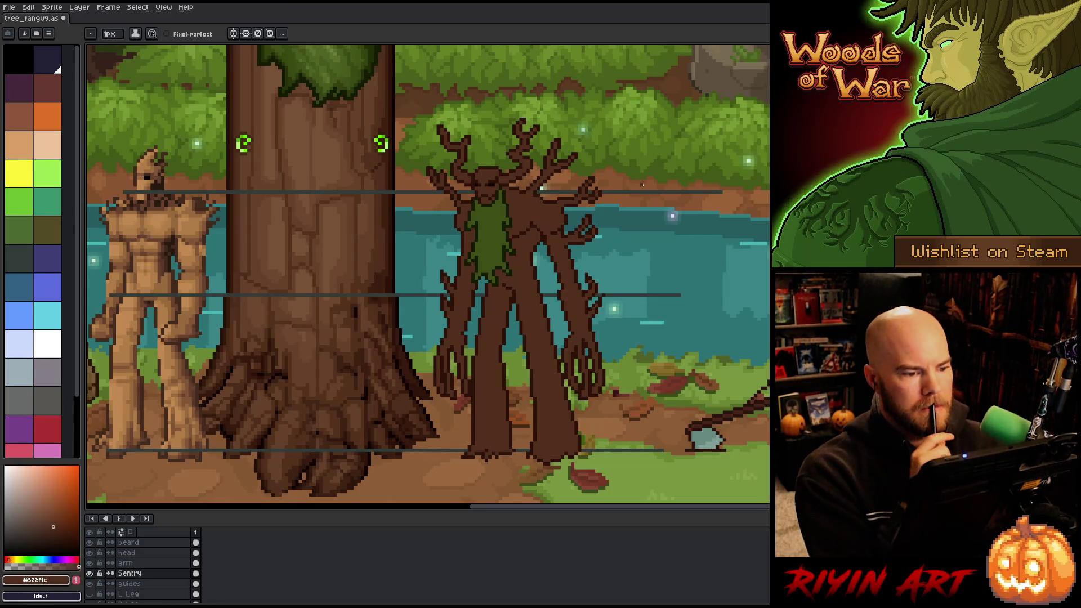
pyautogui.hotkey('ctrl', 's')
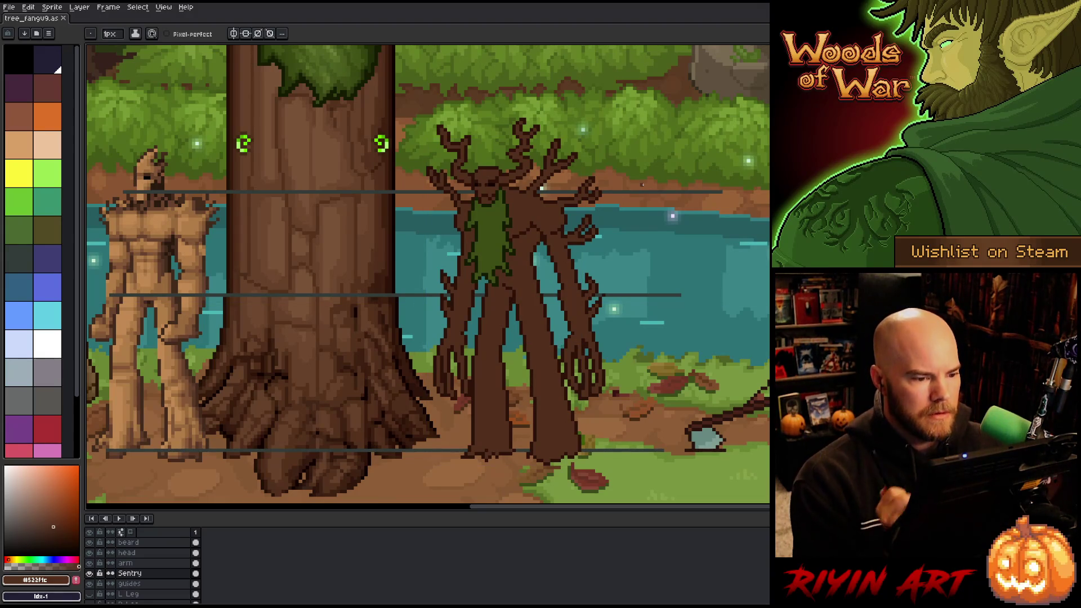
# Shift the beard and head layers about 10 pixels right, then return to the Sentry layer's Pencil.
pyautogui.click(129, 542)
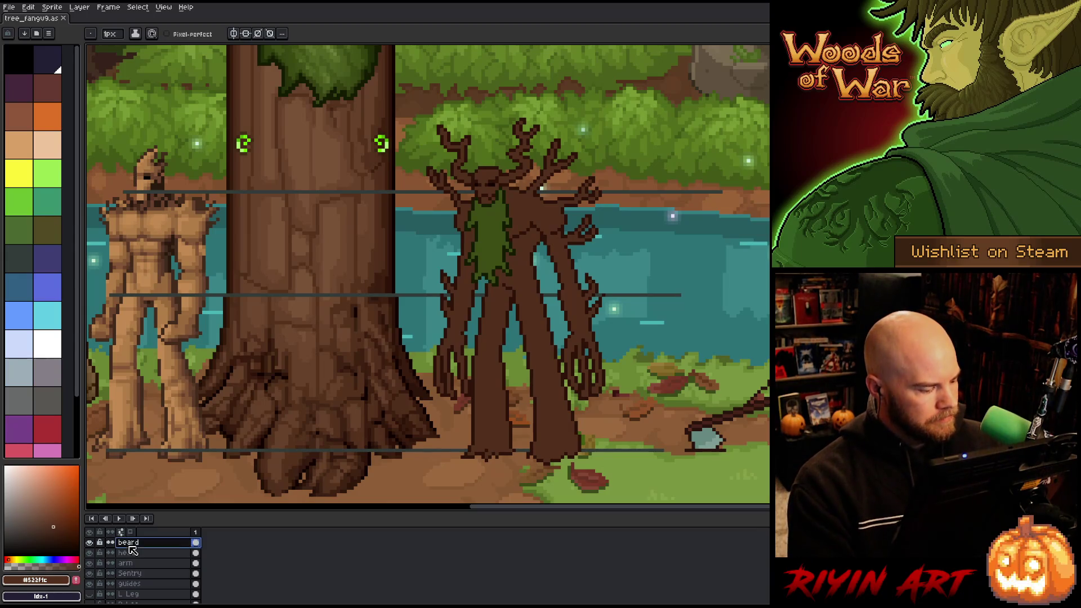
pyautogui.keyDown('shift'); pyautogui.click(128, 552); pyautogui.keyUp('shift')
pyautogui.press('v')
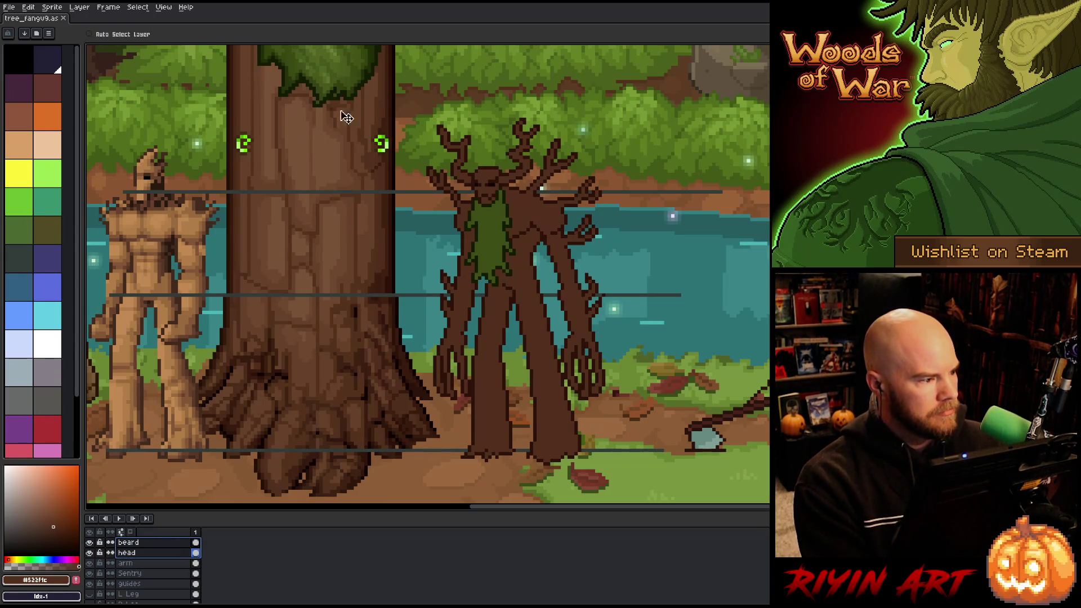
pyautogui.moveTo(488, 193); pyautogui.dragTo(494, 192)
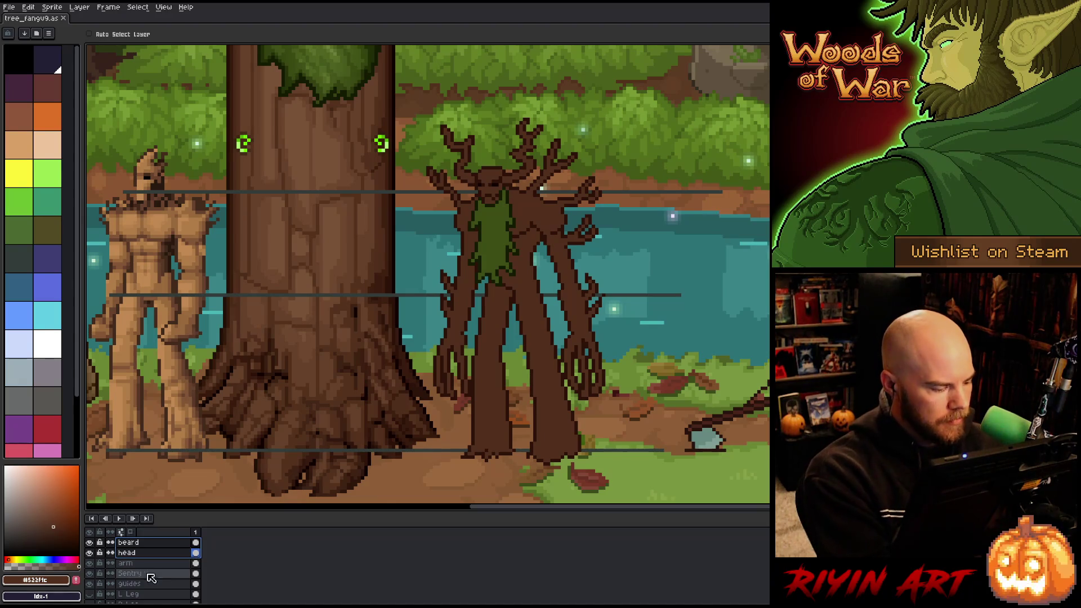
pyautogui.click(129, 573)
pyautogui.press('b')
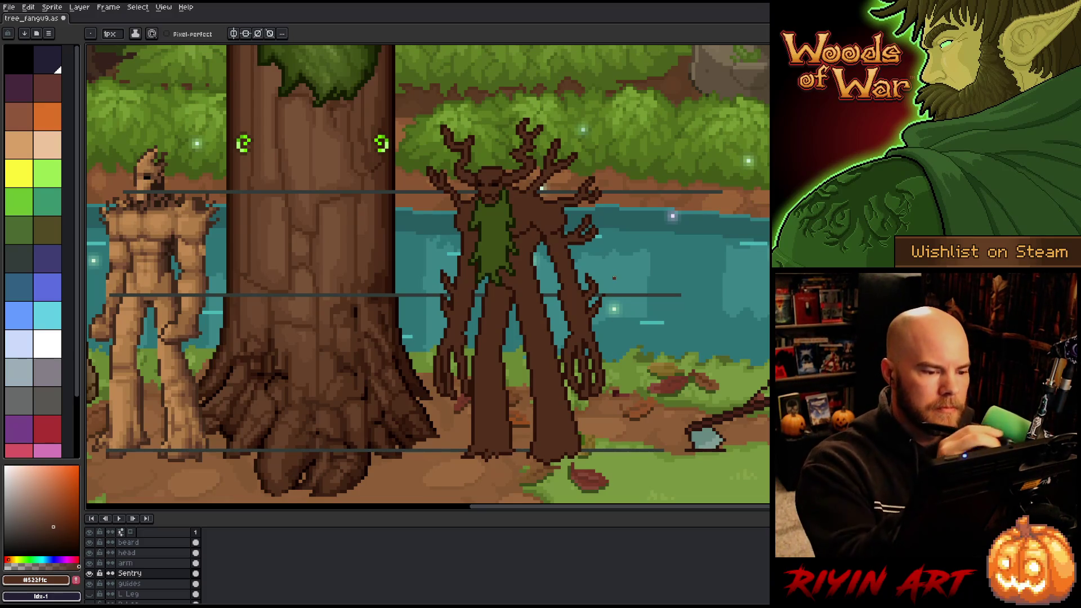
# Alternate sampling the treant's dark outline brown #2c1209 and trunk brown #522f1c.
pyautogui.keyDown('alt'); pyautogui.click(511, 189); pyautogui.keyUp('alt')
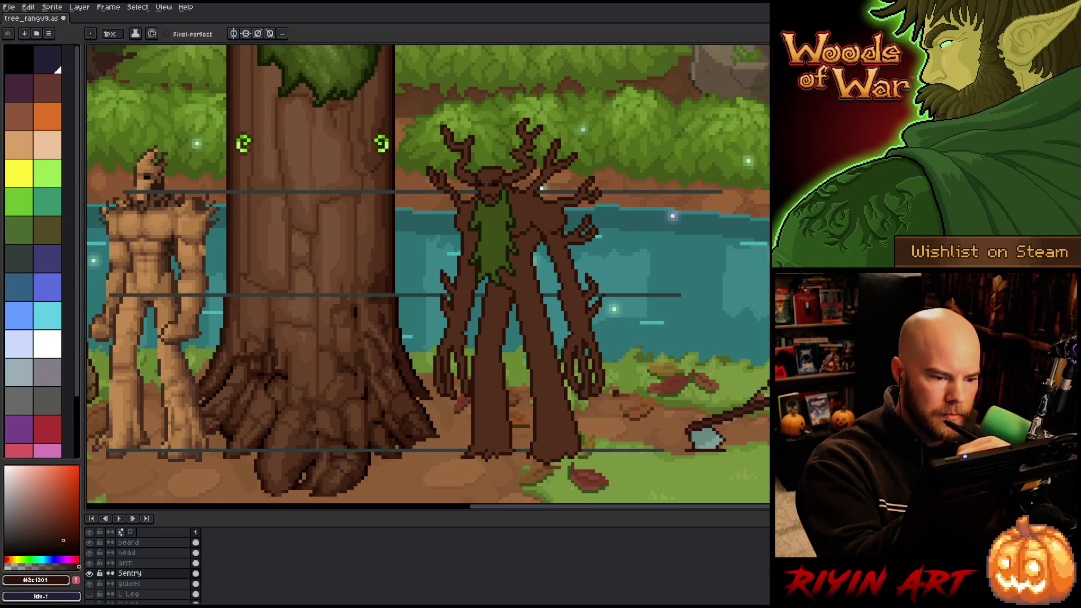
pyautogui.keyDown('alt'); pyautogui.click(541, 188); pyautogui.keyUp('alt')
pyautogui.keyDown('alt'); pyautogui.click(514, 185); pyautogui.keyUp('alt')
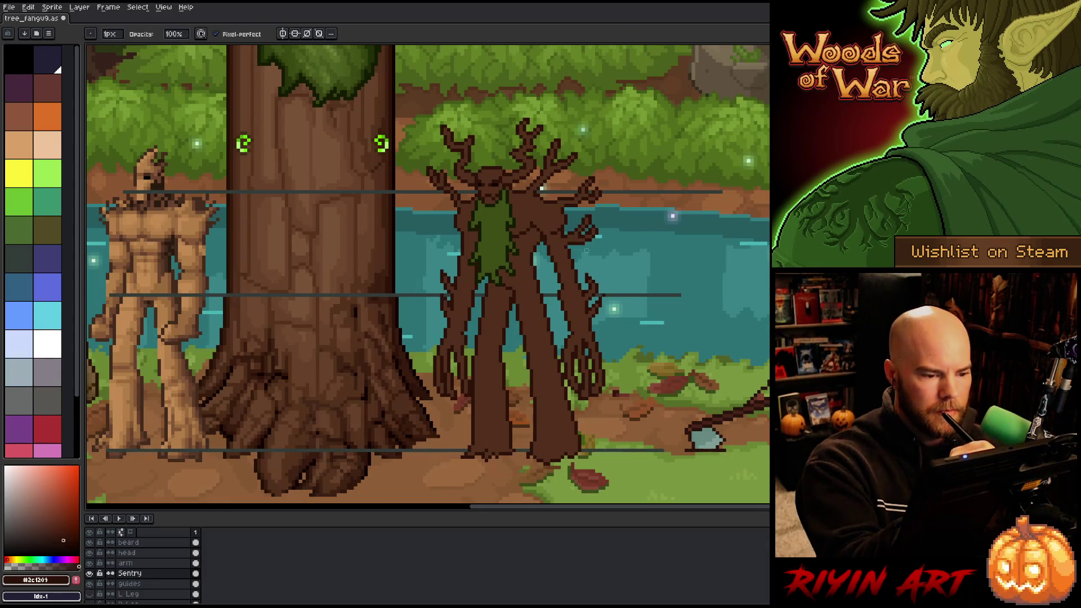
pyautogui.press('alt')
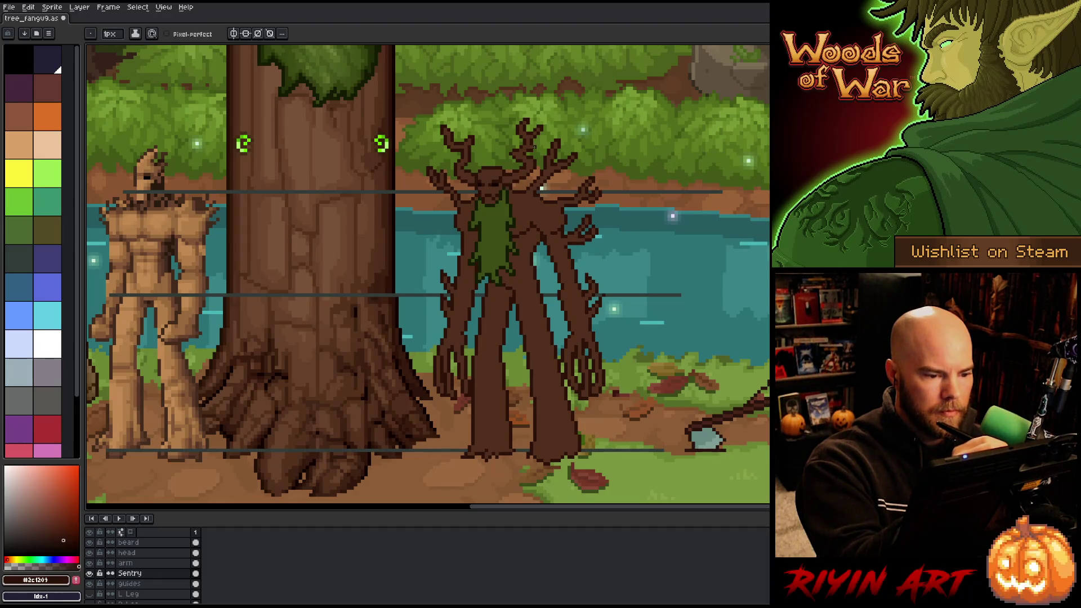
pyautogui.keyDown('alt'); pyautogui.click(514, 193); pyautogui.keyUp('alt')
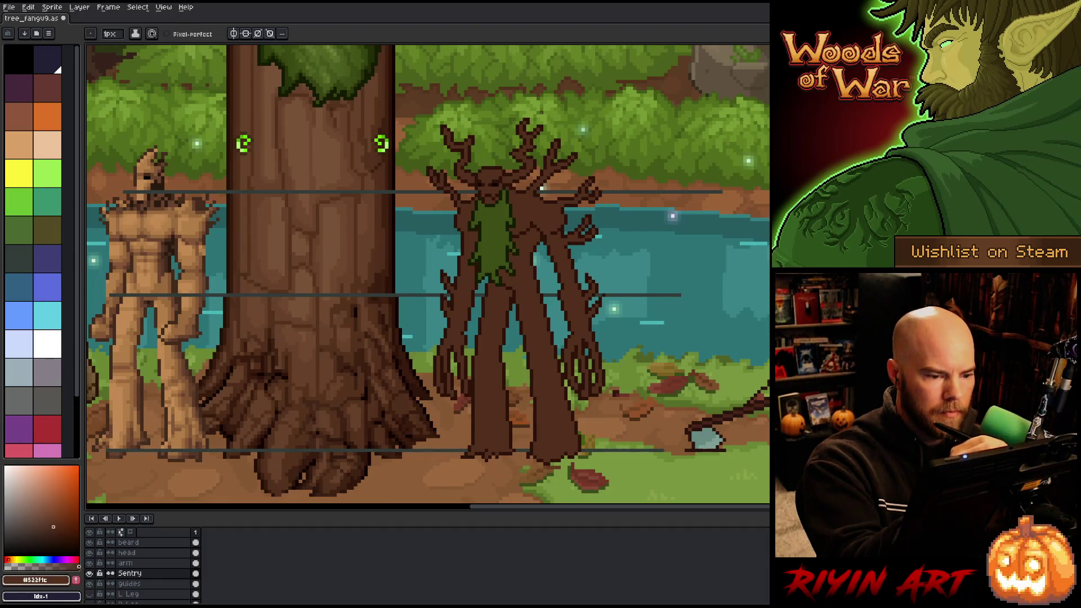
pyautogui.keyDown('alt'); pyautogui.click(519, 192); pyautogui.keyUp('alt')
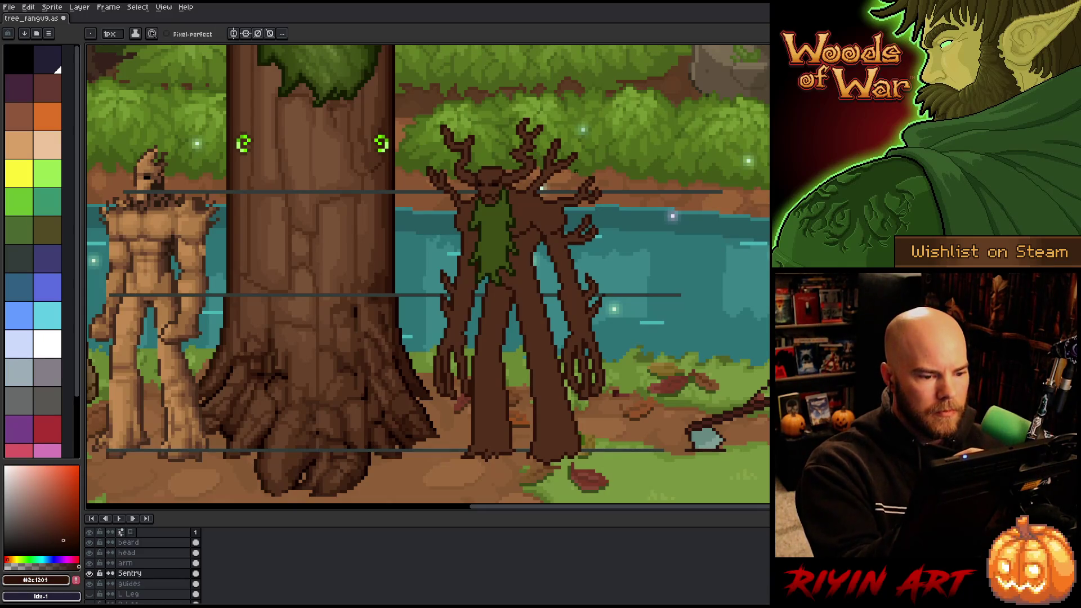
pyautogui.keyDown('alt'); pyautogui.click(541, 188); pyautogui.keyUp('alt')
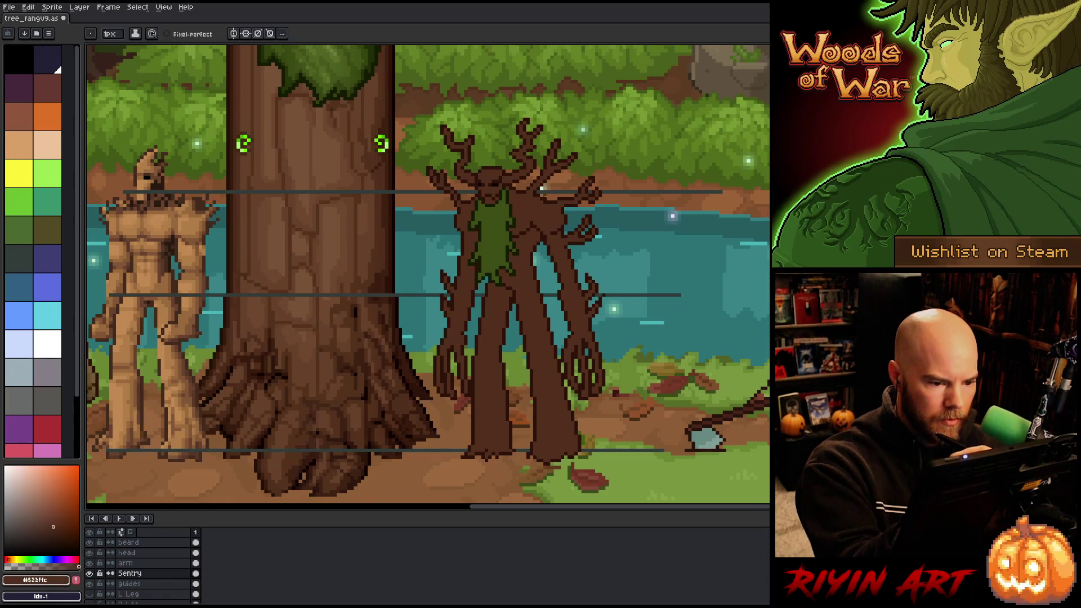
# Move up to the arm layer and save the sprite.
pyautogui.press('Up')
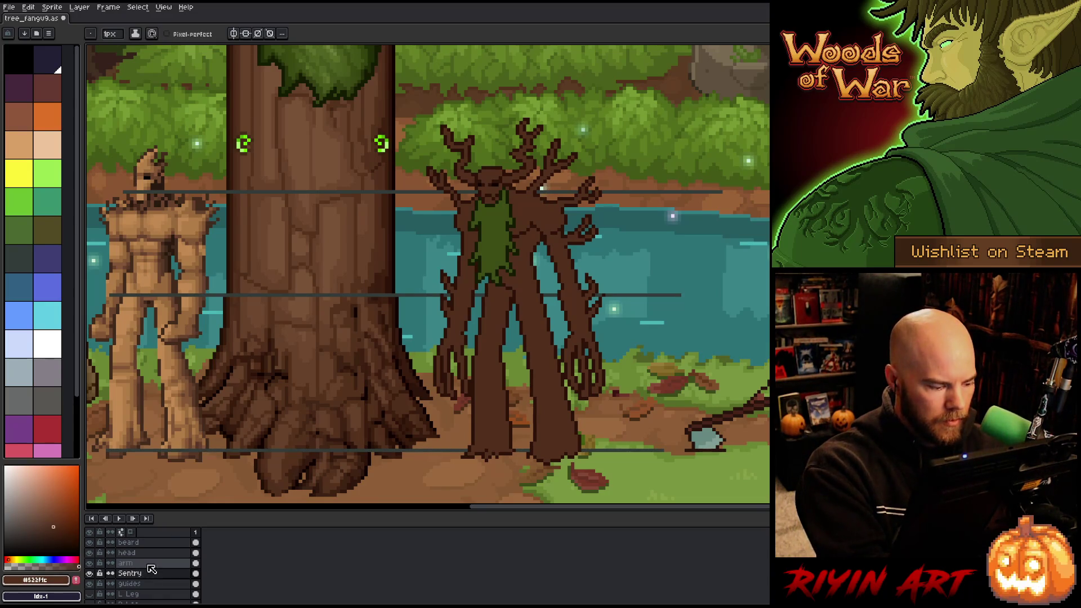
pyautogui.press('alt')
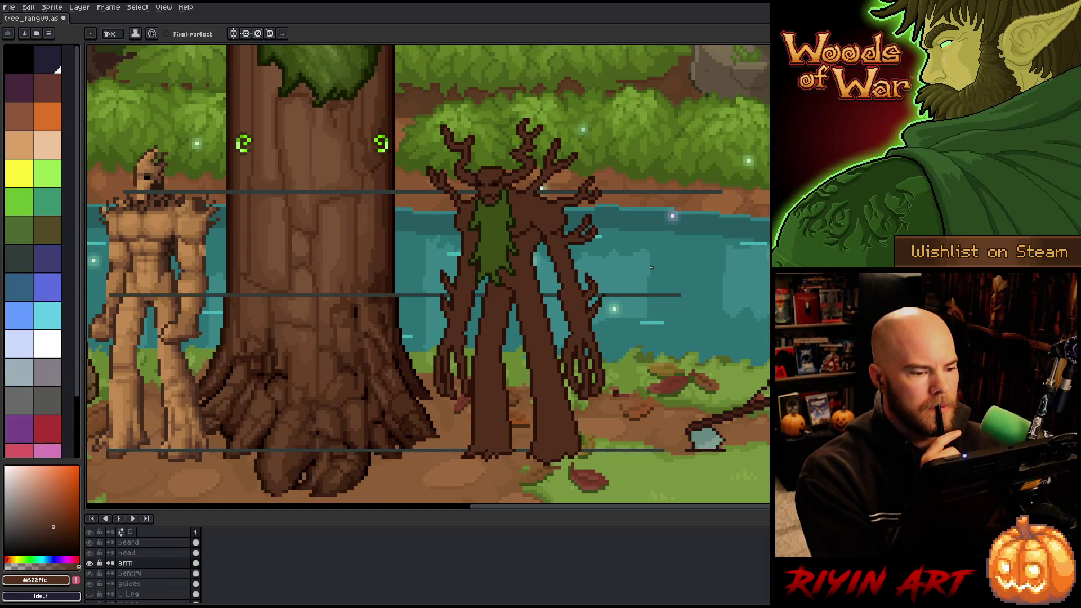
pyautogui.hotkey('ctrl', 's')
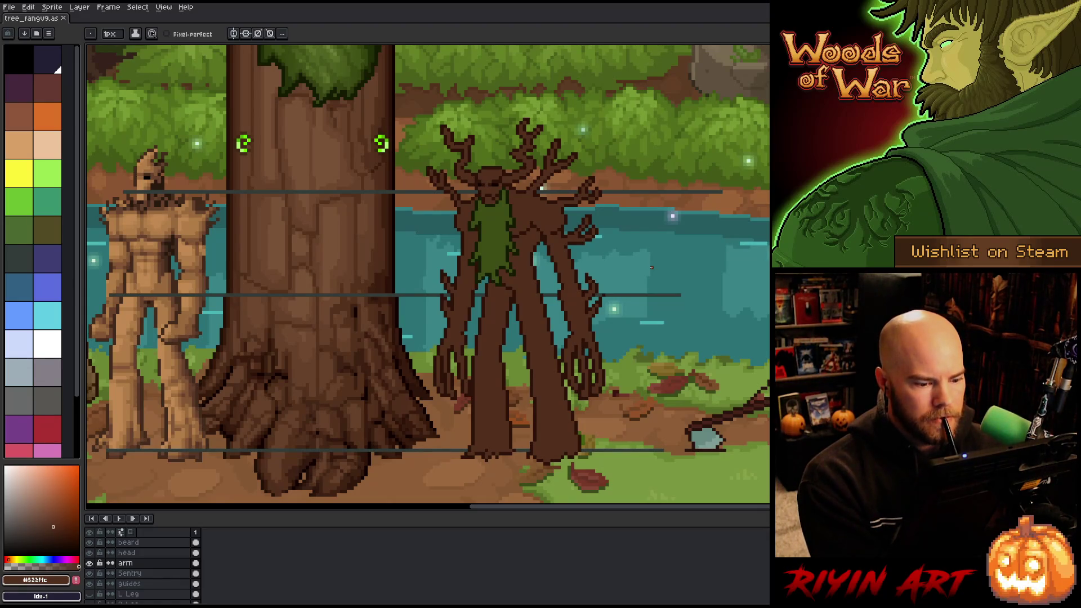
# Marquee-select a small trunk patch and drop it in place, then return to the Sentry layer's Pencil.
pyautogui.press('m')
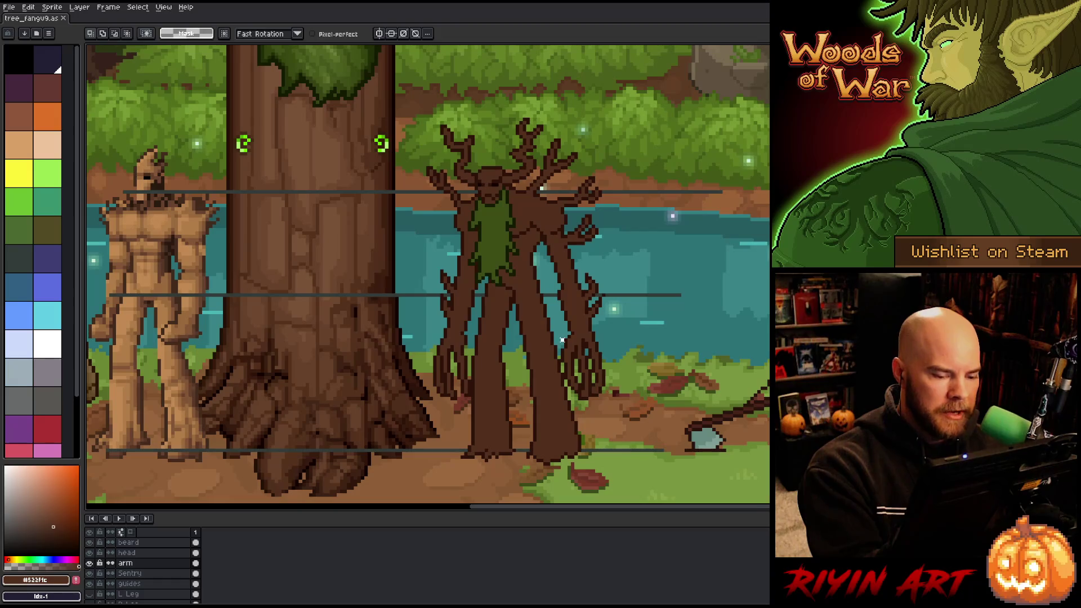
pyautogui.moveTo(558, 364)
pyautogui.mouseDown()
pyautogui.moveTo(570, 329)
pyautogui.moveTo(569, 347)
pyautogui.mouseUp()
pyautogui.hotkey('ctrl', 'd')
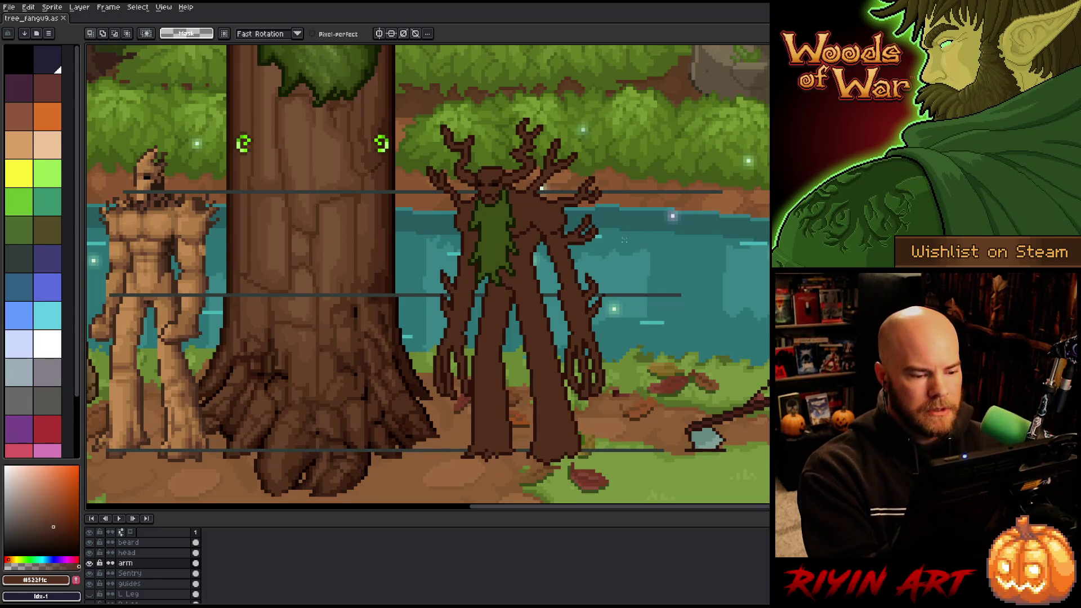
pyautogui.click(157, 572)
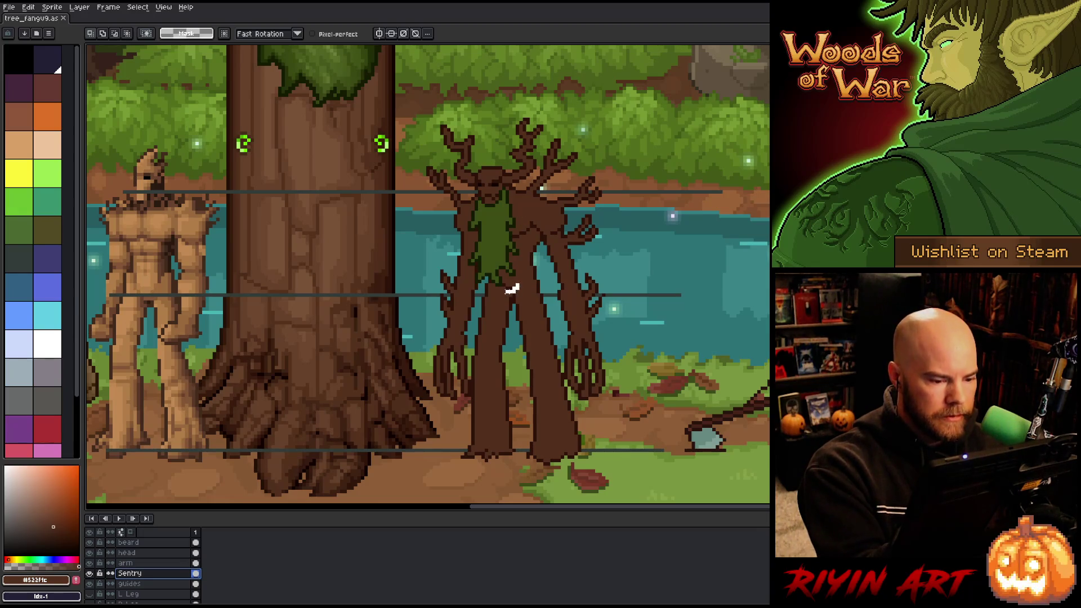
pyautogui.click(511, 286)
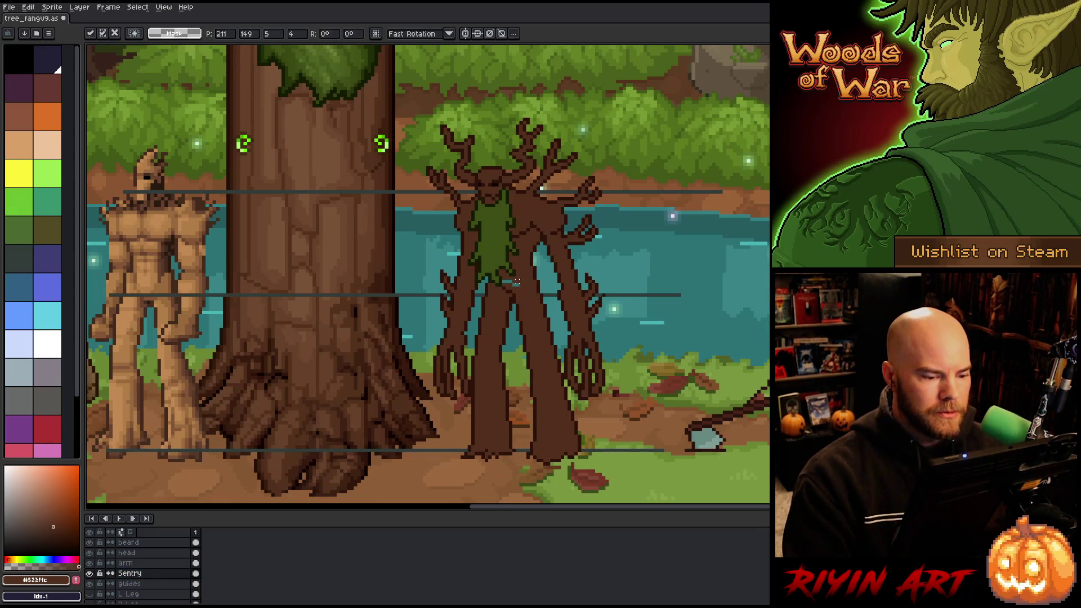
pyautogui.press('b')
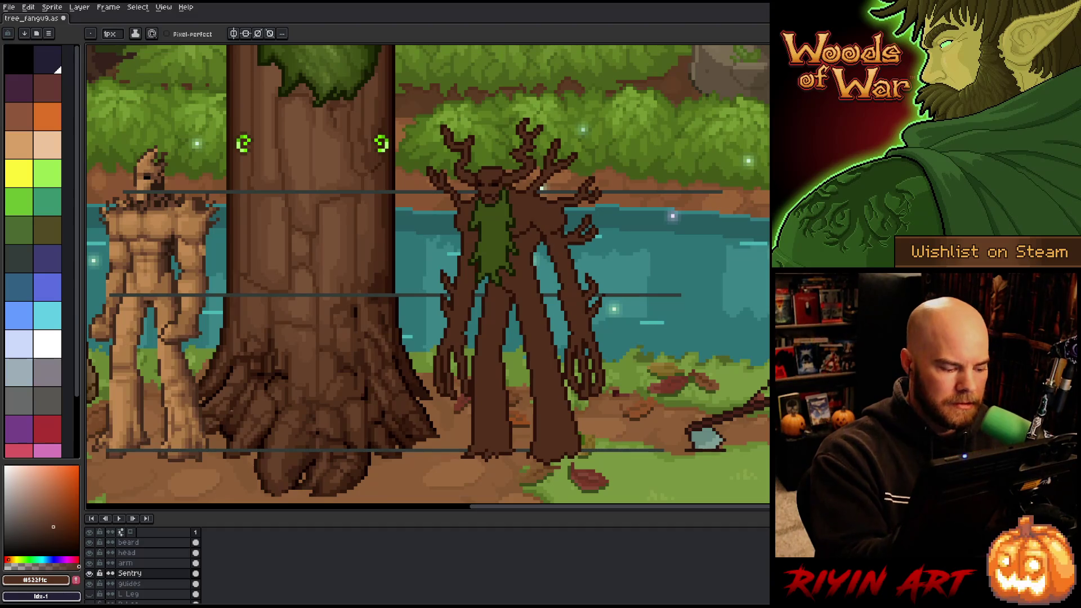
# On the arm layer, sample dark brown #2c1209 then mid brown #522f1c, and save.
pyautogui.press('Up')
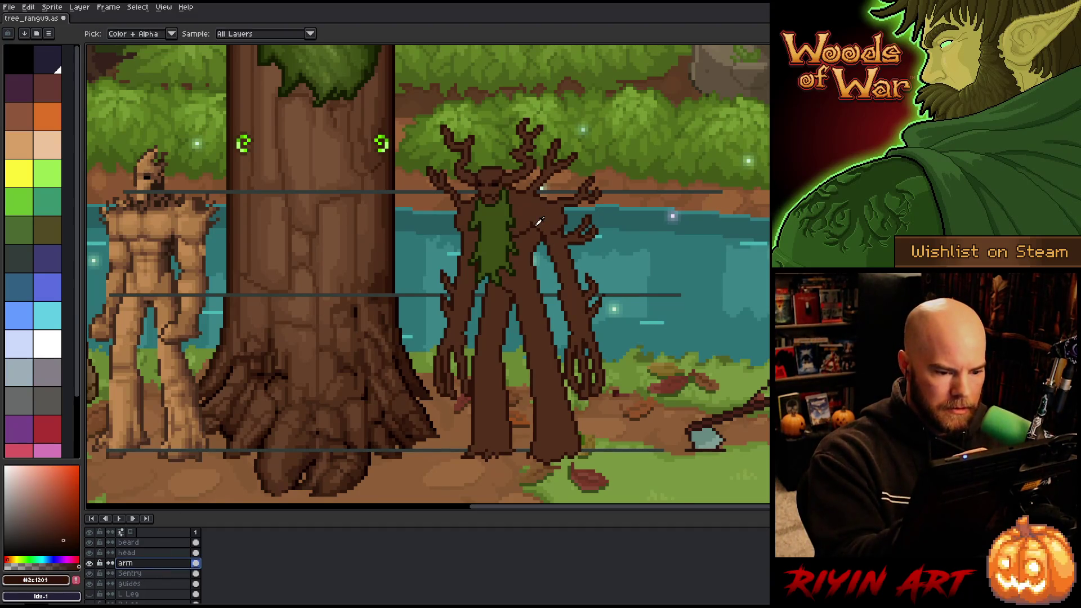
pyautogui.click(540, 187)
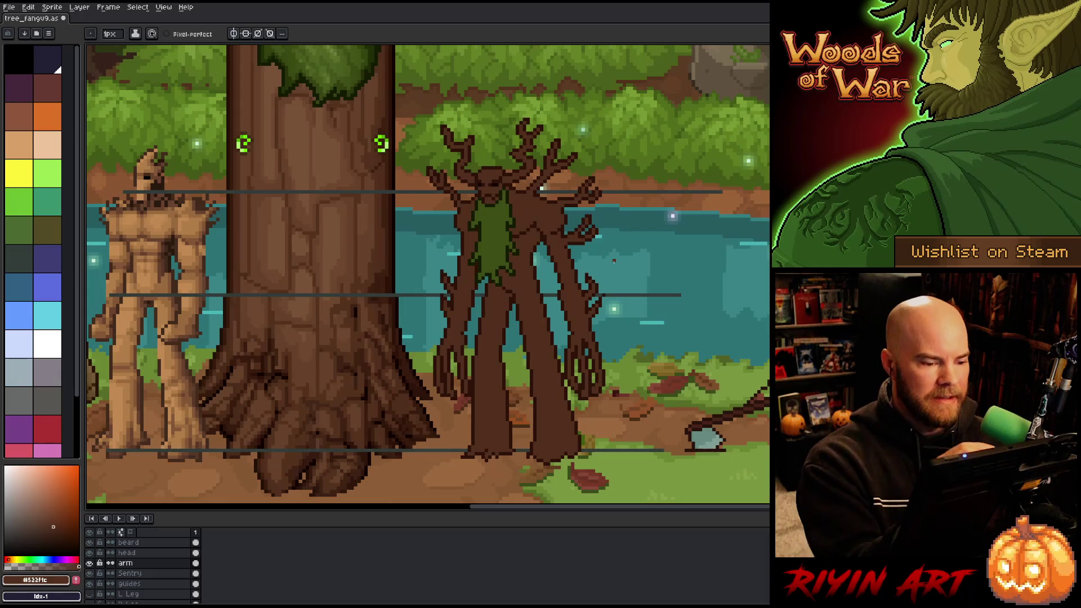
pyautogui.keyDown('alt'); pyautogui.click(487, 225); pyautogui.keyUp('alt')
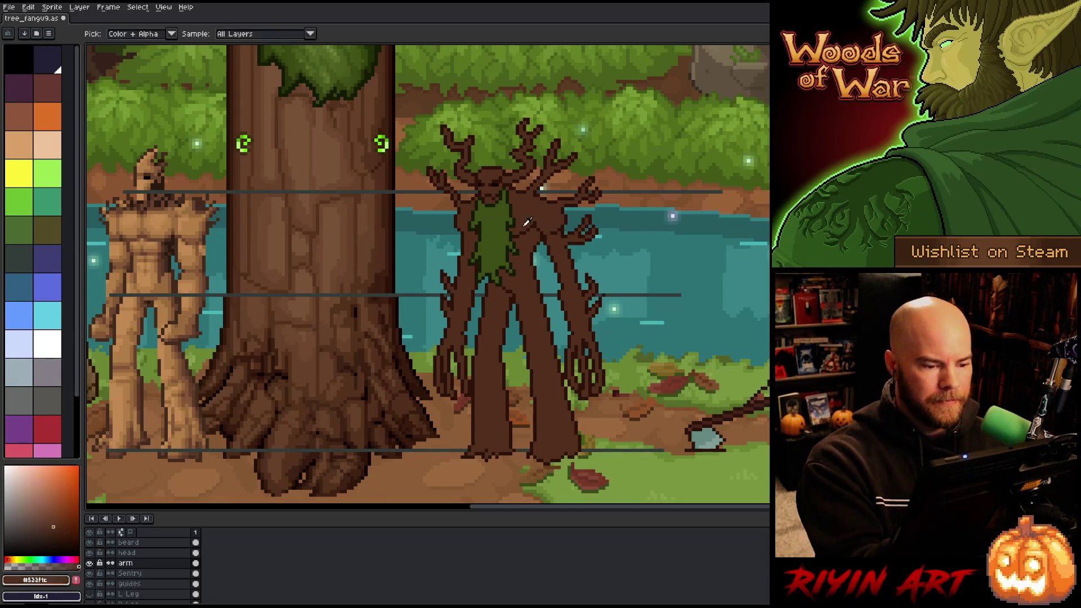
pyautogui.keyDown('alt'); pyautogui.click(477, 231); pyautogui.keyUp('alt')
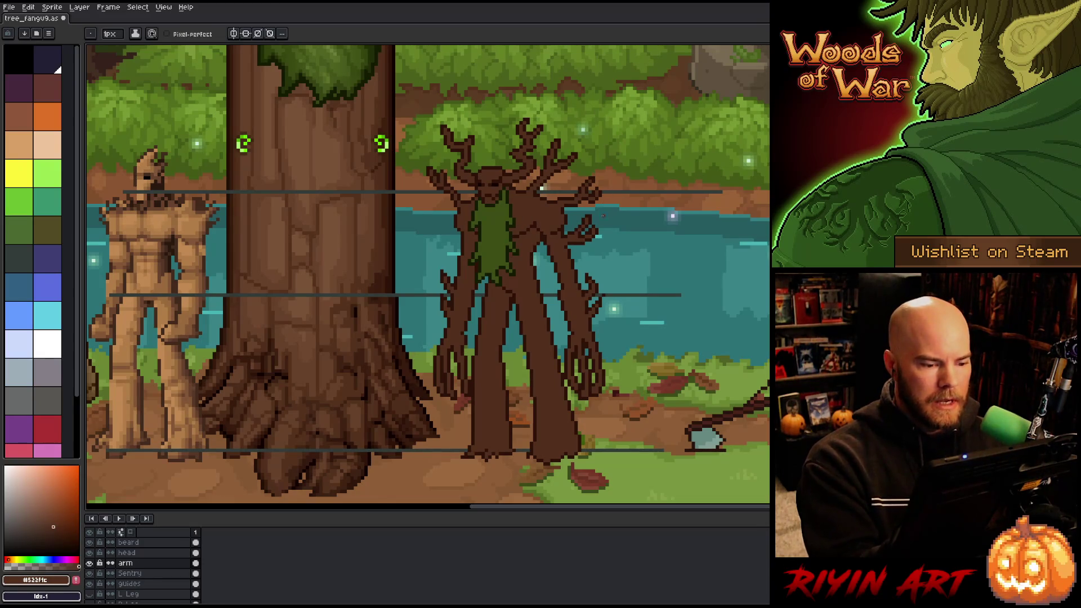
pyautogui.hotkey('ctrl', 's')
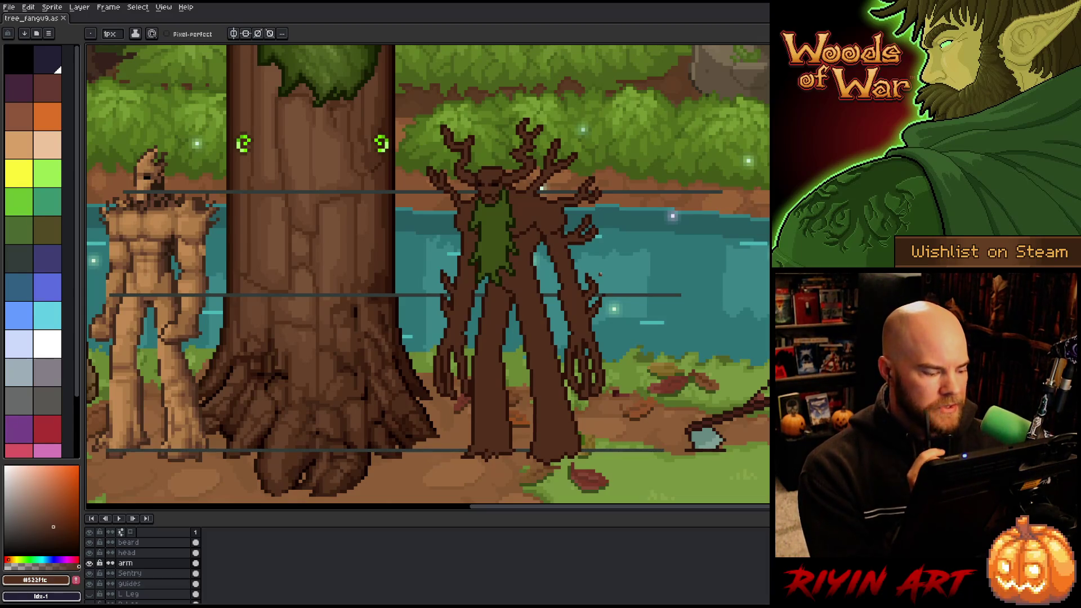
# Lasso the treant's right branch on the Sentry layer and shift it one pixel left.
pyautogui.click(135, 573)
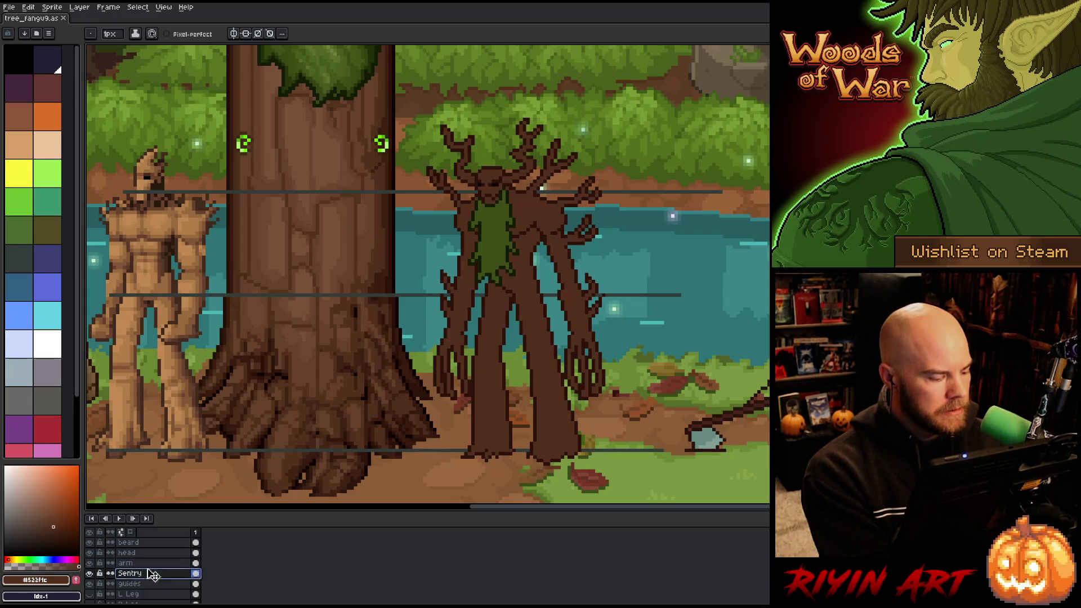
pyautogui.press('m')
pyautogui.moveTo(607, 192)
pyautogui.mouseDown()
pyautogui.moveTo(574, 206)
pyautogui.moveTo(594, 166)
pyautogui.moveTo(617, 159)
pyautogui.mouseUp()
pyautogui.click(630, 151)
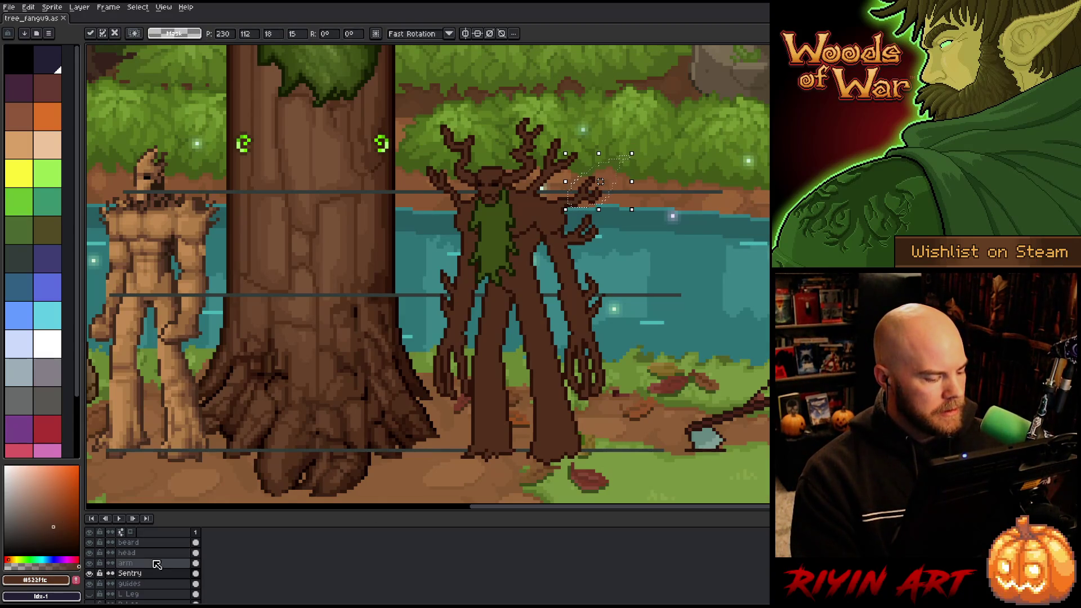
pyautogui.click(136, 563)
pyautogui.moveTo(600, 182); pyautogui.dragTo(597, 182)
pyautogui.hotkey('ctrl', 'd')
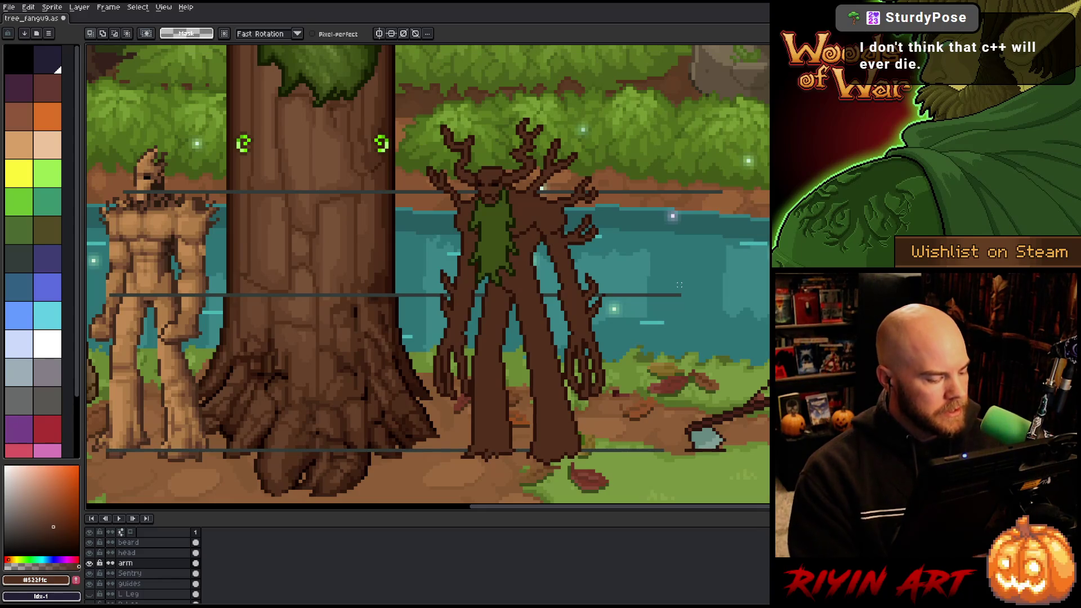
# Reselect and re-place the upper-right branch twice, committing each move.
pyautogui.hotkey('alt', 'Down')
pyautogui.moveTo(585, 158)
pyautogui.mouseDown()
pyautogui.moveTo(563, 179)
pyautogui.moveTo(535, 169)
pyautogui.moveTo(594, 145)
pyautogui.moveTo(570, 169)
pyautogui.mouseUp()
pyautogui.hotkey('ctrl', 'd')
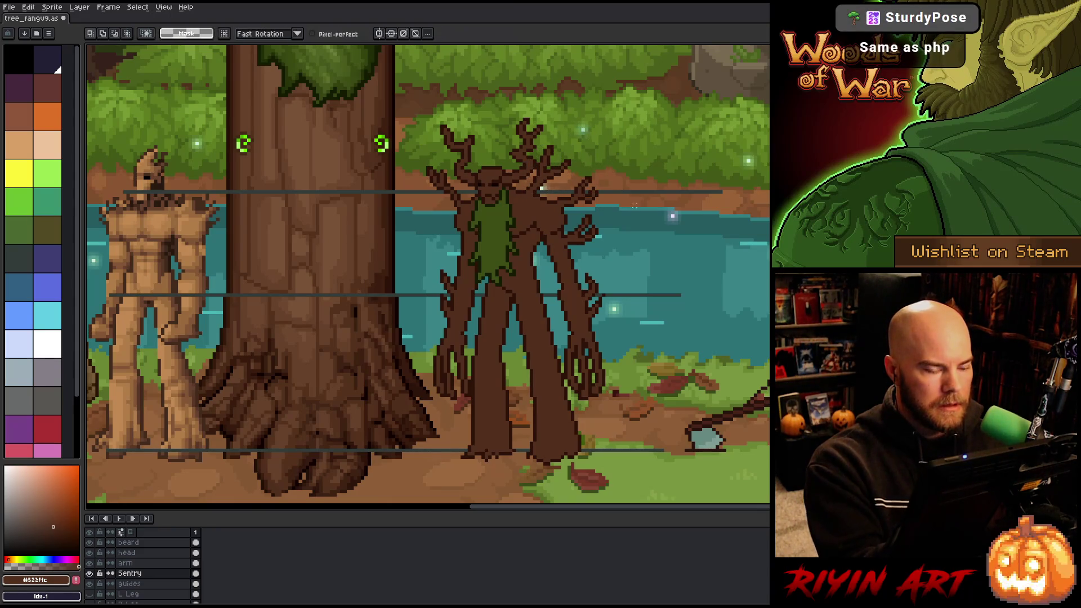
pyautogui.moveTo(559, 164)
pyautogui.mouseDown()
pyautogui.moveTo(535, 141)
pyautogui.moveTo(599, 128)
pyautogui.moveTo(596, 187)
pyautogui.mouseUp()
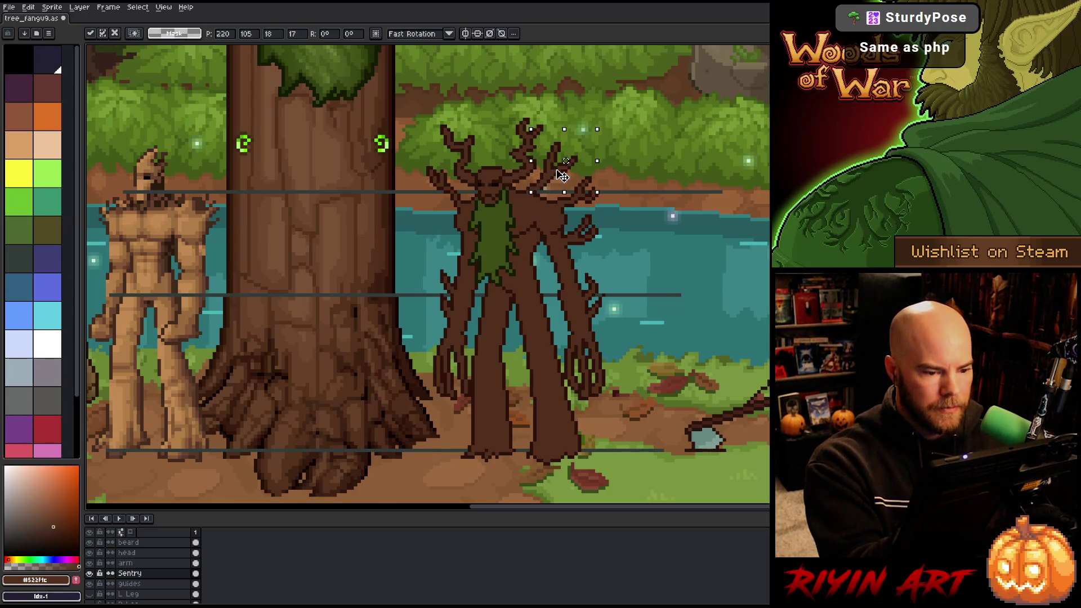
pyautogui.hotkey('ctrl', 'd')
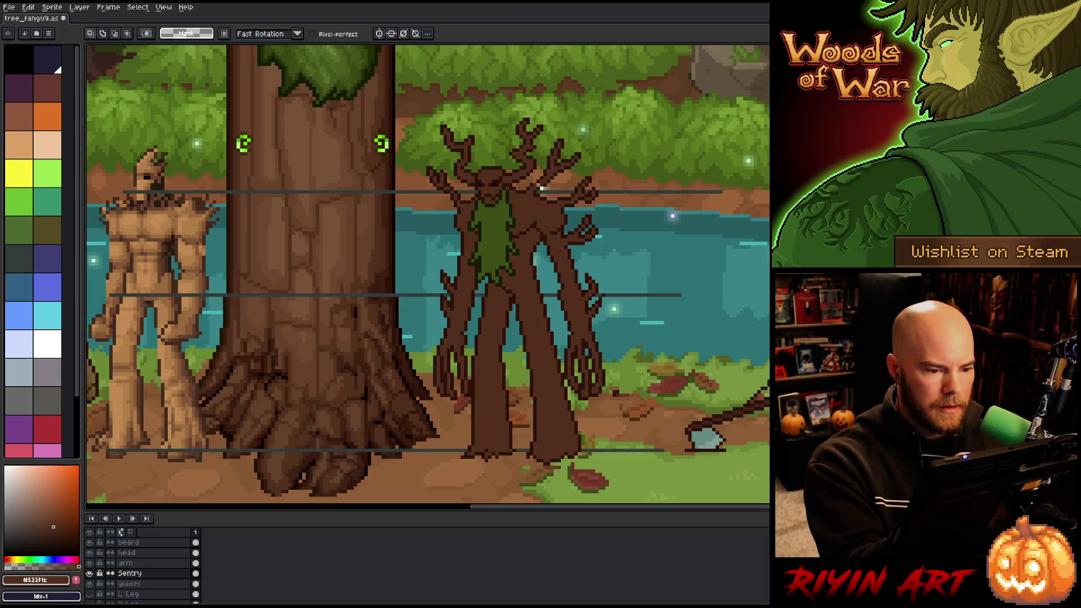
pyautogui.press('b')
# Alternate sampling the treant's dark #2c1209 and mid #522f1c browns from the canvas.
pyautogui.keyDown('alt'); pyautogui.click(541, 187); pyautogui.keyUp('alt')
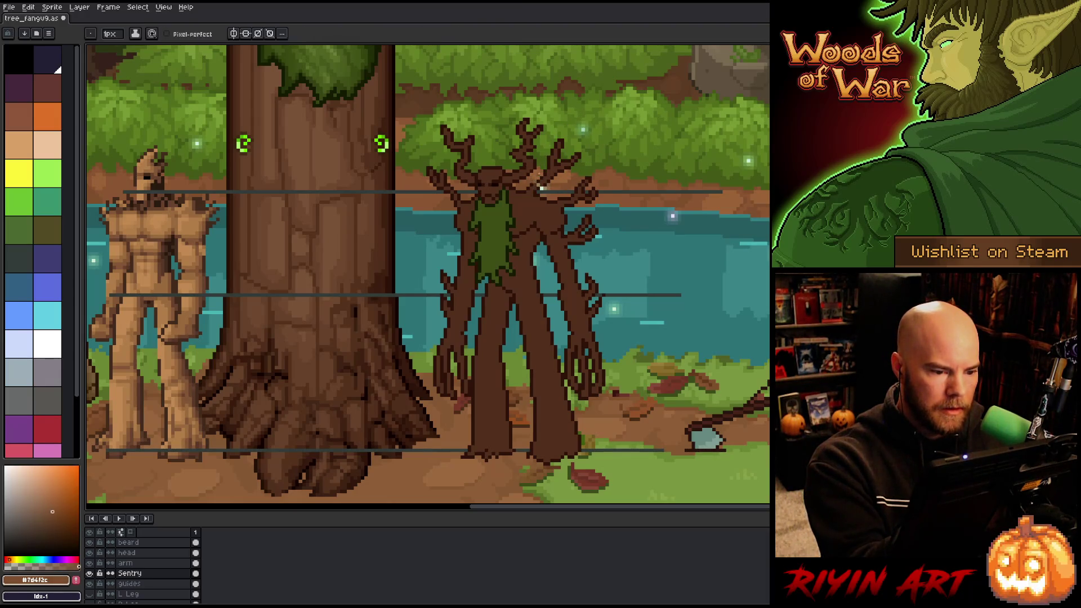
pyautogui.keyDown('alt'); pyautogui.click(539, 186); pyautogui.keyUp('alt')
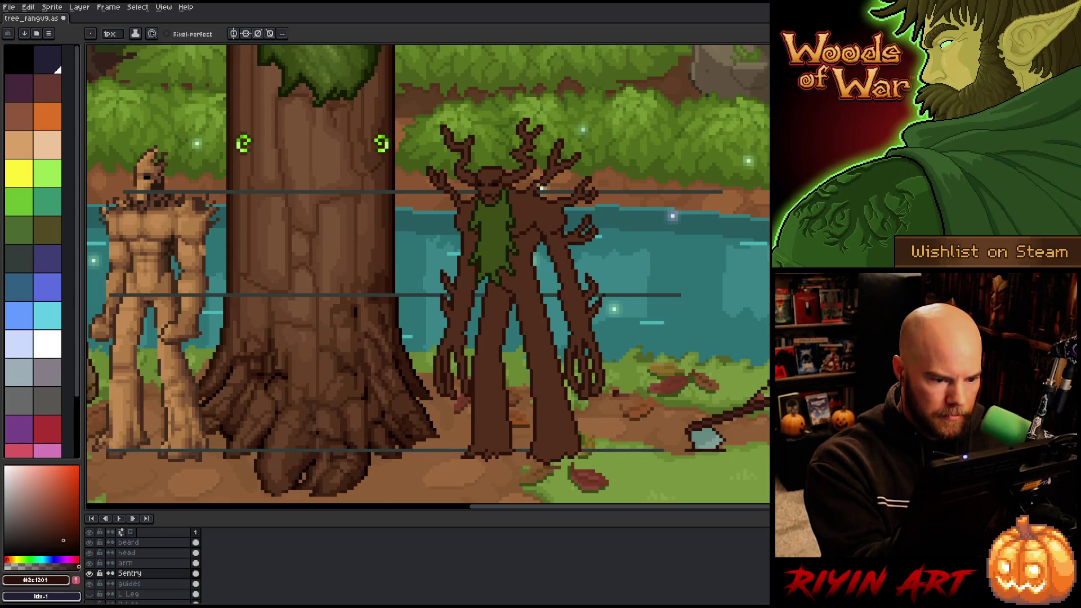
pyautogui.keyDown('alt'); pyautogui.click(539, 184); pyautogui.keyUp('alt')
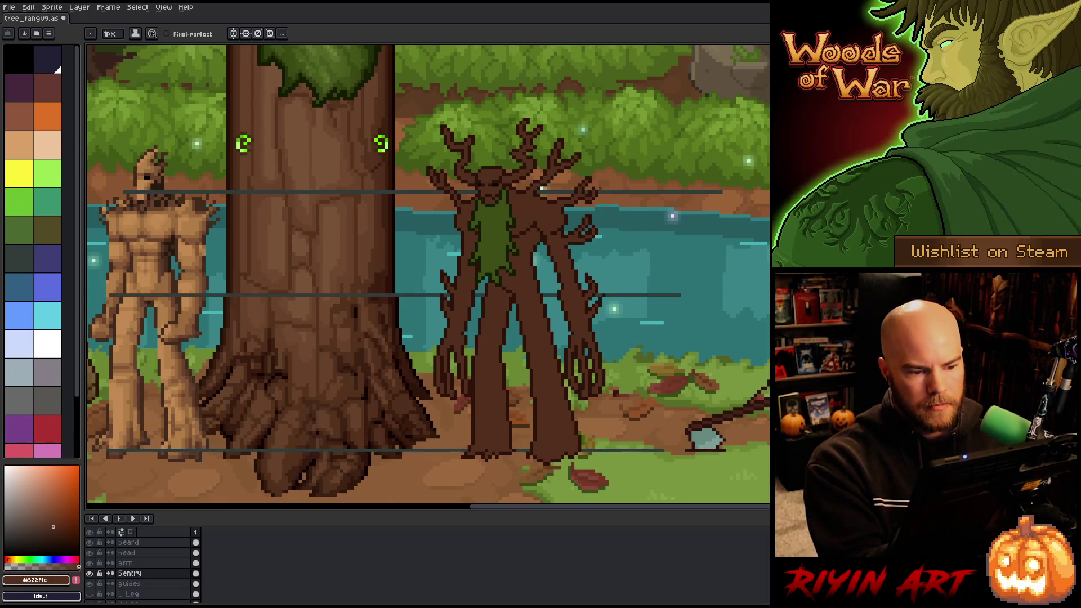
pyautogui.keyDown('alt'); pyautogui.click(540, 188); pyautogui.keyUp('alt')
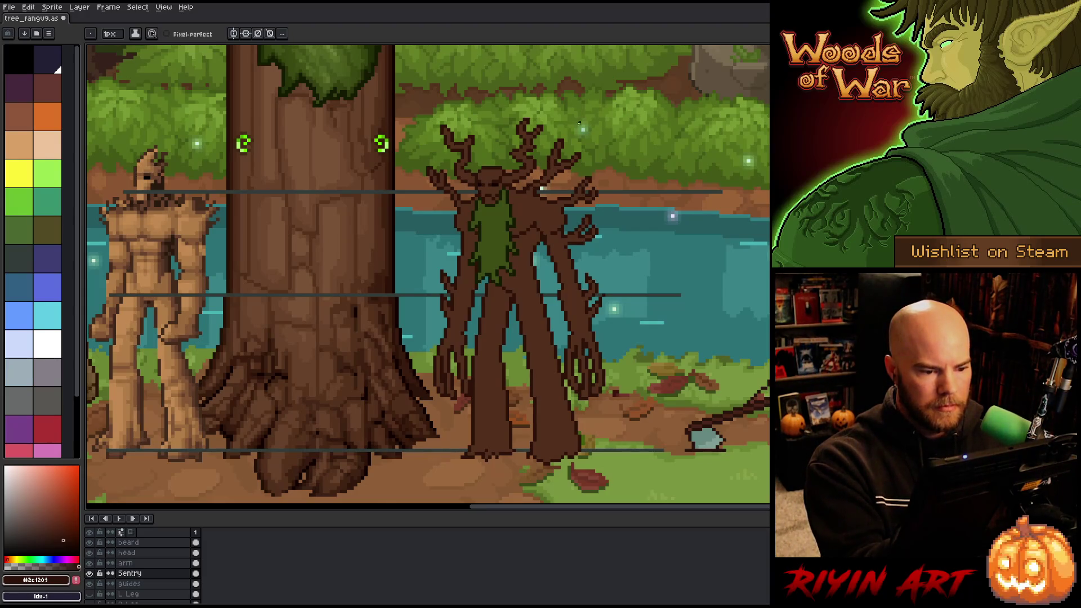
pyautogui.keyDown('alt'); pyautogui.click(540, 188); pyautogui.keyUp('alt')
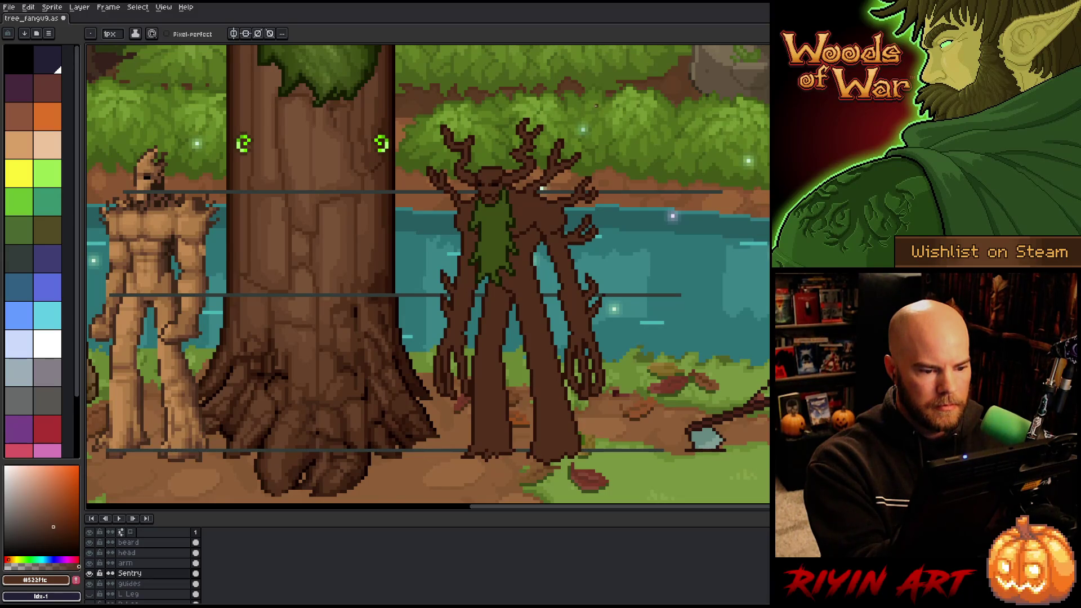
pyautogui.keyDown('alt'); pyautogui.click(533, 179); pyautogui.keyUp('alt')
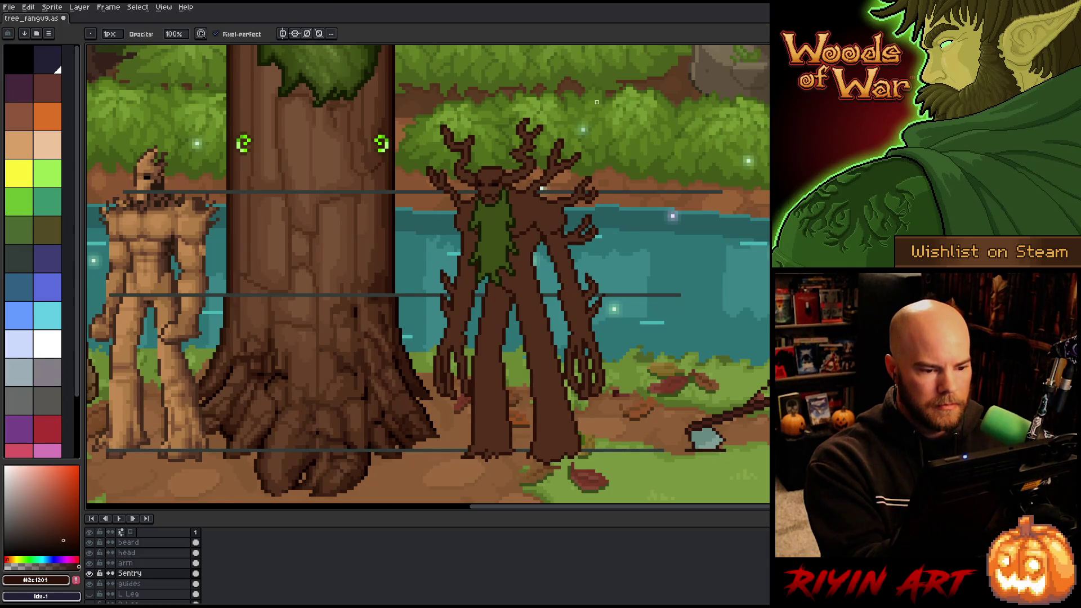
pyautogui.press('e')
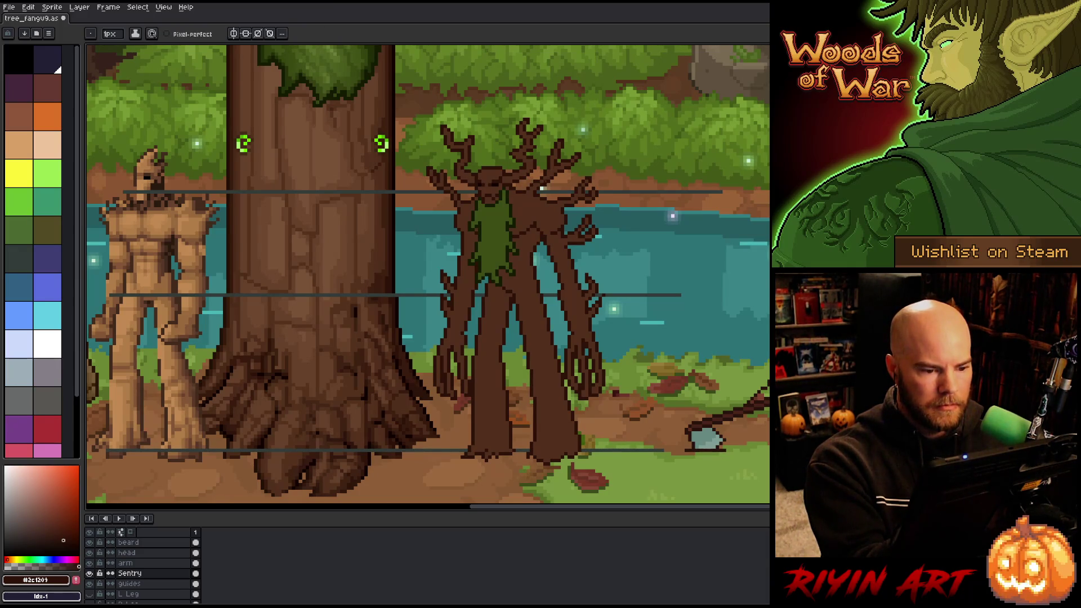
pyautogui.press('b')
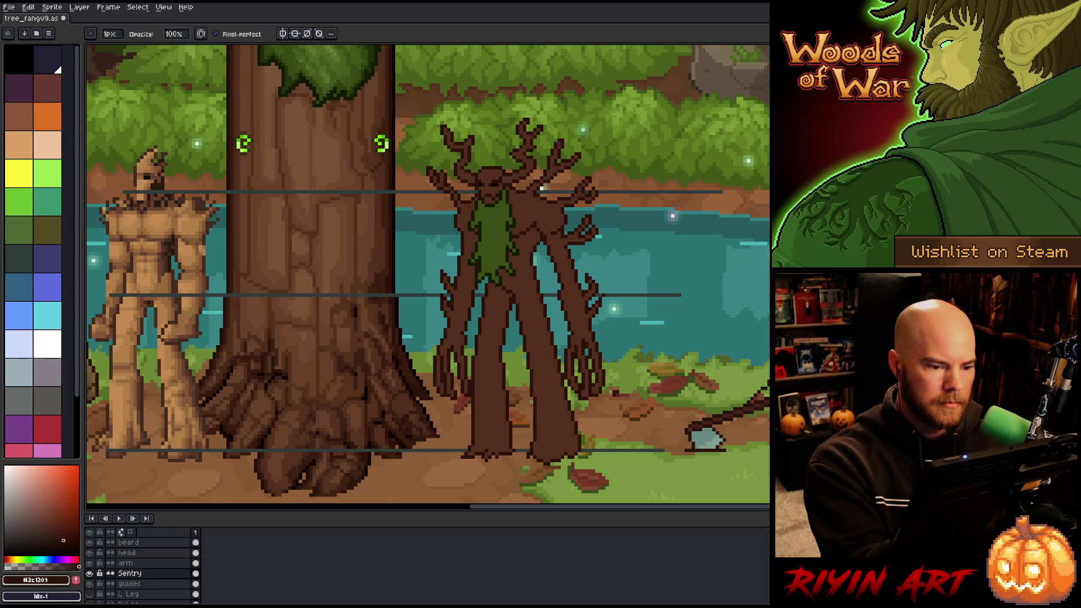
pyautogui.press('e')
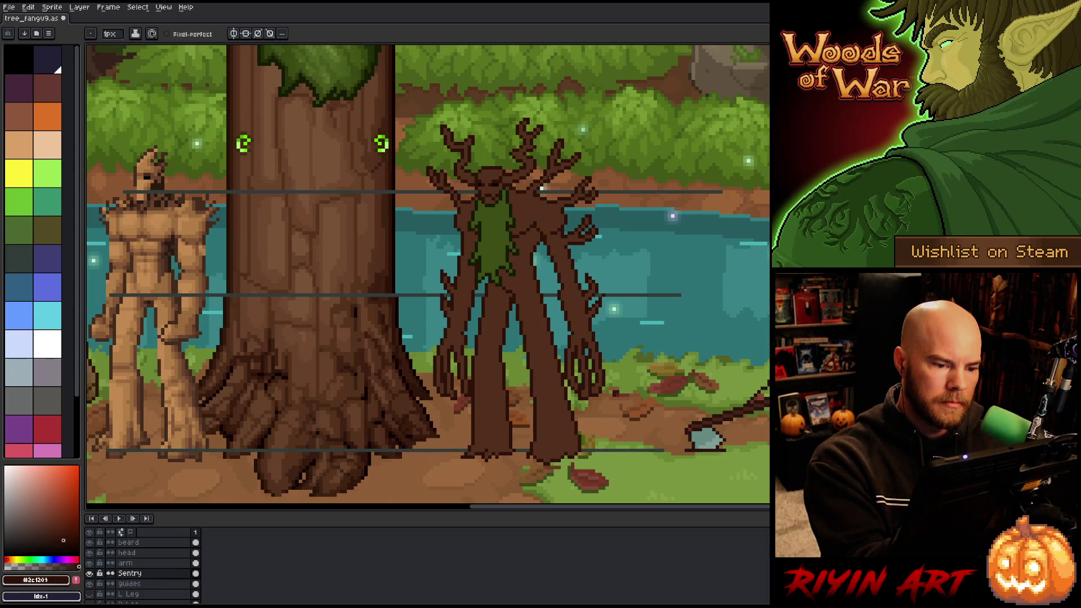
pyautogui.press('b')
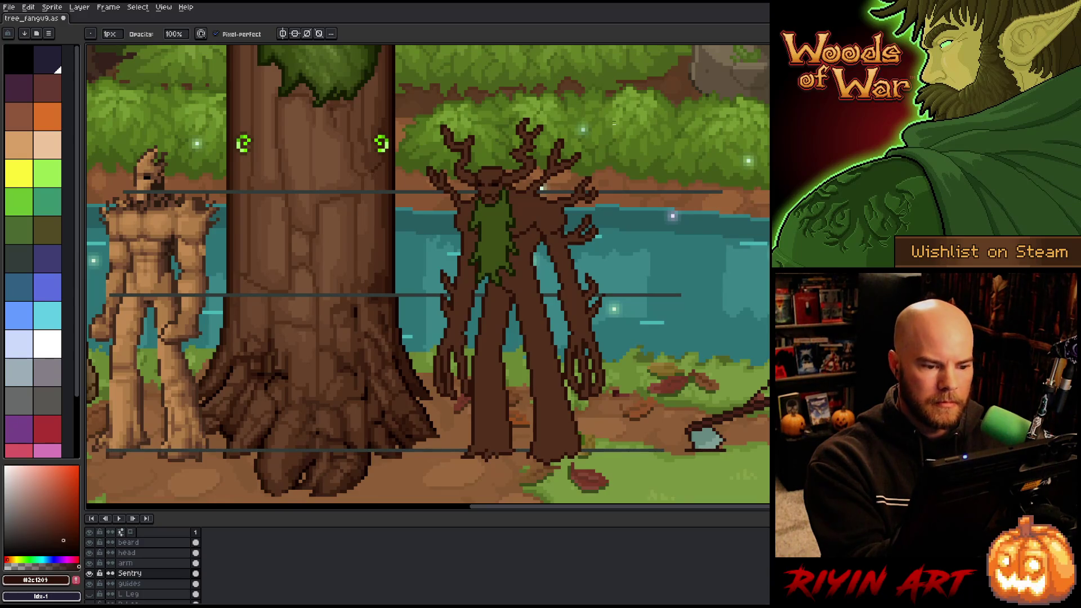
pyautogui.press('m')
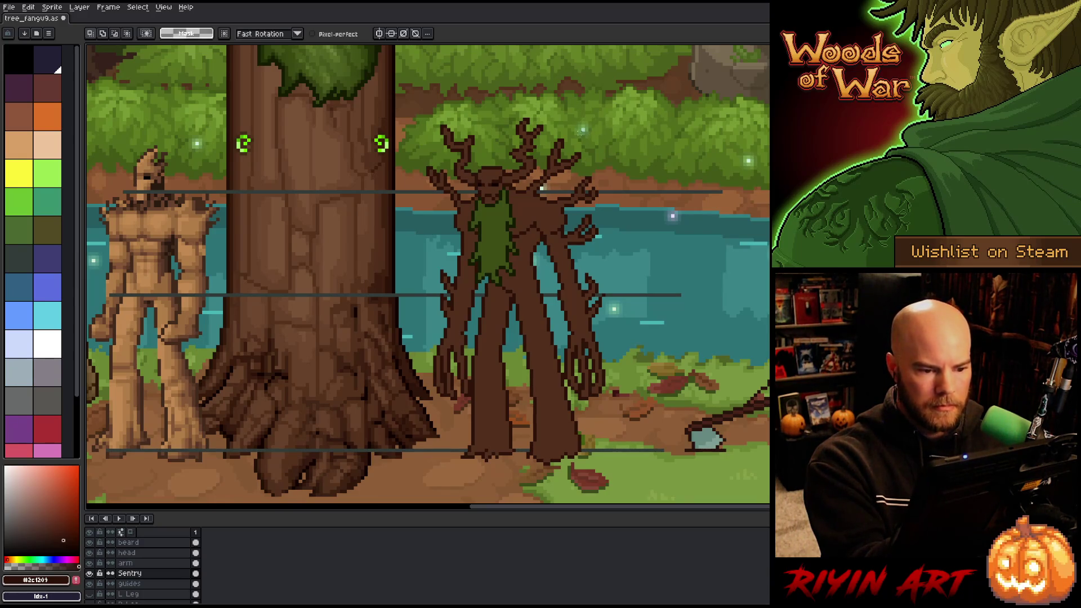
pyautogui.moveTo(573, 134)
pyautogui.mouseDown()
pyautogui.moveTo(567, 159)
pyautogui.moveTo(552, 166)
pyautogui.moveTo(570, 130)
pyautogui.mouseUp()
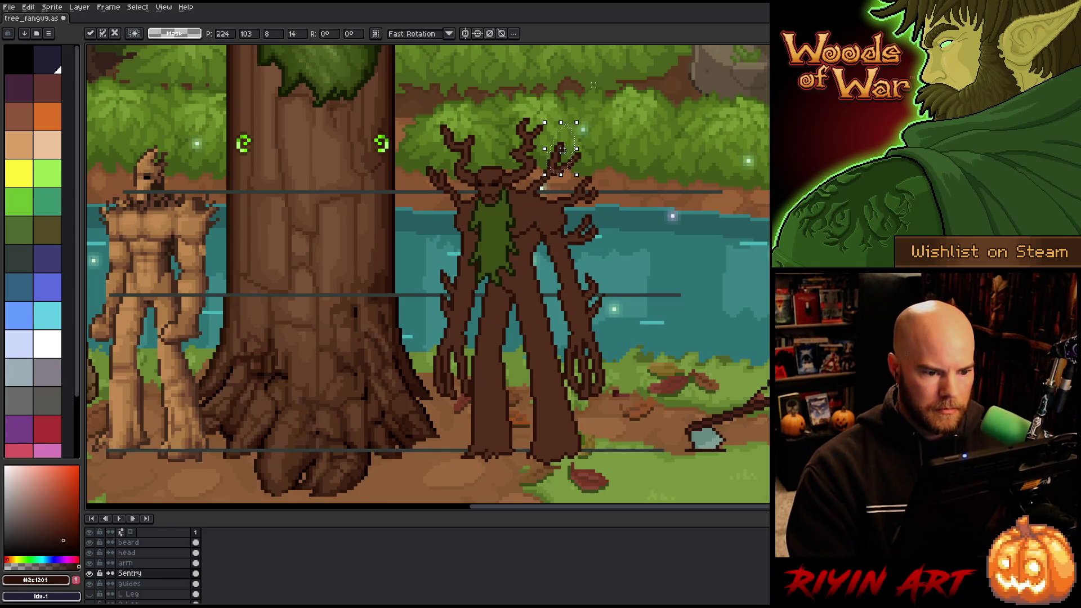
pyautogui.press('b')
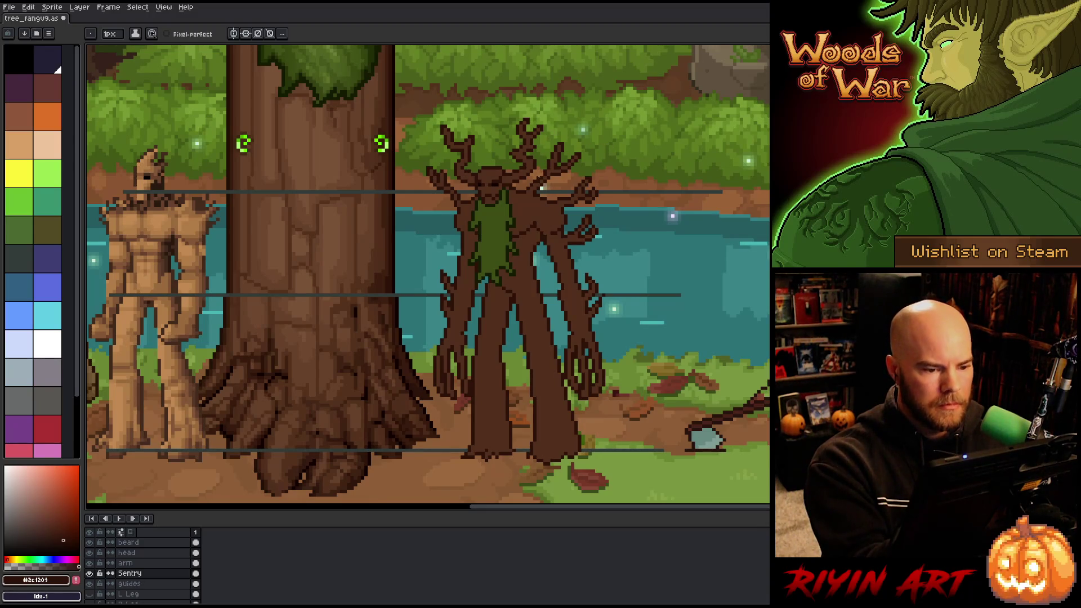
pyautogui.press('i')
pyautogui.click(552, 168)
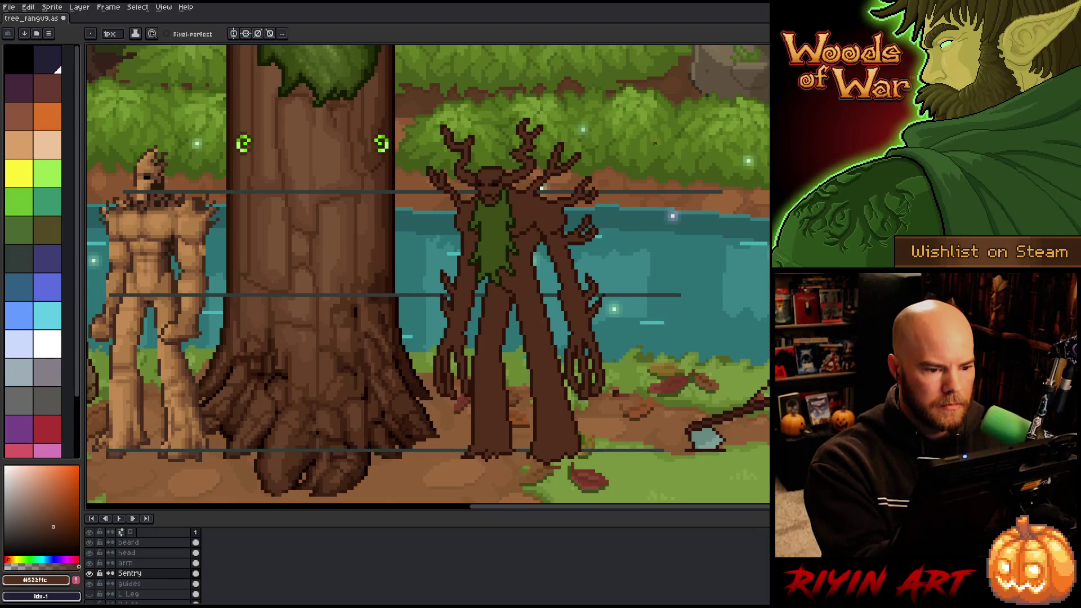
pyautogui.press('v')
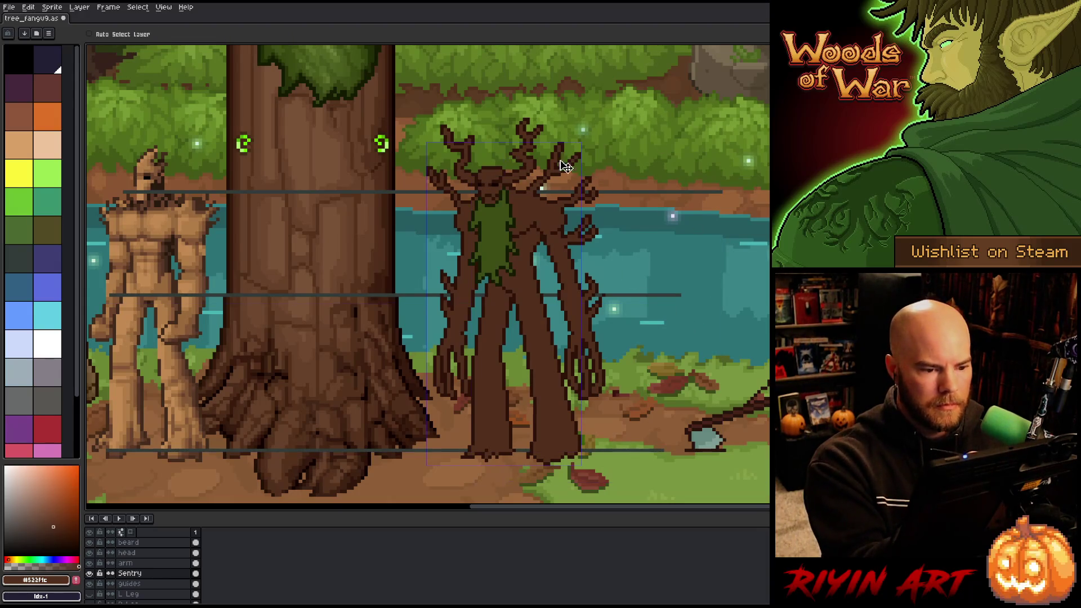
pyautogui.press('b')
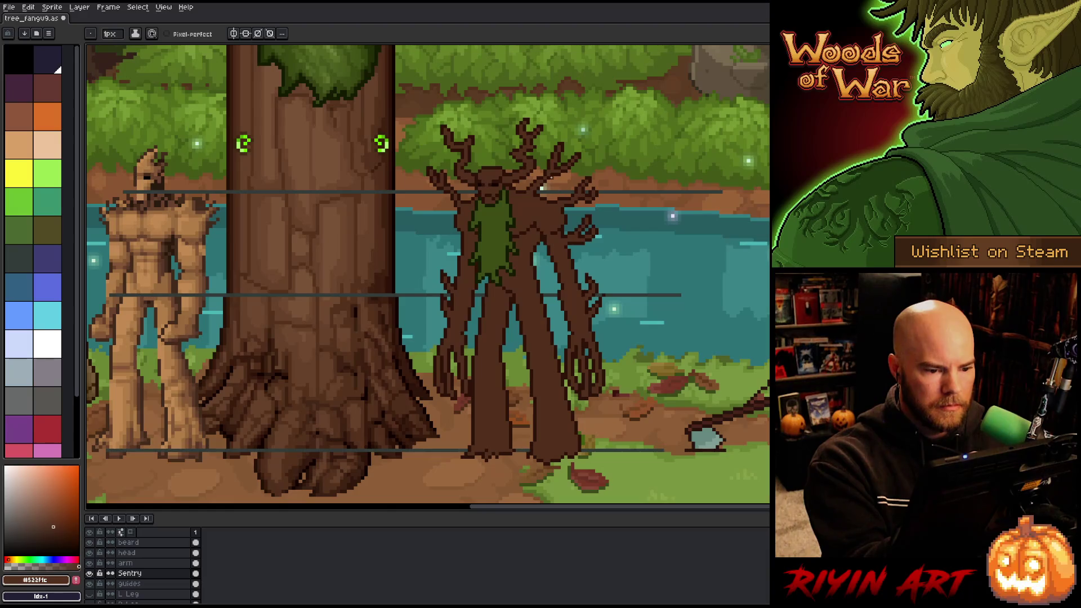
pyautogui.keyDown('alt'); pyautogui.click(549, 179); pyautogui.keyUp('alt')
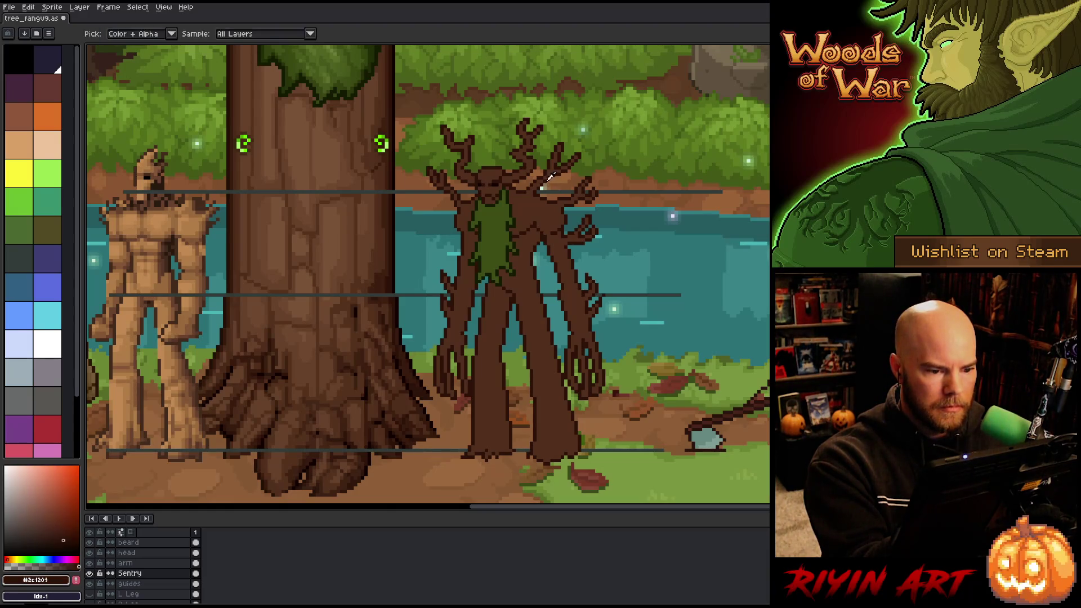
pyautogui.keyDown('alt'); pyautogui.click(552, 175); pyautogui.keyUp('alt')
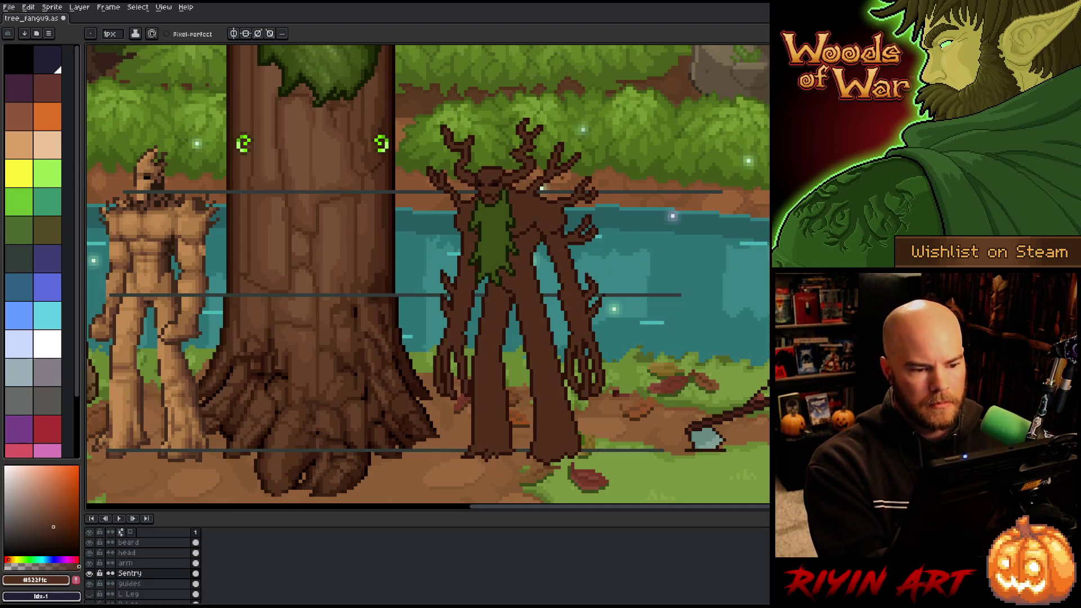
pyautogui.keyDown('alt'); pyautogui.click(545, 169); pyautogui.keyUp('alt')
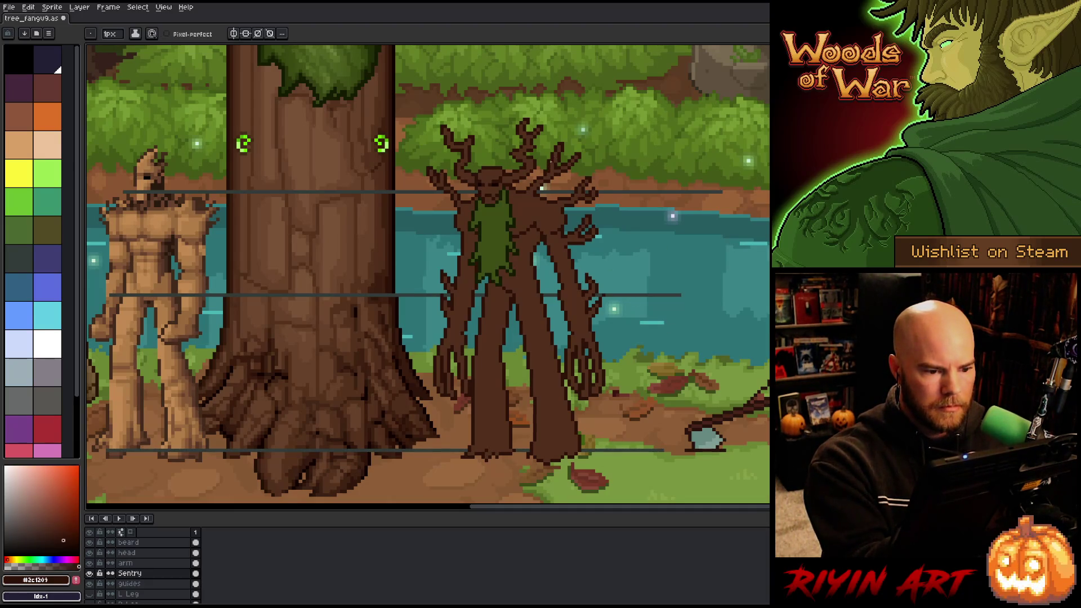
pyautogui.press('alt')
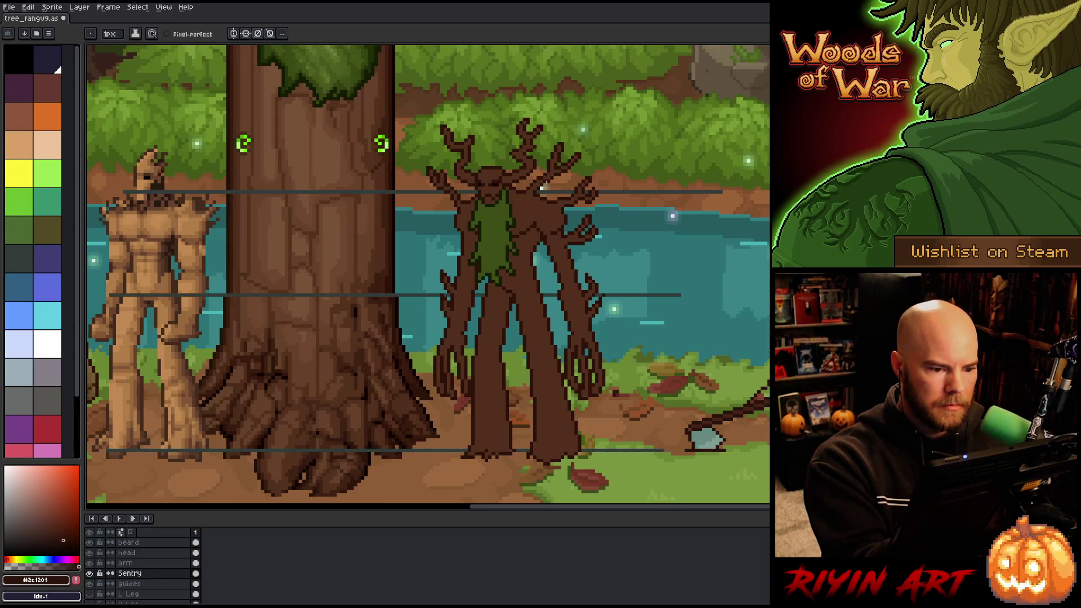
pyautogui.keyDown('alt'); pyautogui.click(551, 171); pyautogui.keyUp('alt')
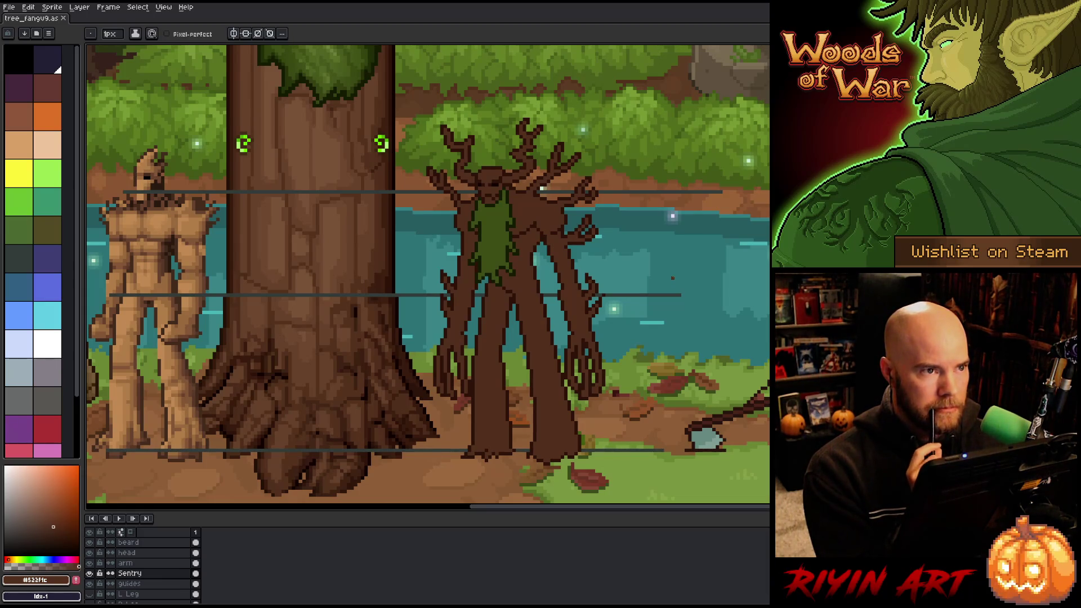
# Box-select and deselect the treant's legs, sample dark brown #2c1209, and activate the arm layer.
pyautogui.press('b')
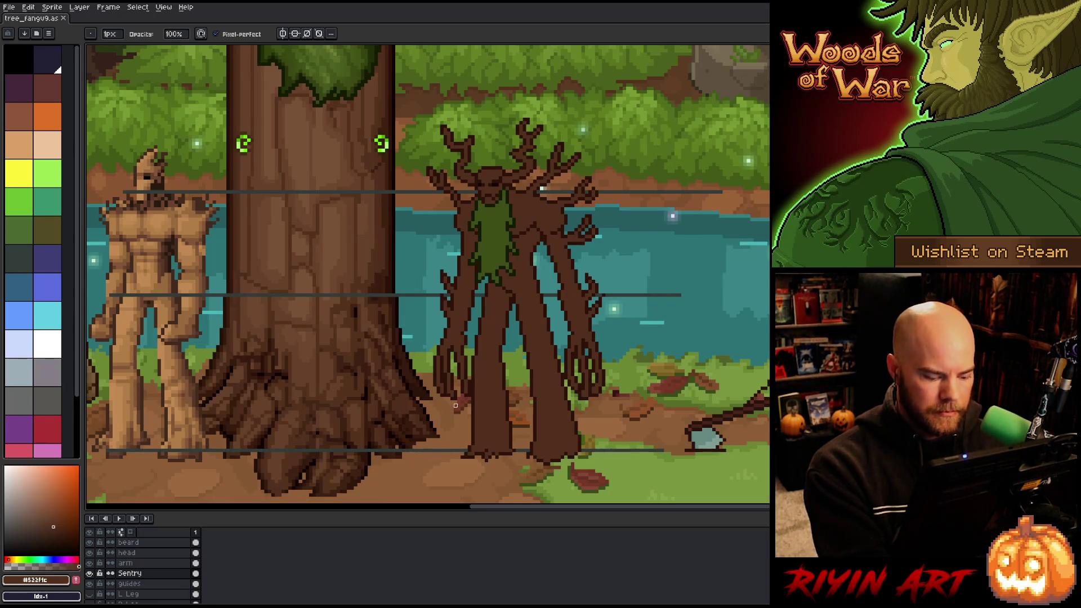
pyautogui.press('m')
pyautogui.moveTo(451, 398); pyautogui.dragTo(621, 433)
pyautogui.hotkey('ctrl', 'd')
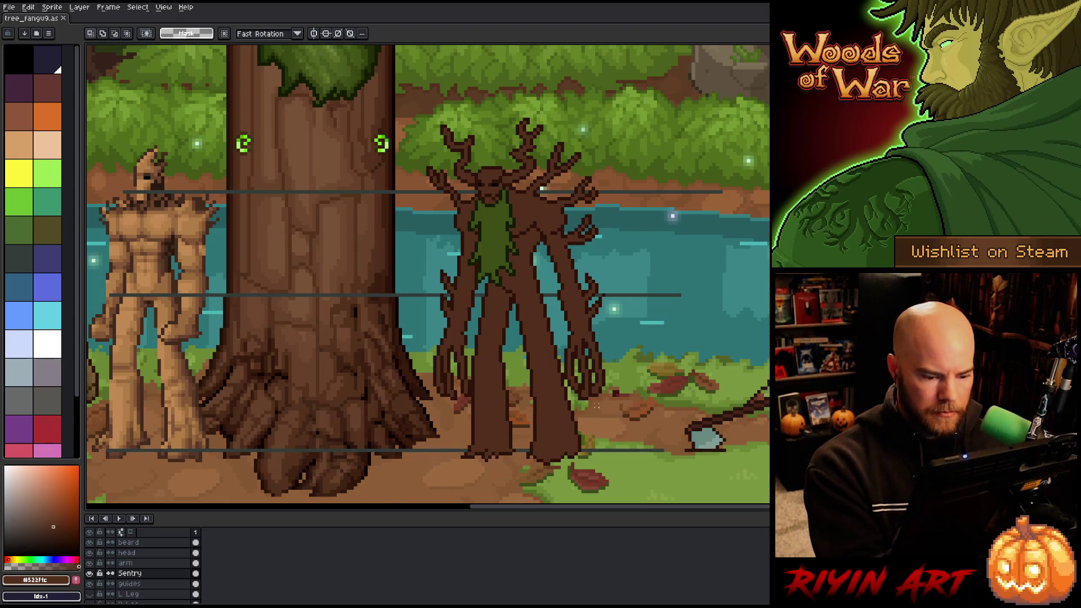
pyautogui.press('b')
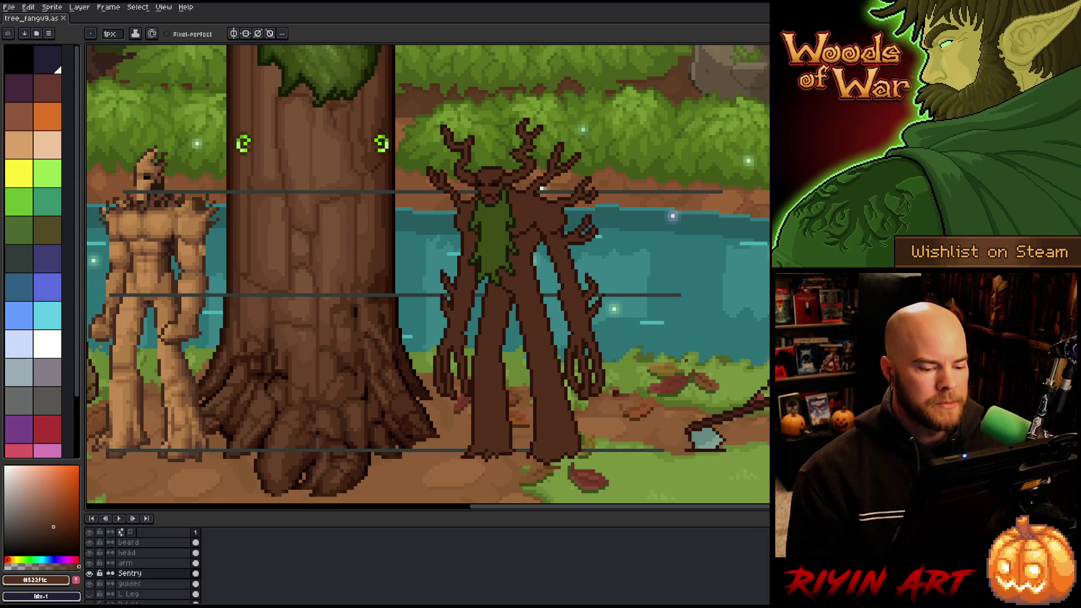
pyautogui.keyDown('alt'); pyautogui.click(585, 395); pyautogui.keyUp('alt')
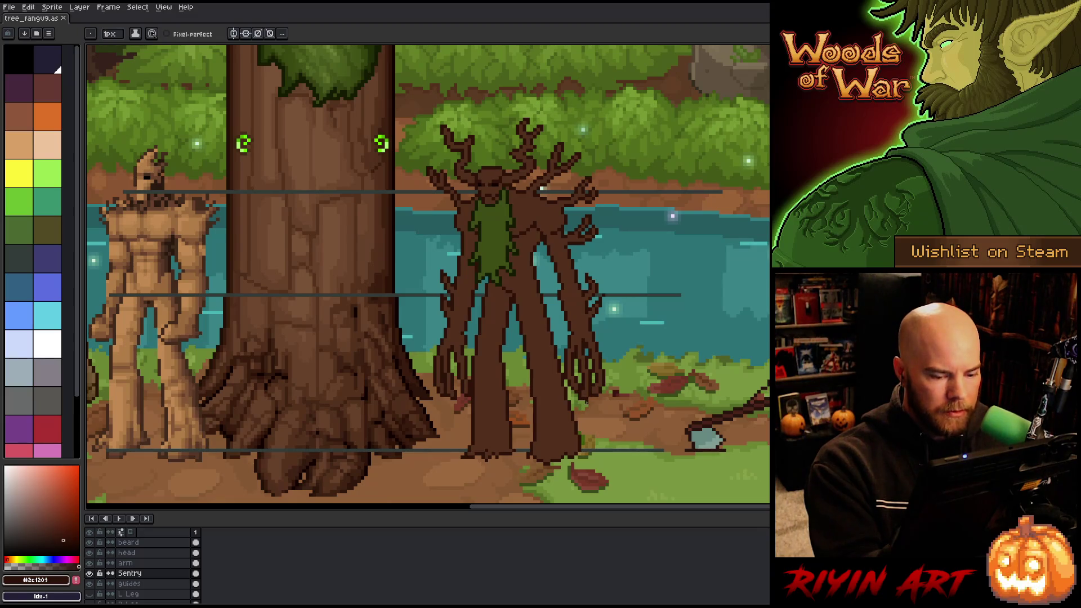
pyautogui.click(149, 562)
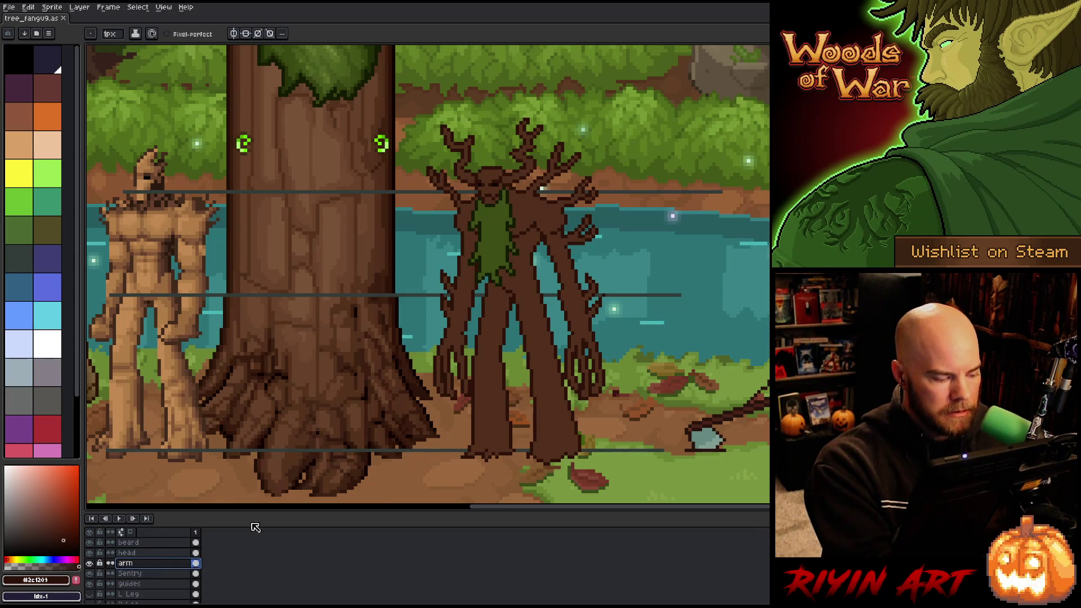
# Touch up pixels on the treant's arm with Pencil and Eraser, and save.
pyautogui.click(586, 400)
pyautogui.press('e')
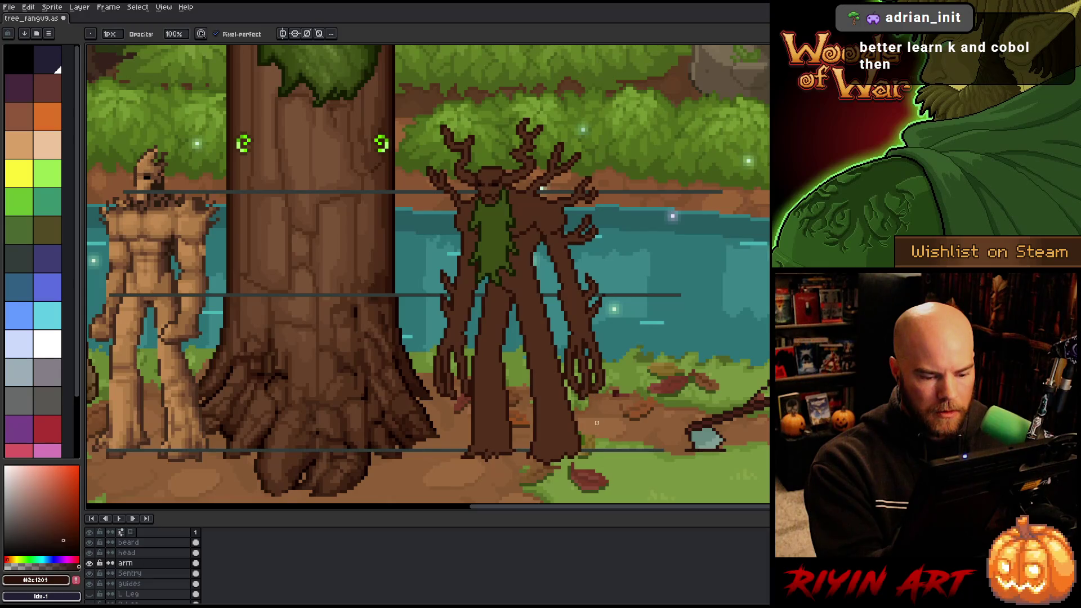
pyautogui.press('e')
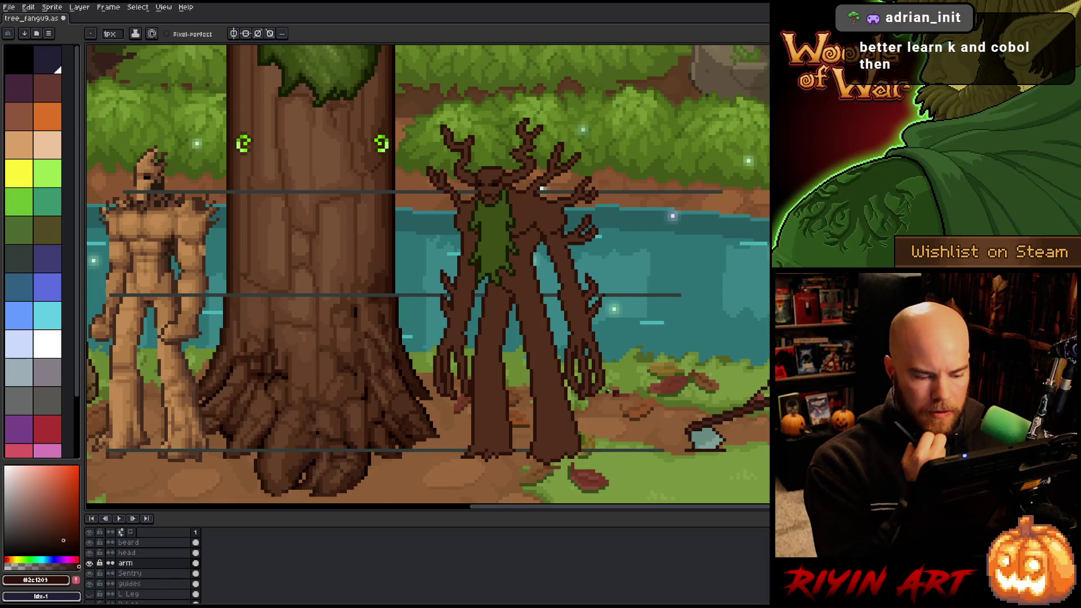
pyautogui.hotkey('ctrl', 's')
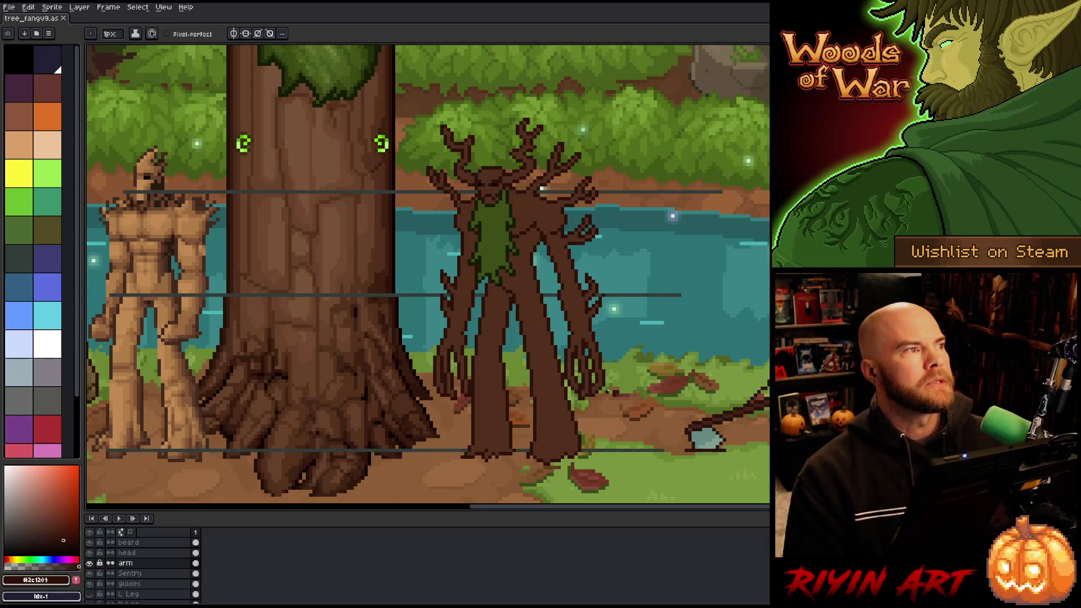
pyautogui.press('v')
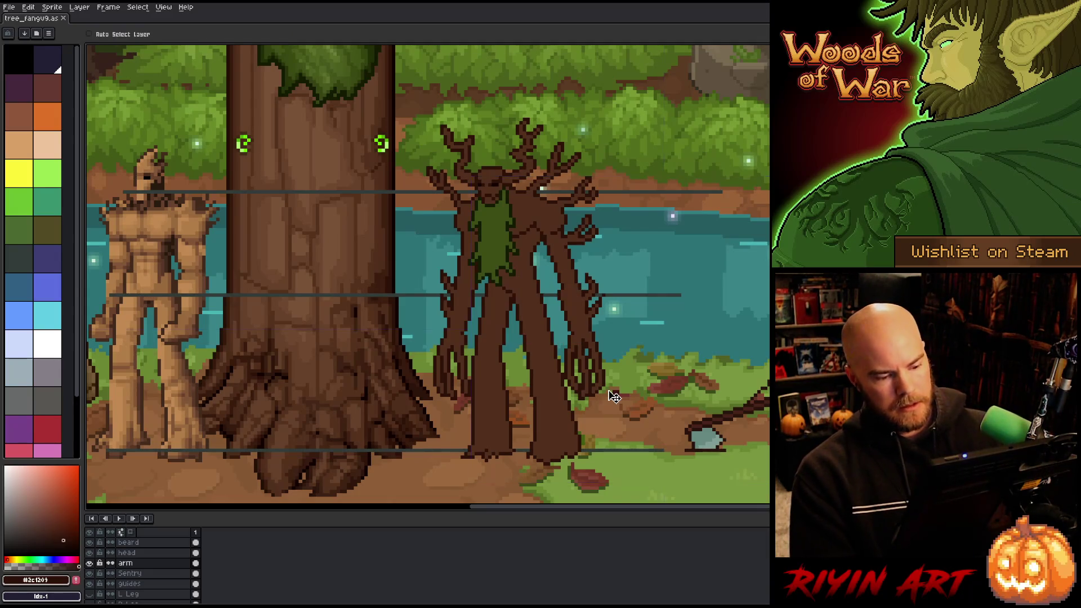
pyautogui.press('b')
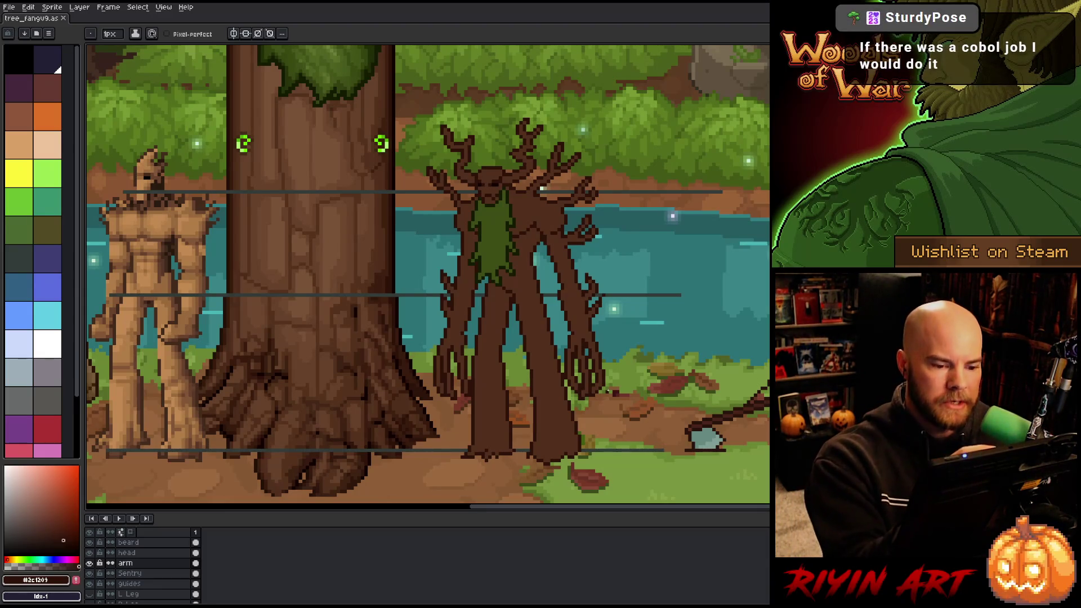
# Edit more arm pixels, pick the medium brown, and save the sprite.
pyautogui.press('m')
pyautogui.click(583, 236)
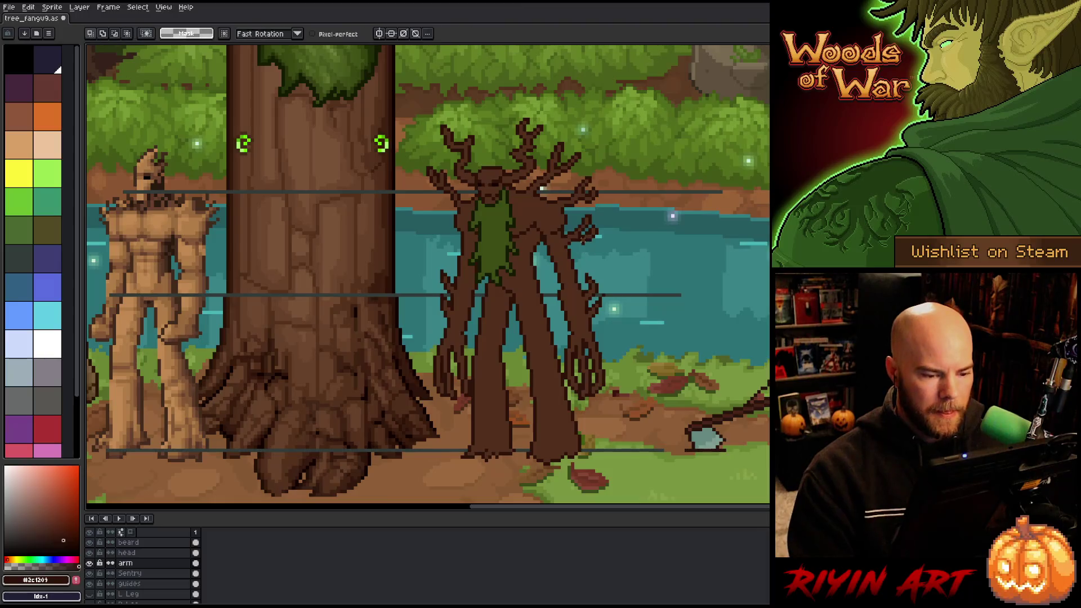
pyautogui.press('b')
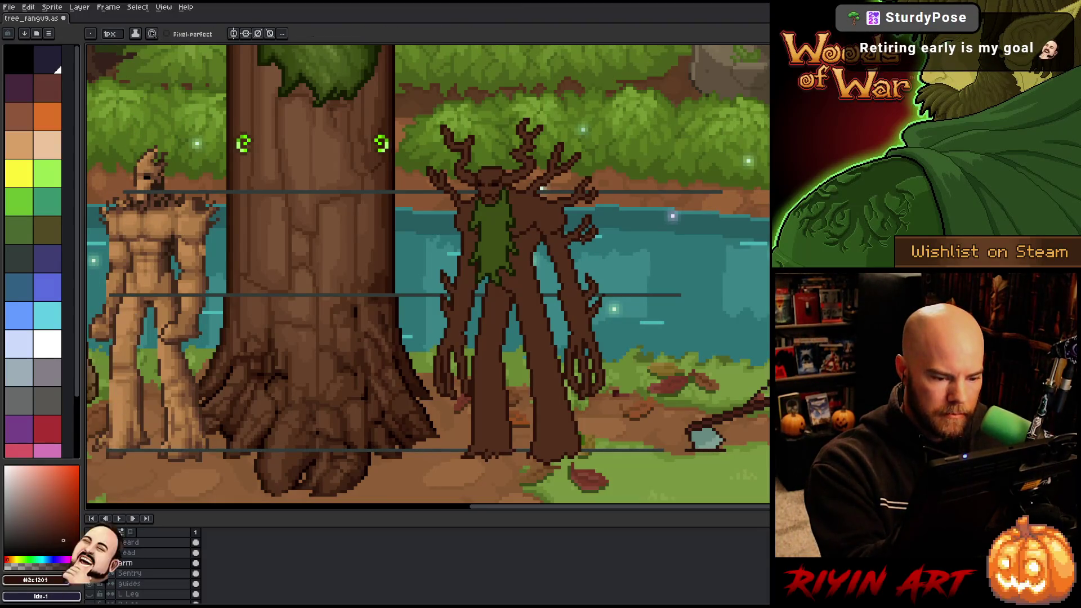
pyautogui.keyDown('alt'); pyautogui.click(688, 383); pyautogui.keyUp('alt')
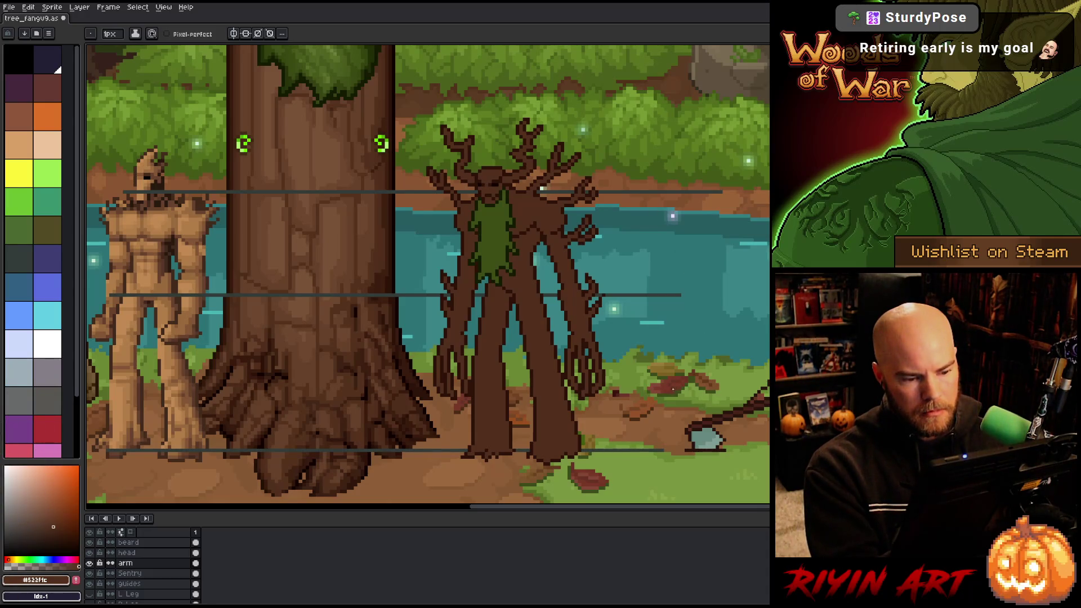
pyautogui.hotkey('ctrl', 's')
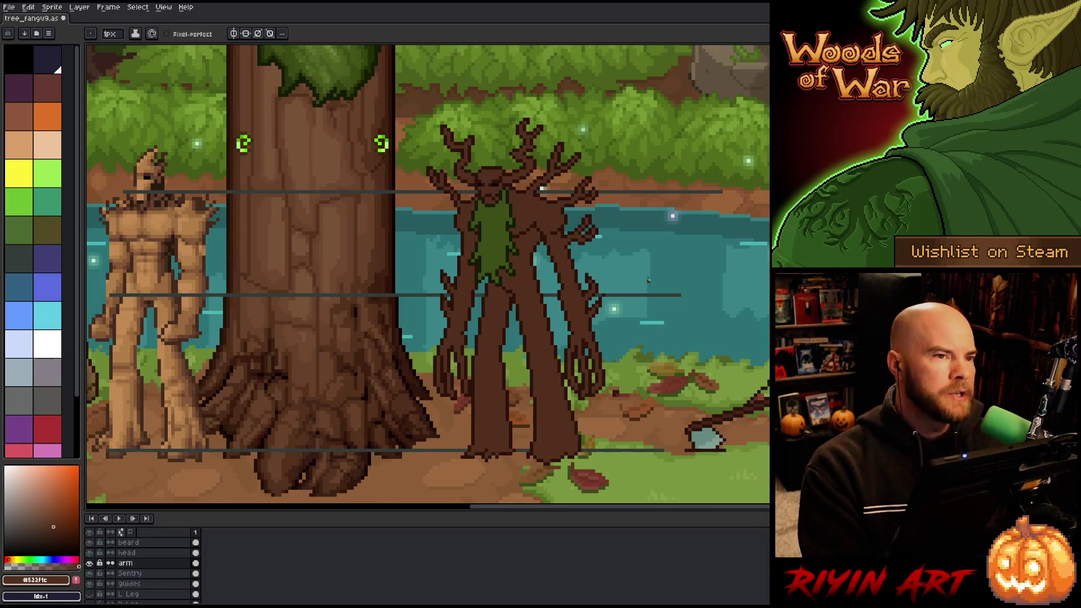
pyautogui.hotkey('ctrl', 's')
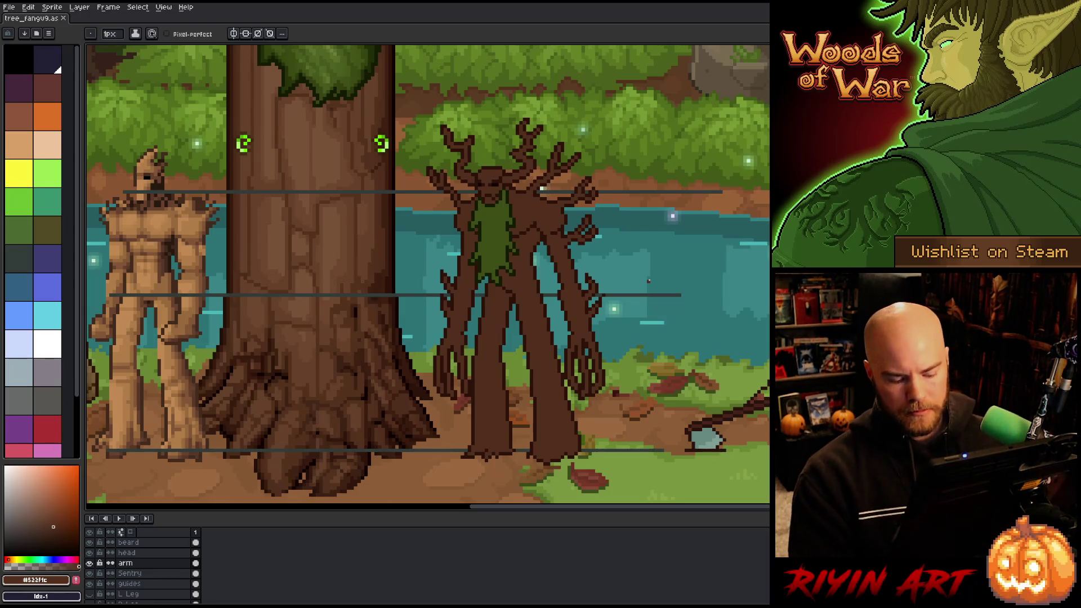
# Reshape the treant's raised clawed hand, sample the dark brown, and save.
pyautogui.press('m')
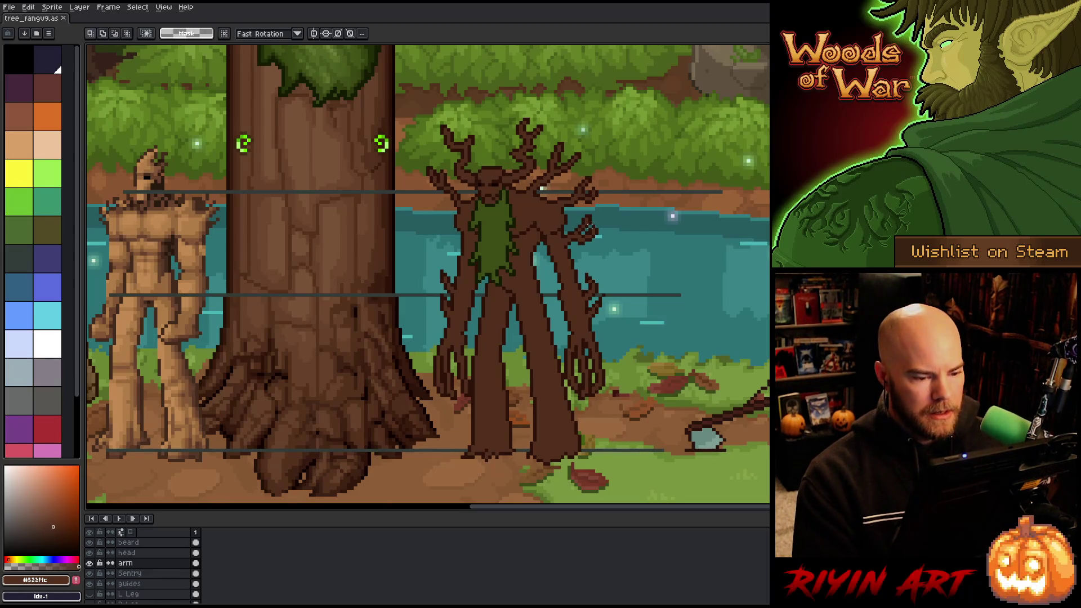
pyautogui.moveTo(591, 224); pyautogui.dragTo(586, 225)
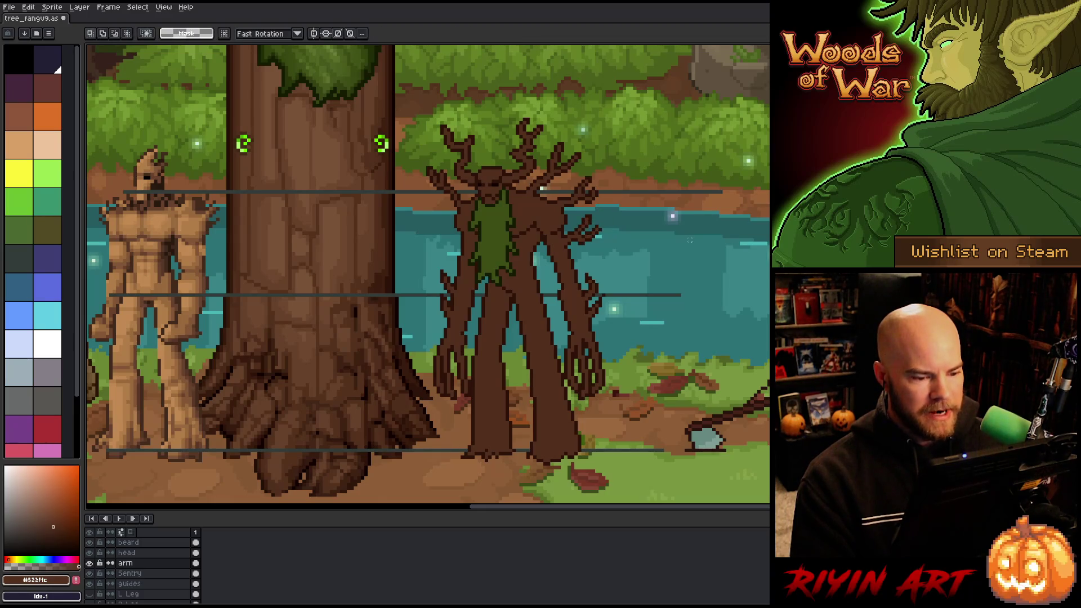
pyautogui.press('b')
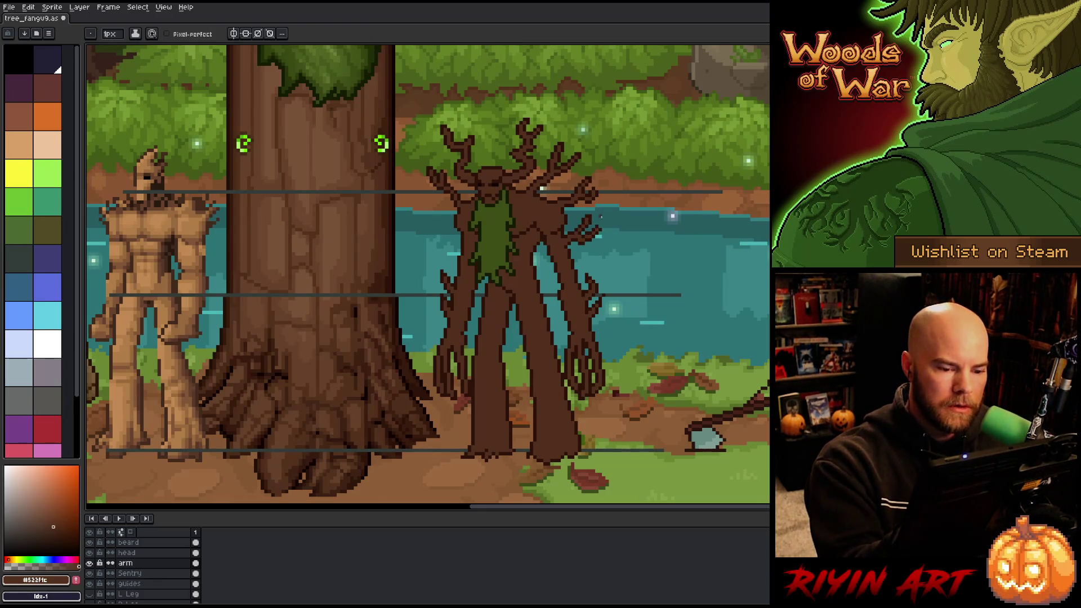
pyautogui.keyDown('alt'); pyautogui.click(604, 225); pyautogui.keyUp('alt')
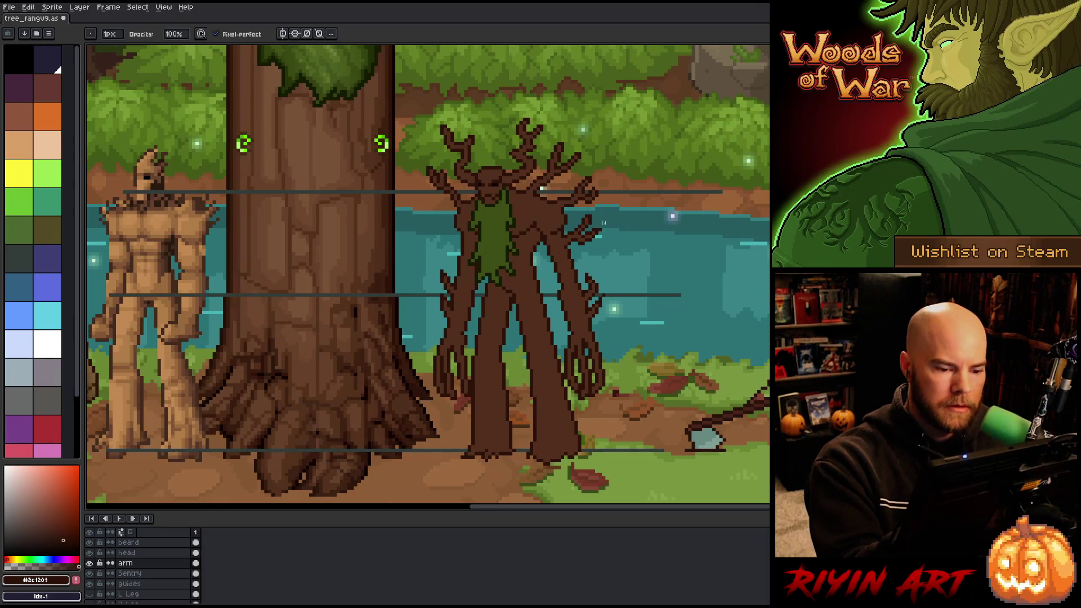
pyautogui.hotkey('ctrl', 's')
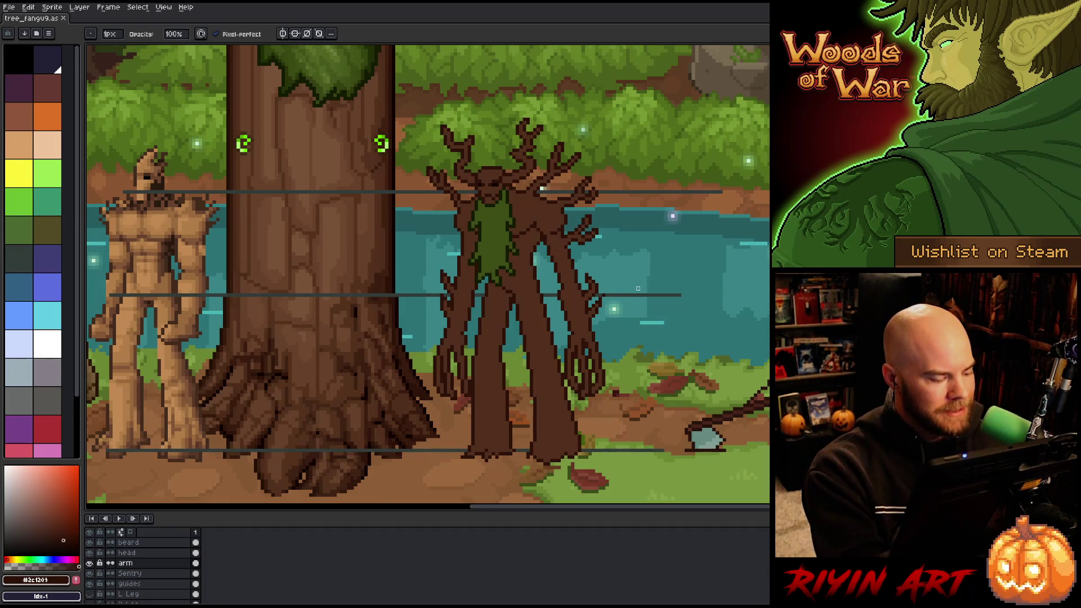
# On the Sentry layer, sample the medium brown and undo a stray pixel.
pyautogui.click(129, 573)
pyautogui.keyDown('alt'); pyautogui.click(499, 184); pyautogui.keyUp('alt')
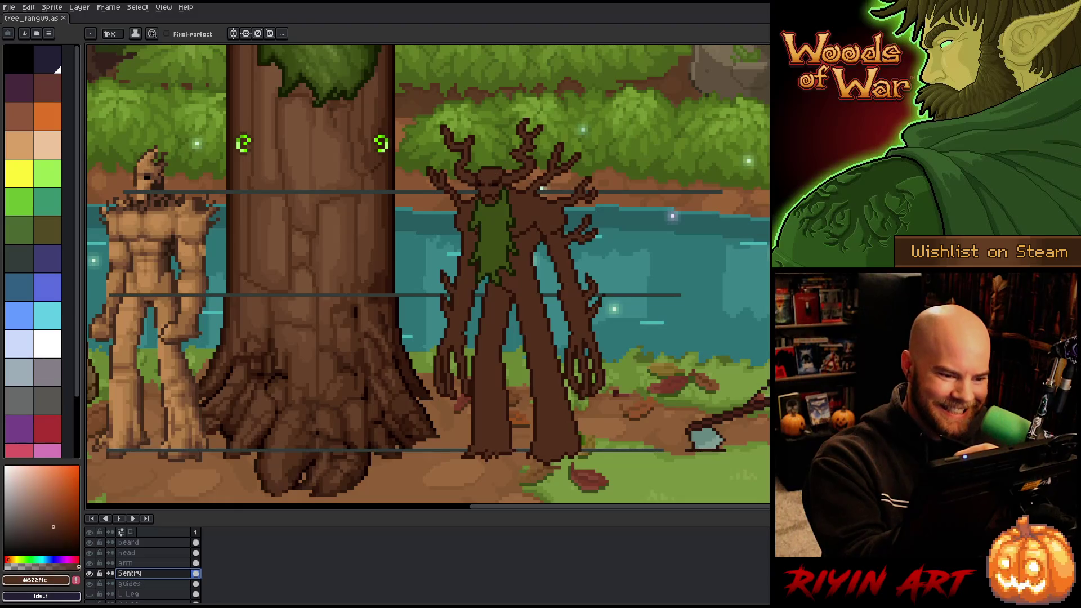
pyautogui.click(503, 170)
pyautogui.hotkey('ctrl', 'z')
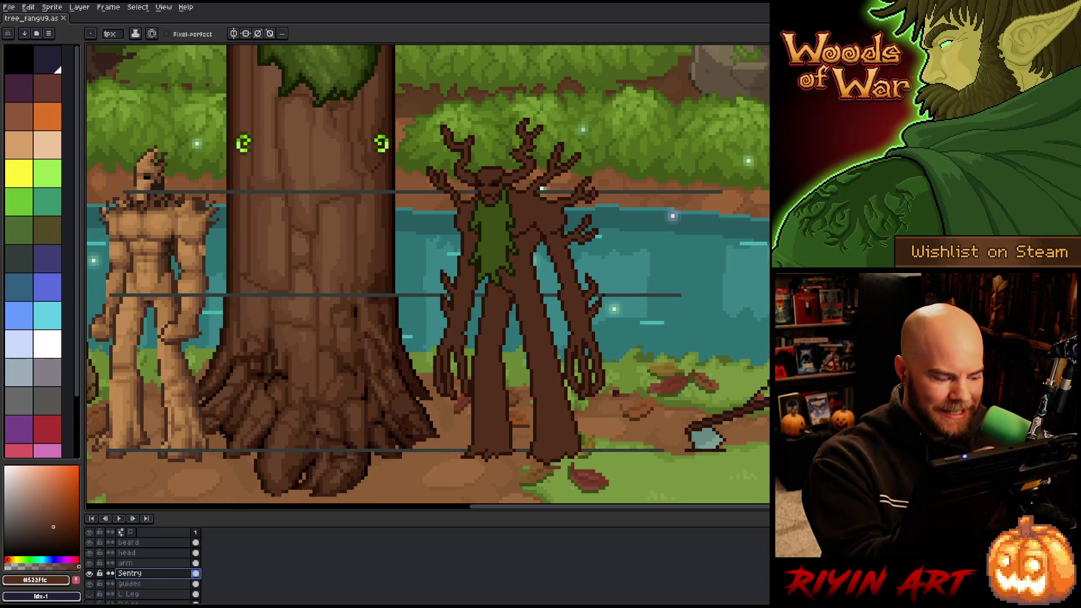
# On the head layer, test and undo a pixel, then marquee-select and deselect a small head area.
pyautogui.click(127, 552)
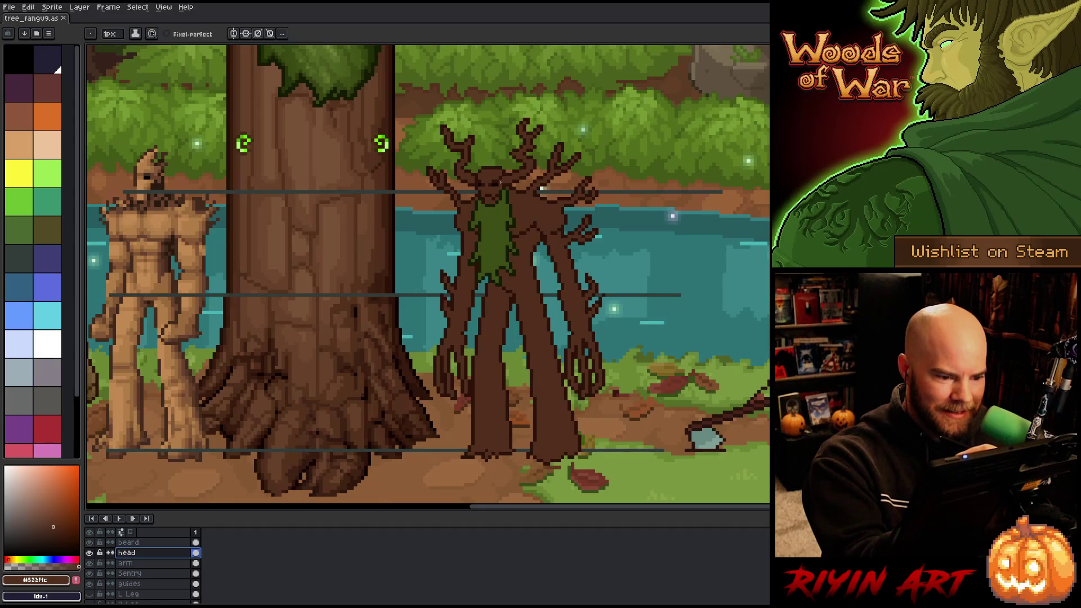
pyautogui.click(376, 302)
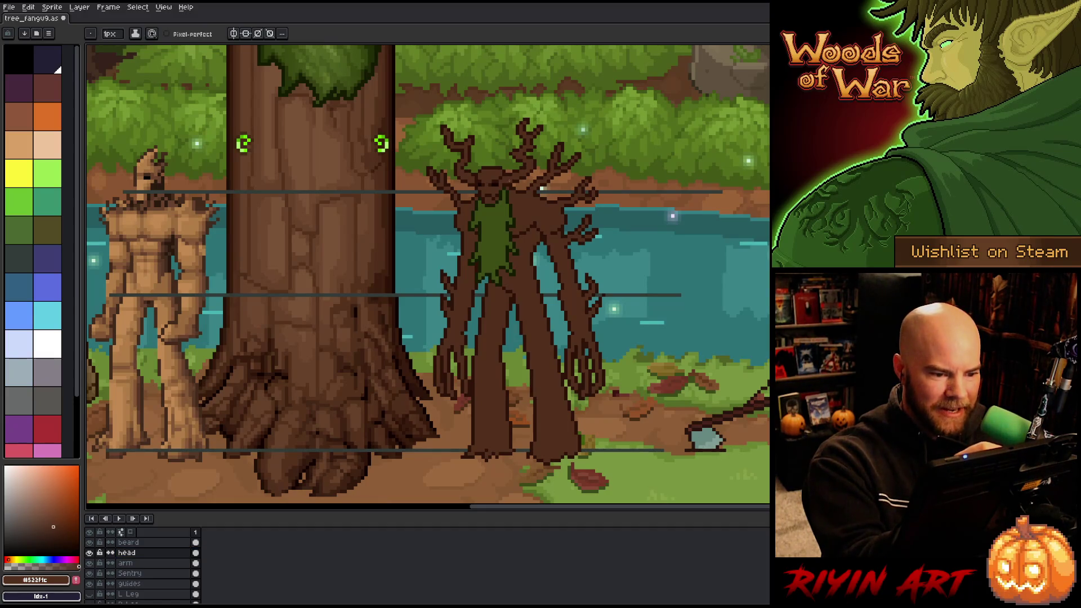
pyautogui.hotkey('ctrl', 'z')
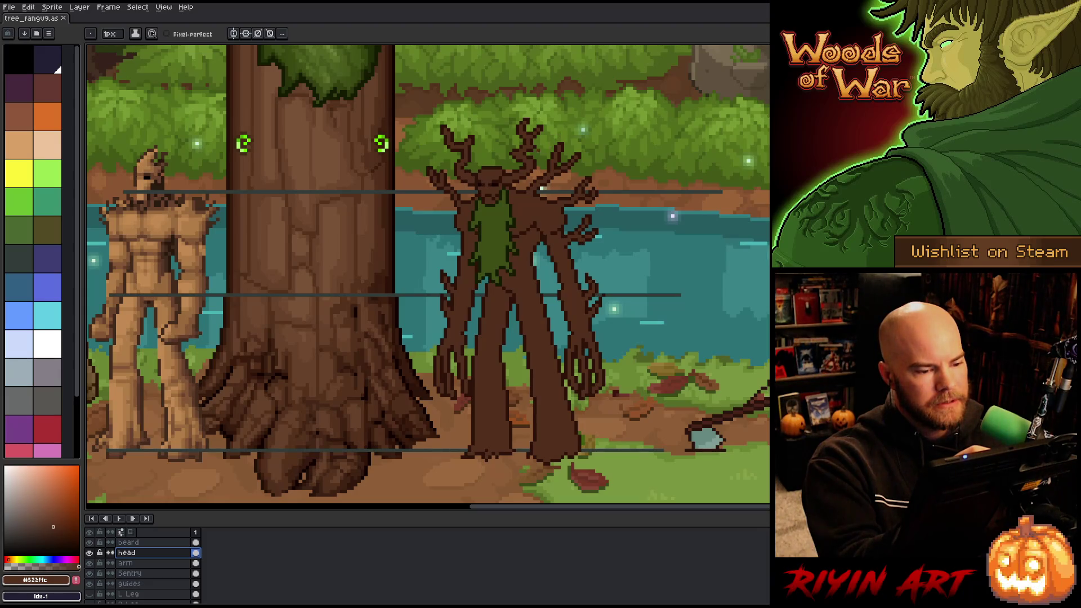
pyautogui.press('m')
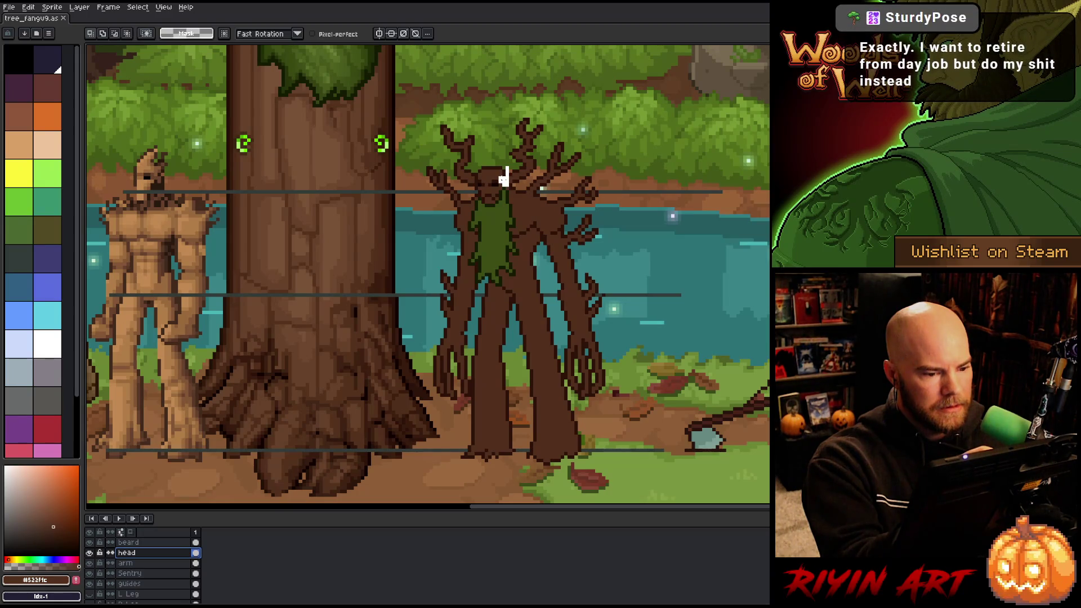
pyautogui.moveTo(496, 189); pyautogui.dragTo(511, 164)
pyautogui.hotkey('ctrl', 'd')
pyautogui.press('b')
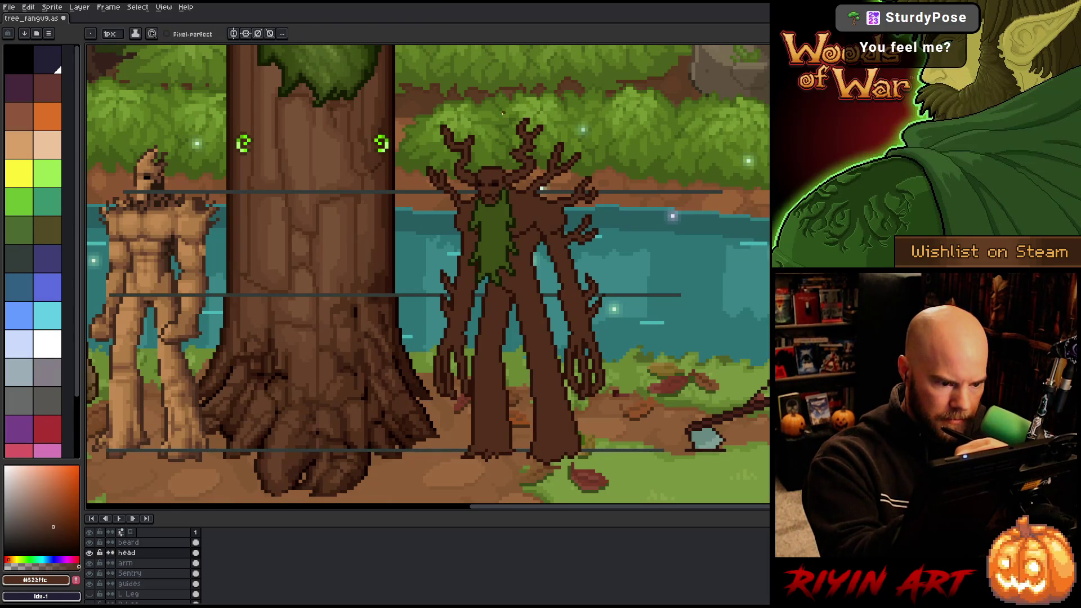
# Repaint the head shading, alternating between dark brown #2c1209 and mid brown #532f1c.
pyautogui.keyDown('alt'); pyautogui.click(509, 209); pyautogui.keyUp('alt')
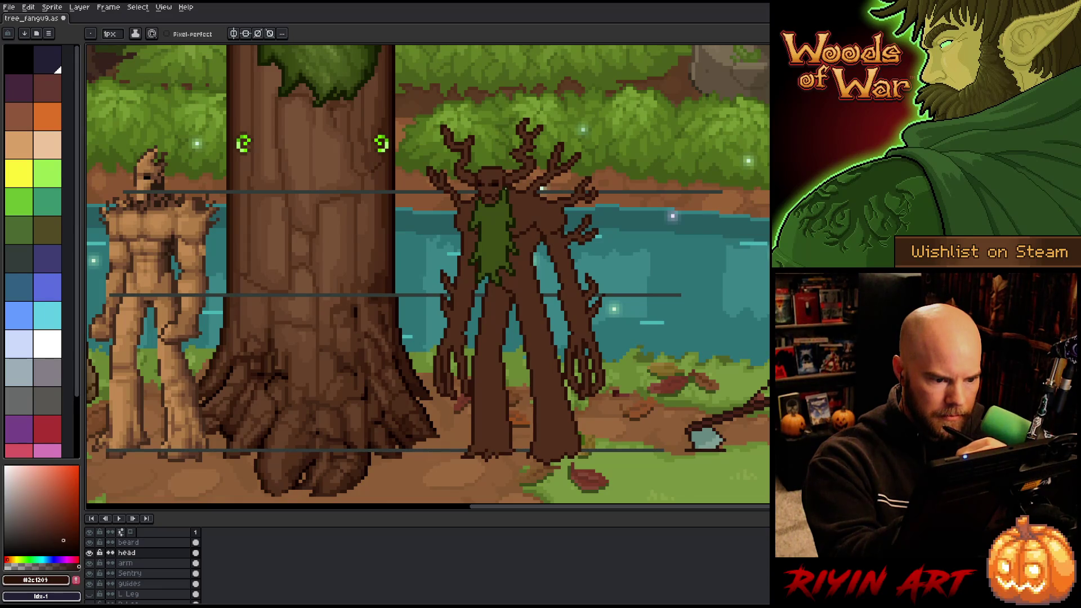
pyautogui.keyDown('alt'); pyautogui.click(504, 192); pyautogui.keyUp('alt')
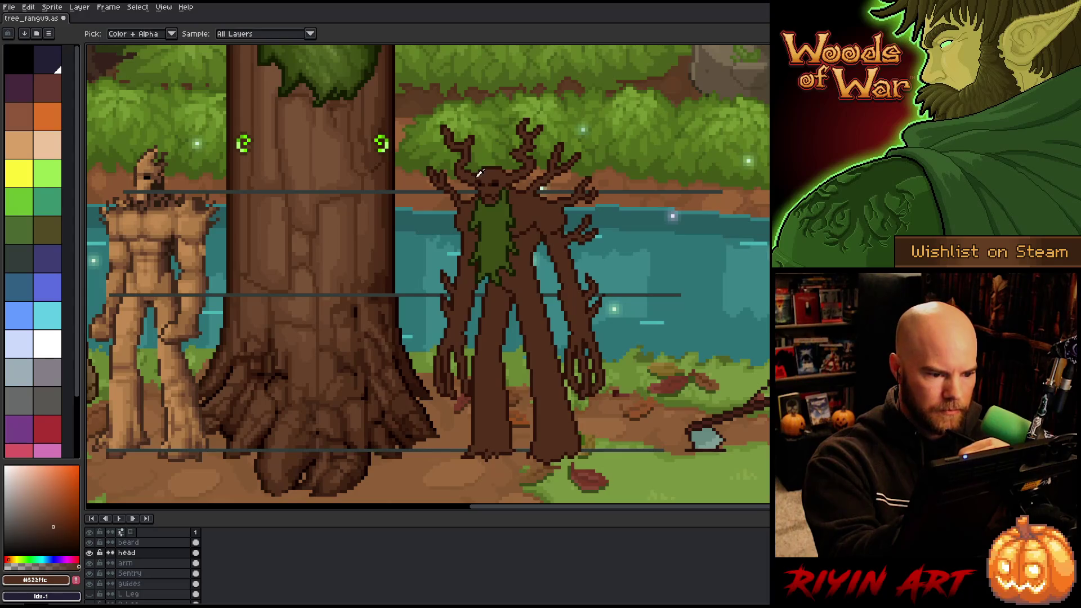
pyautogui.keyDown('alt'); pyautogui.click(475, 176); pyautogui.keyUp('alt')
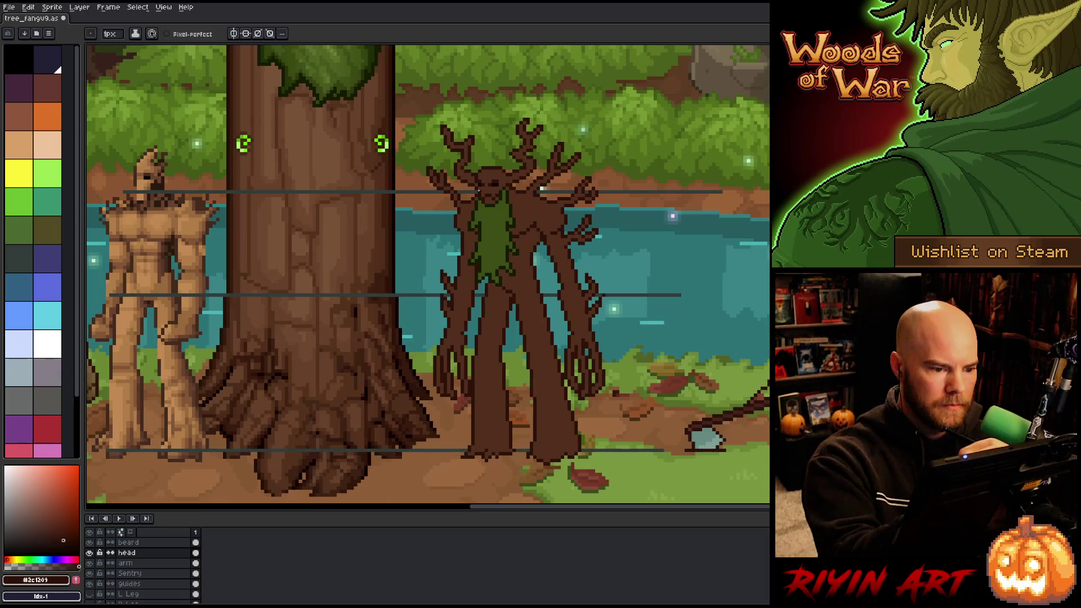
pyautogui.keyDown('alt'); pyautogui.click(496, 105); pyautogui.keyUp('alt')
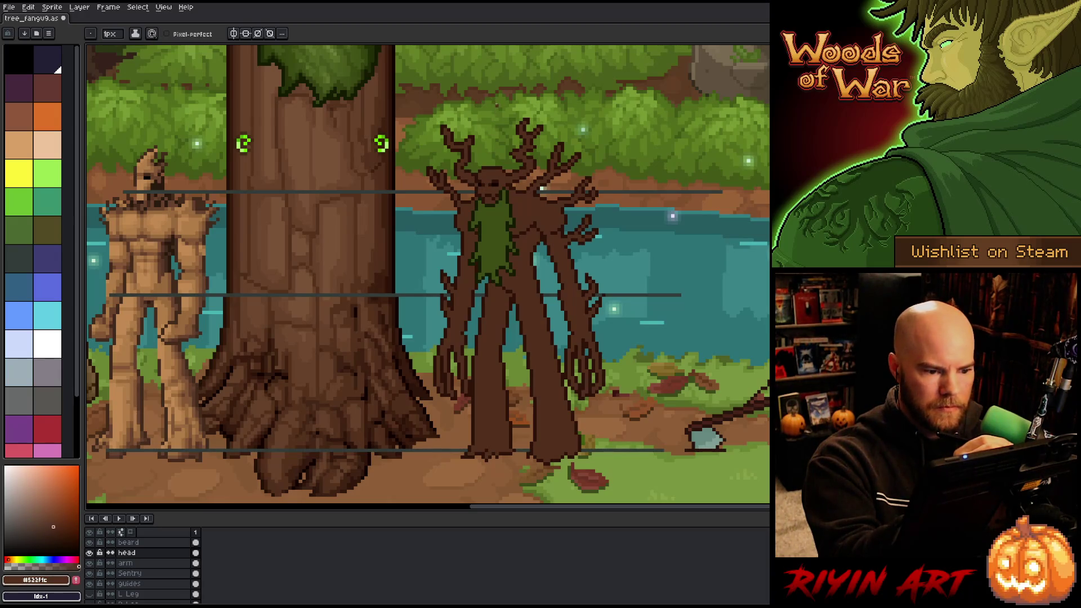
pyautogui.keyDown('alt'); pyautogui.click(482, 179); pyautogui.keyUp('alt')
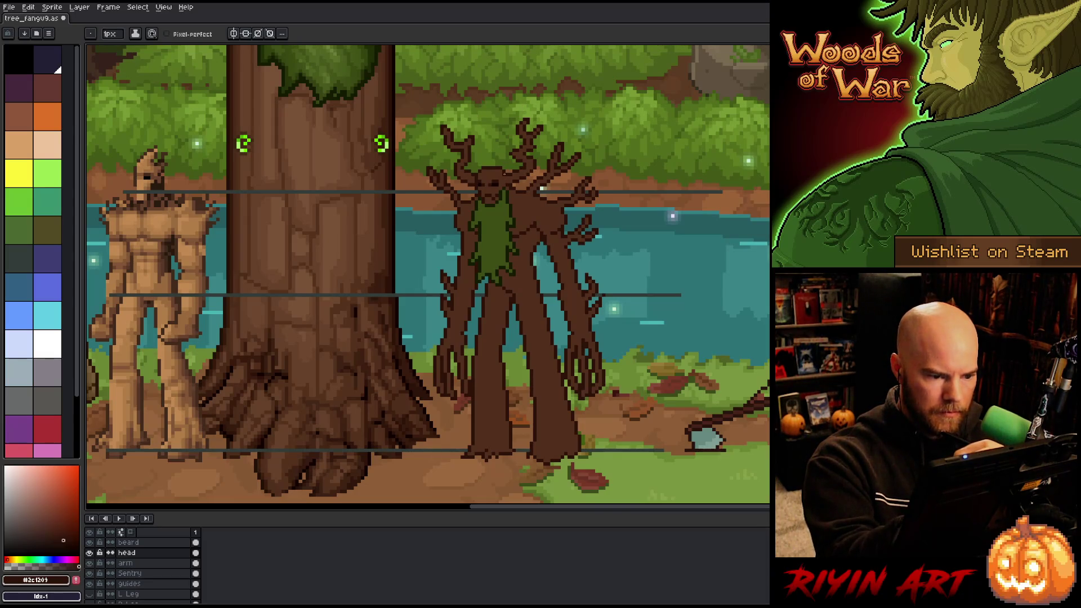
pyautogui.keyDown('alt'); pyautogui.click(505, 174); pyautogui.keyUp('alt')
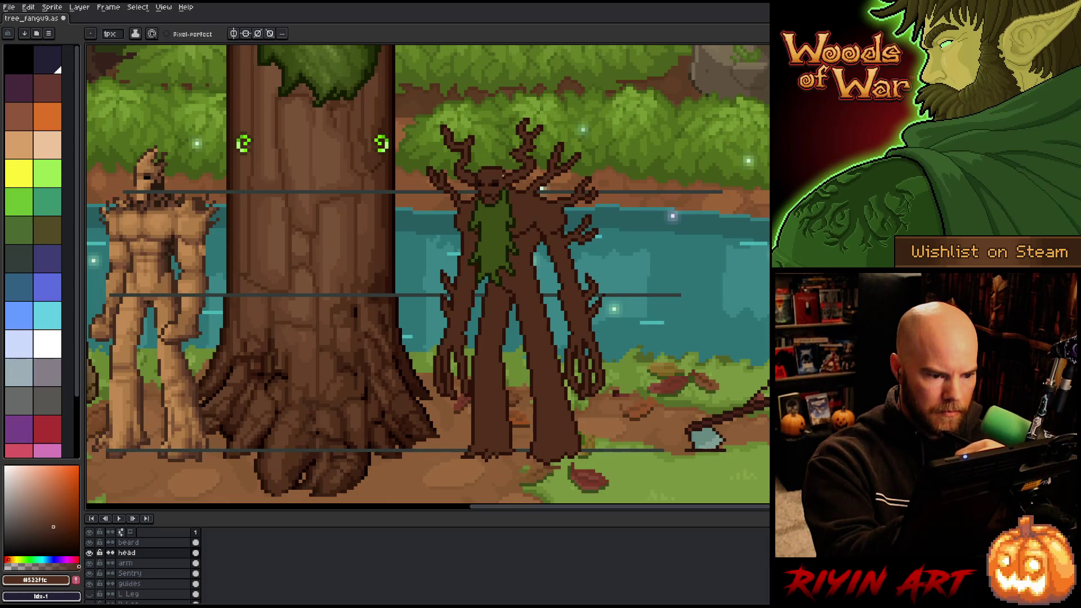
pyautogui.keyDown('alt'); pyautogui.click(505, 186); pyautogui.keyUp('alt')
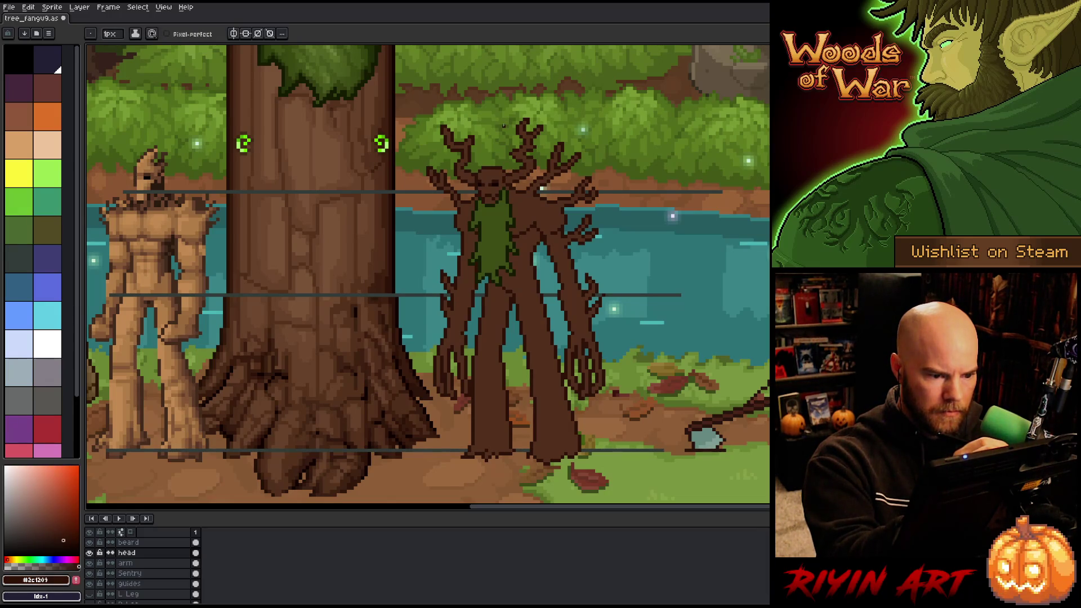
# Marquee-select the treant's head, then deselect it and return to the pencil.
pyautogui.press('m')
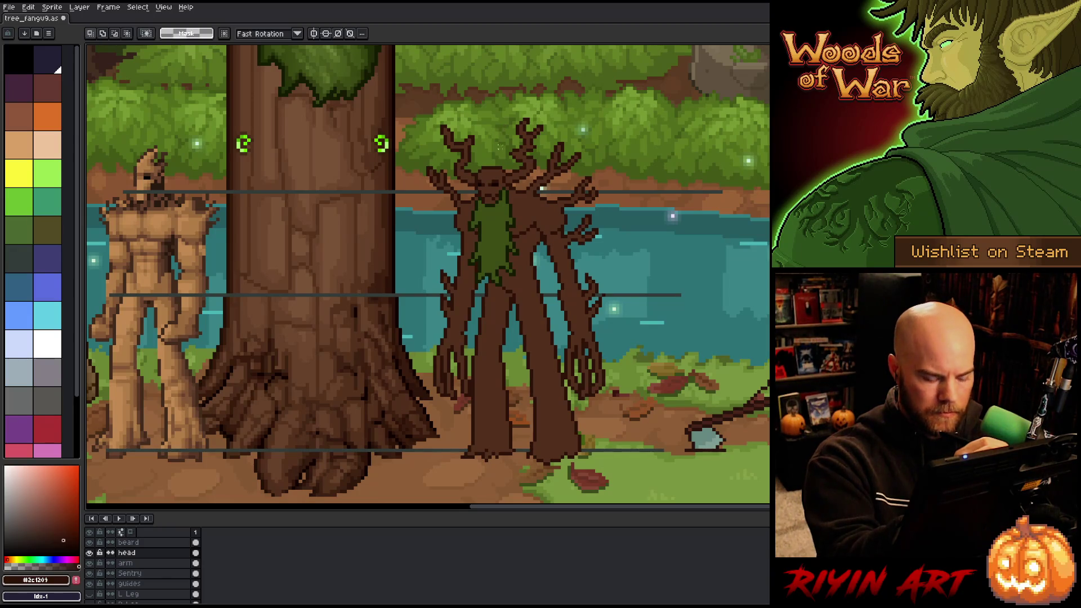
pyautogui.moveTo(509, 173); pyautogui.dragTo(469, 188)
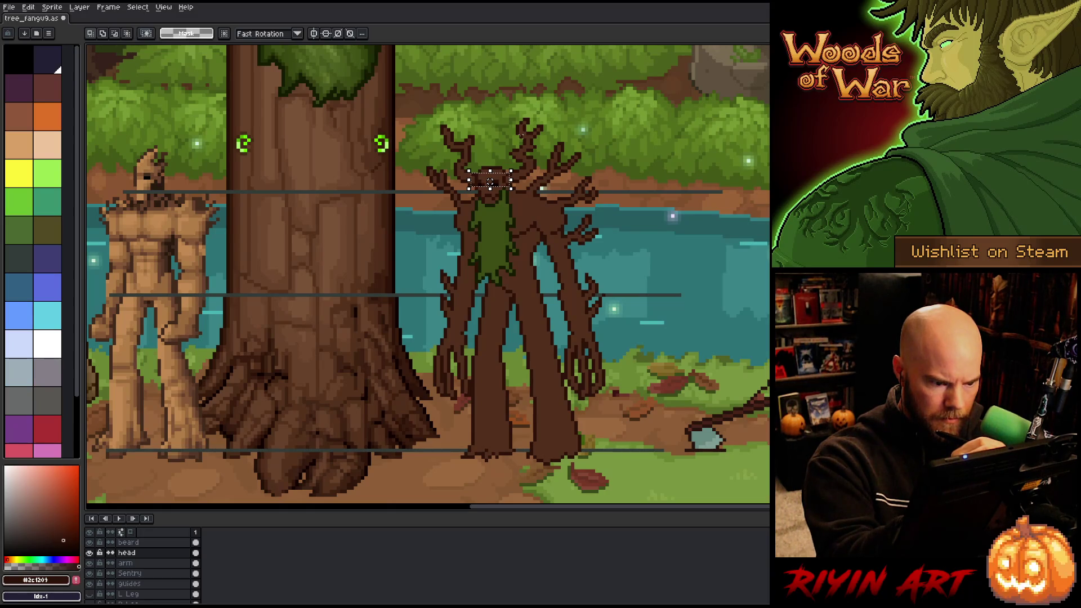
pyautogui.hotkey('ctrl', 'd')
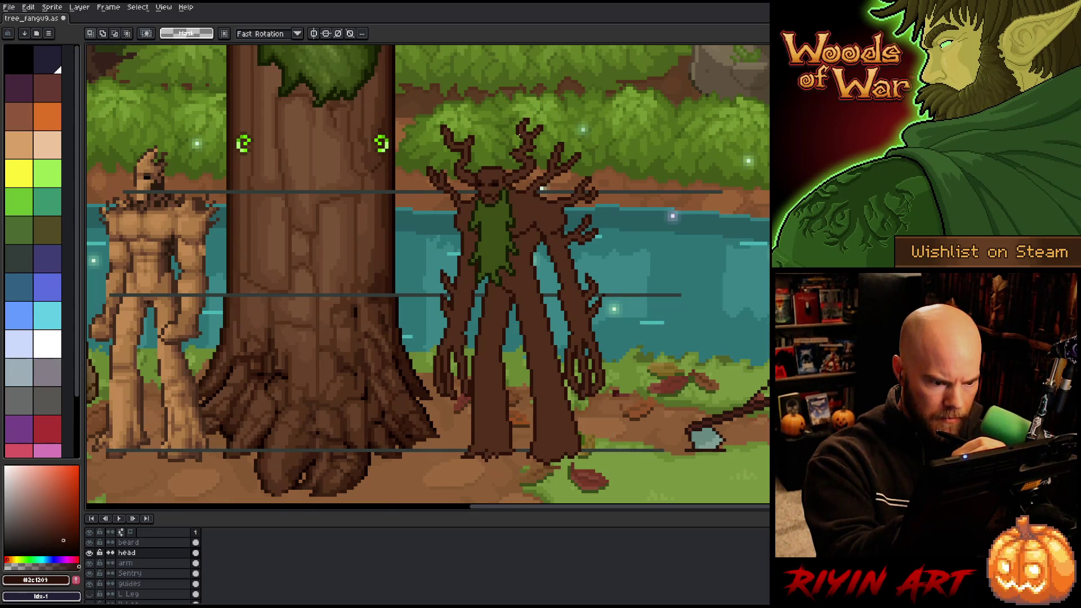
pyautogui.press('b')
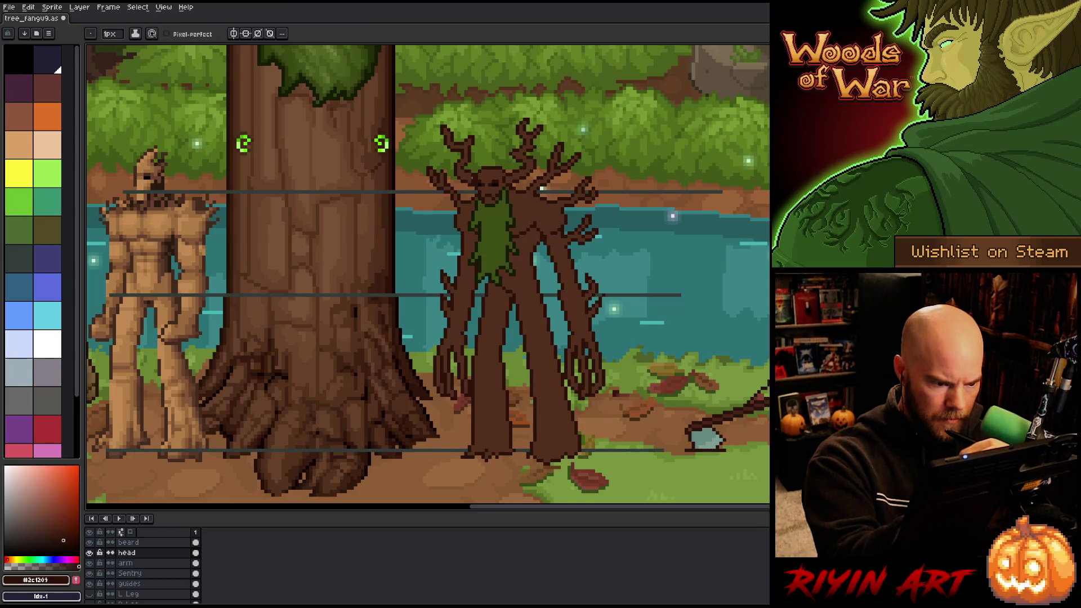
# Fix head pixels with pencil and eraser using the mid and dark browns, then save.
pyautogui.press('e')
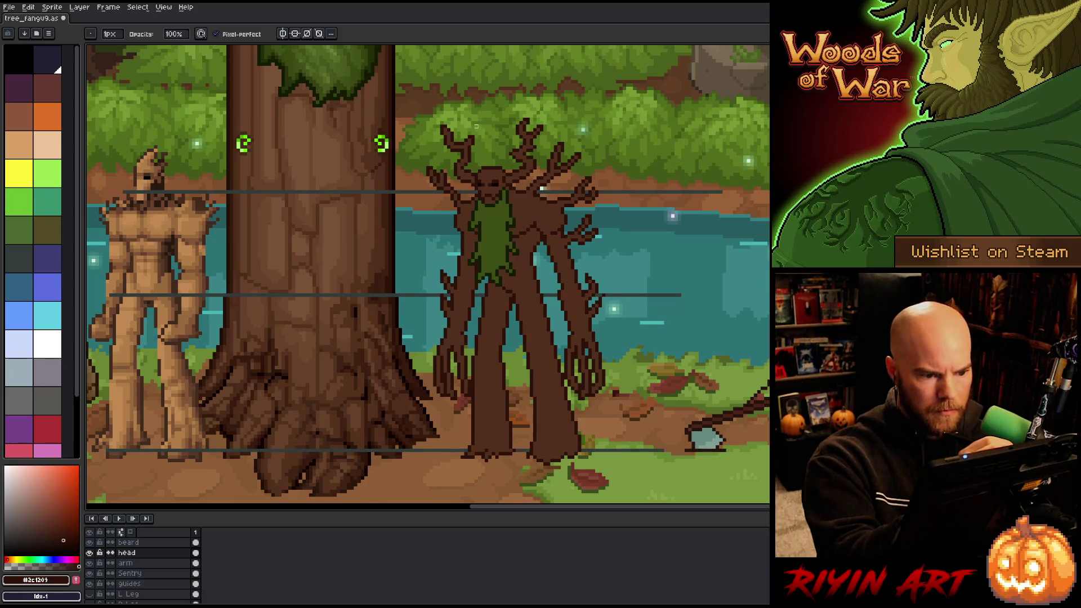
pyautogui.press('b')
pyautogui.press('e')
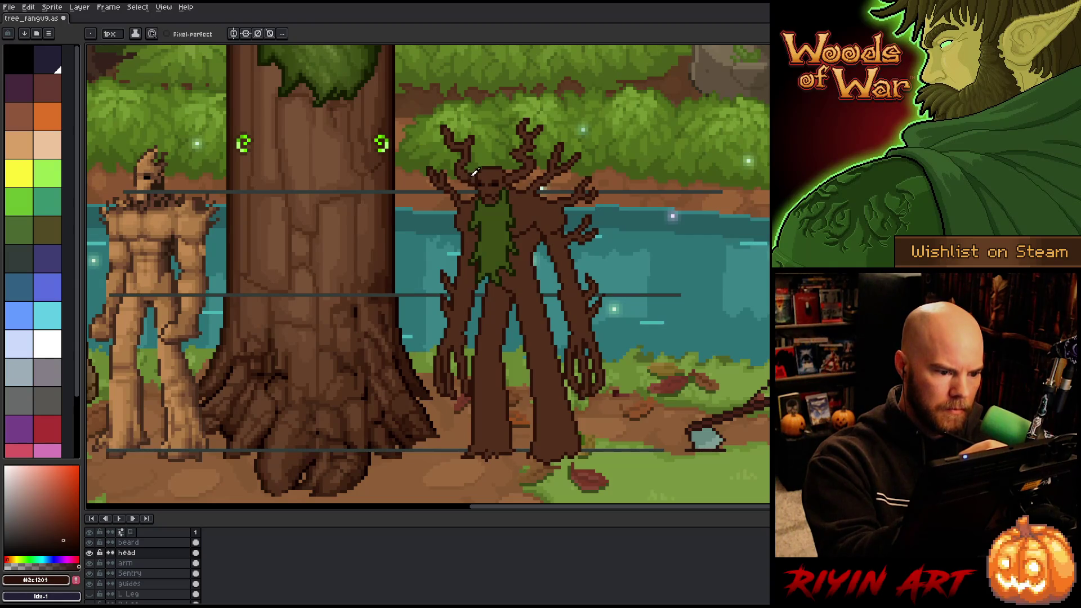
pyautogui.press('b')
pyautogui.keyDown('alt'); pyautogui.click(475, 172); pyautogui.keyUp('alt')
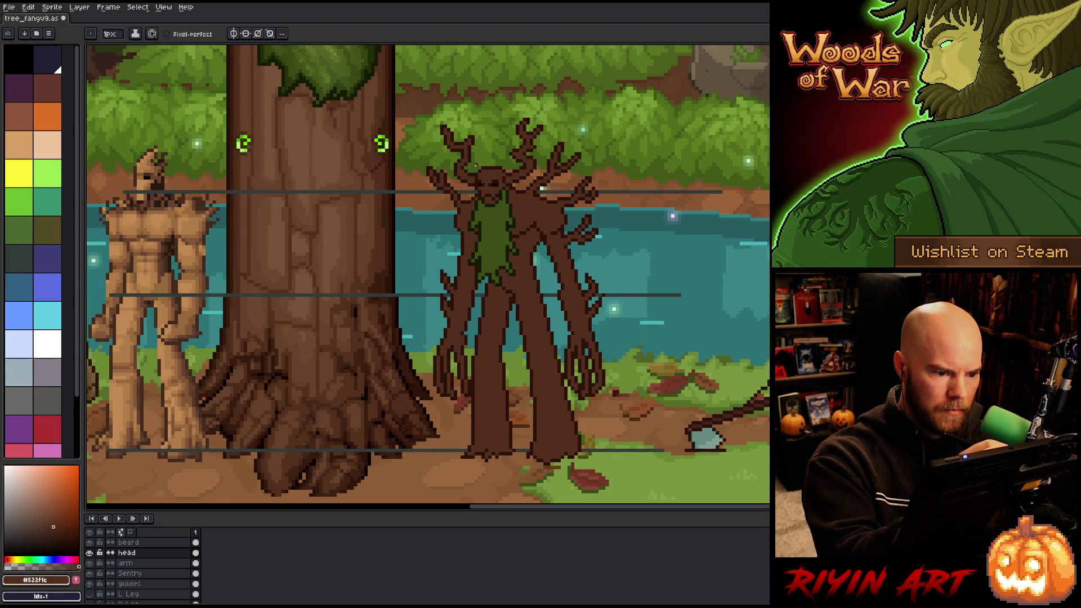
pyautogui.press('e')
pyautogui.press('b')
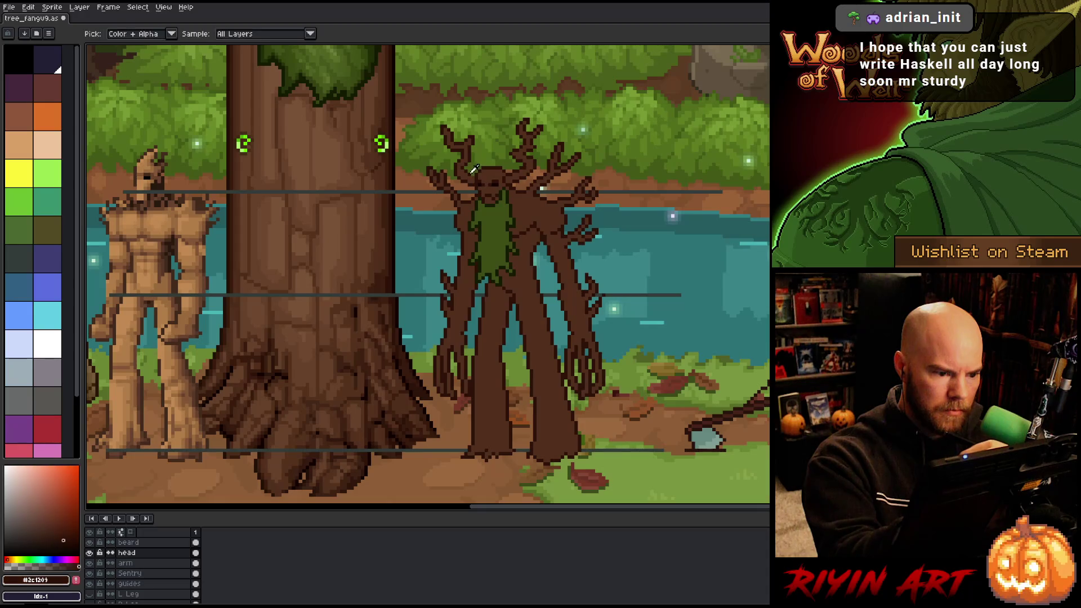
pyautogui.keyDown('alt'); pyautogui.click(541, 188); pyautogui.keyUp('alt')
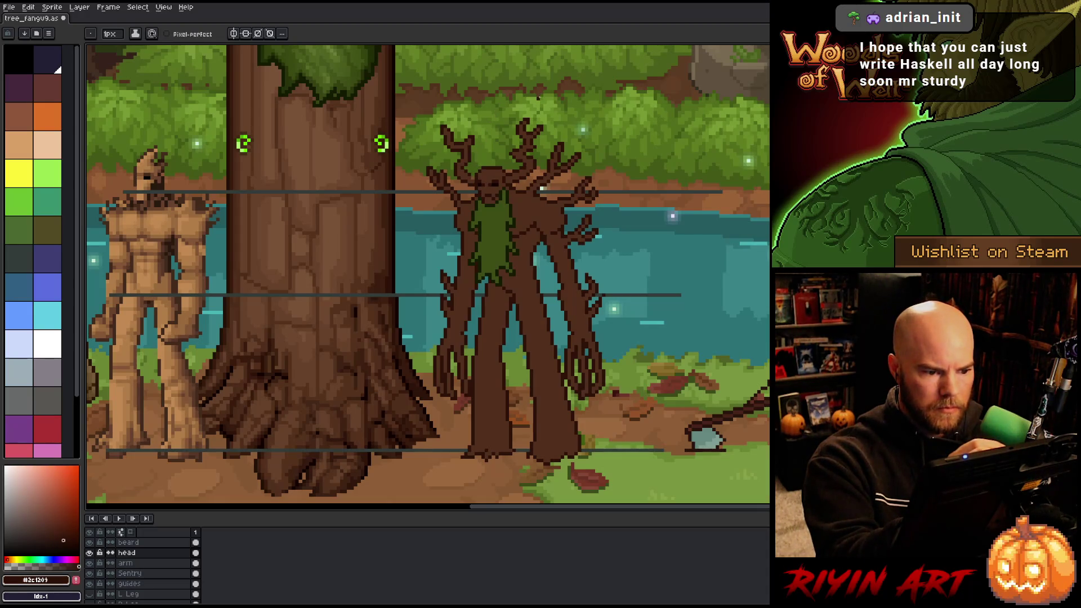
pyautogui.hotkey('ctrl', 's')
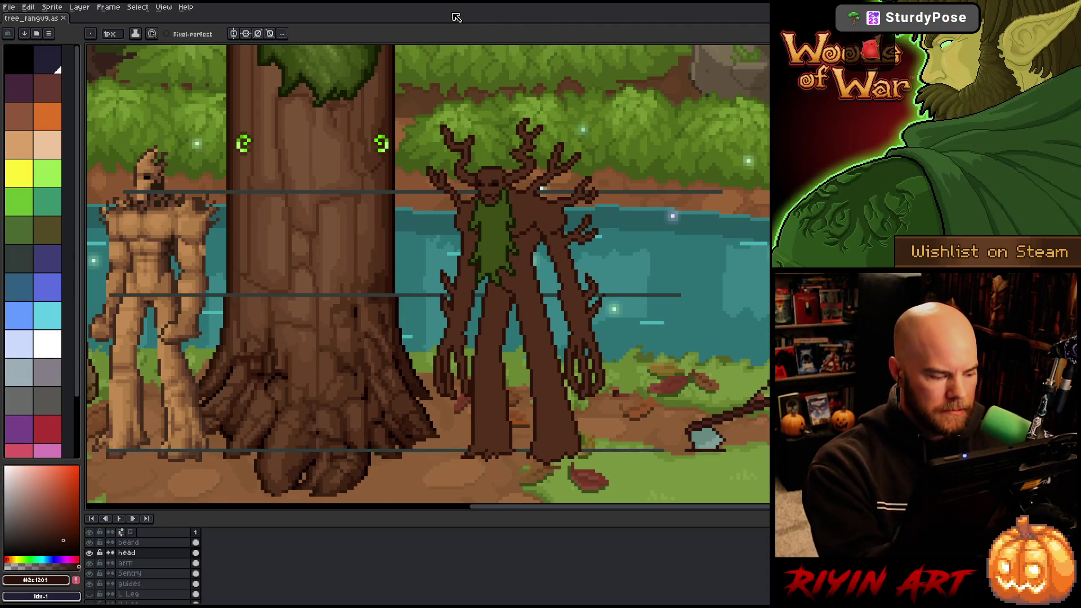
# Make the treant's arm layer the active layer.
pyautogui.click(152, 562)
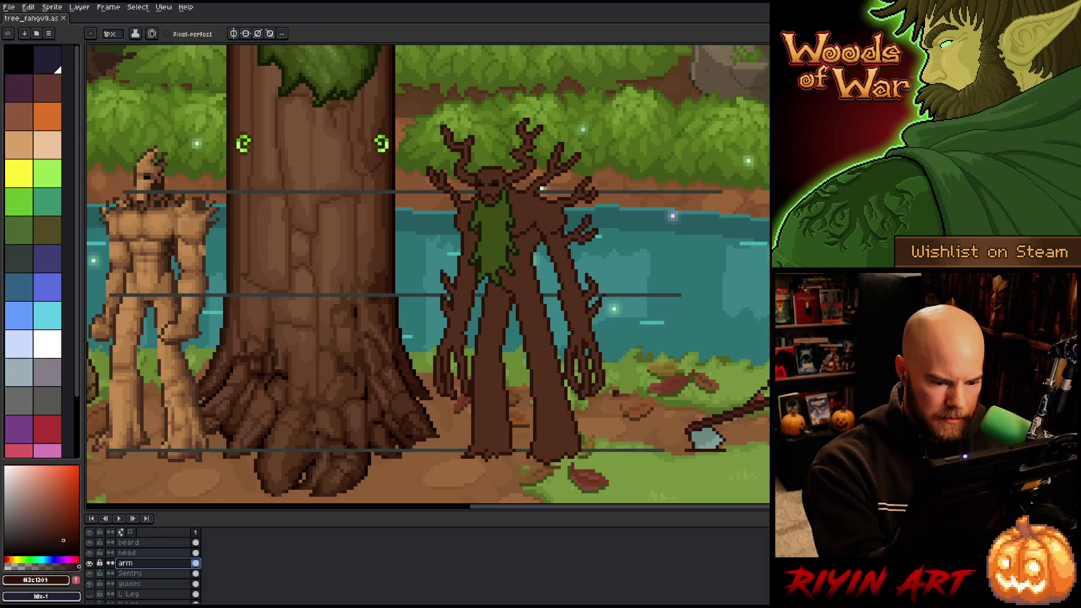
# Erase stray arm-layer pixels, sample the mid brown, and check which layer owns nearby pixels.
pyautogui.click(570, 331)
pyautogui.press('b')
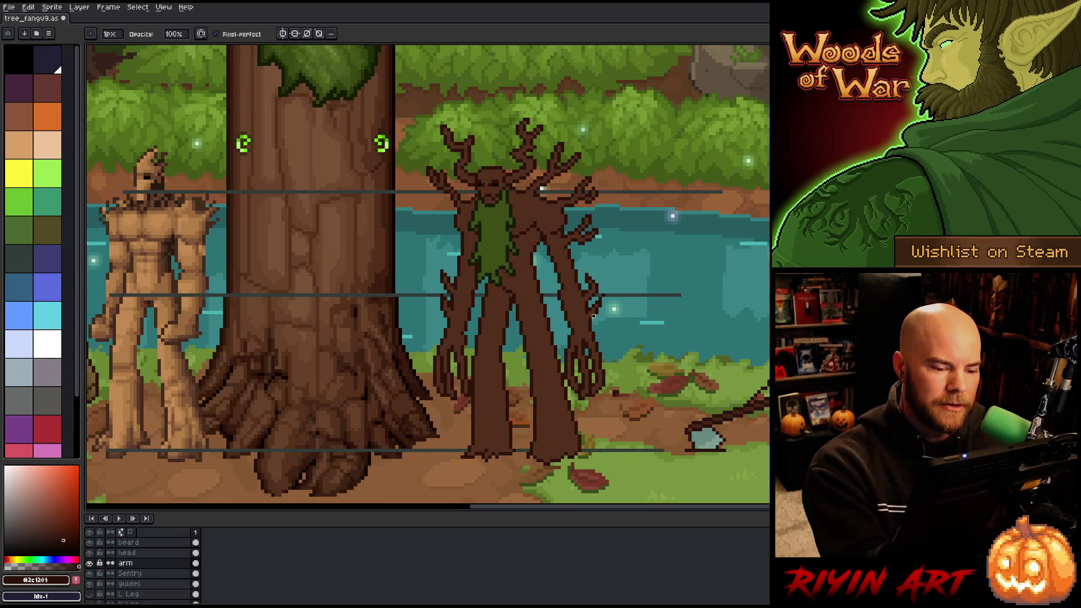
pyautogui.keyDown('alt'); pyautogui.click(554, 228); pyautogui.keyUp('alt')
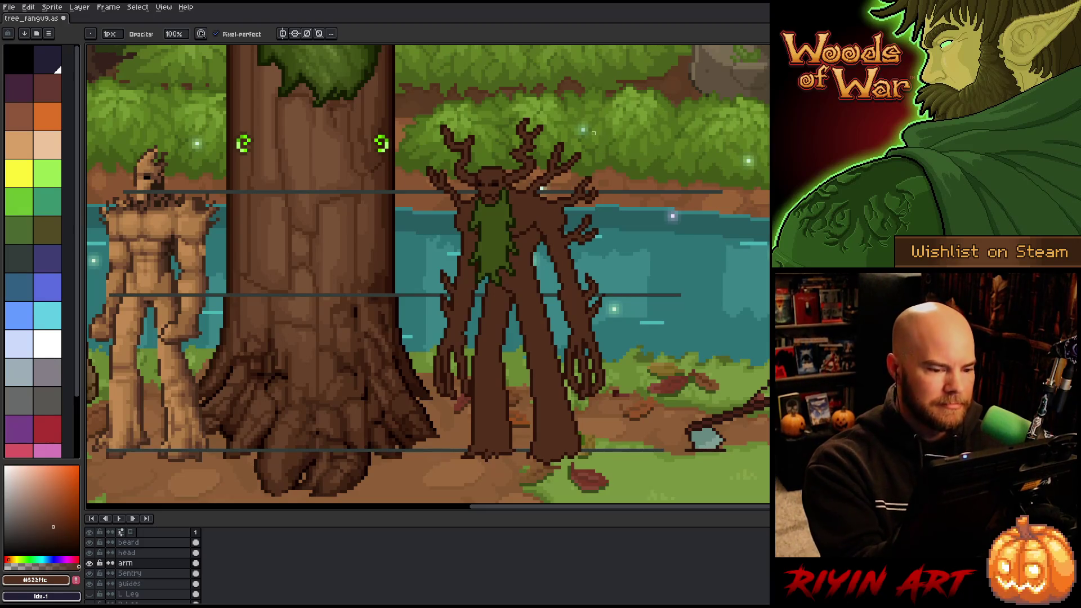
pyautogui.press('v')
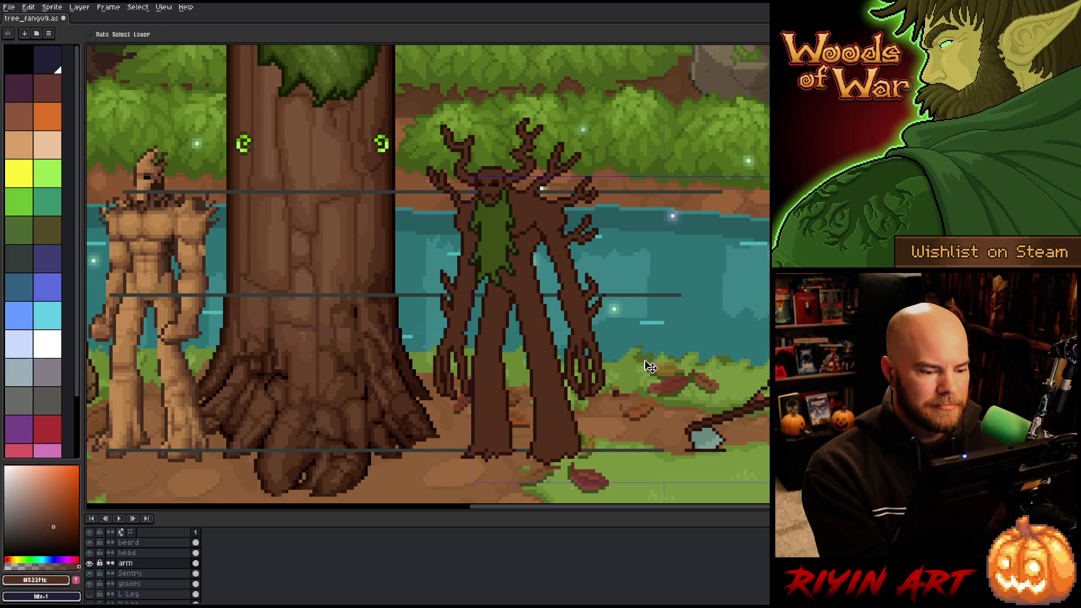
pyautogui.keyDown('ctrl'); pyautogui.rightClick(521, 273); pyautogui.keyUp('ctrl')
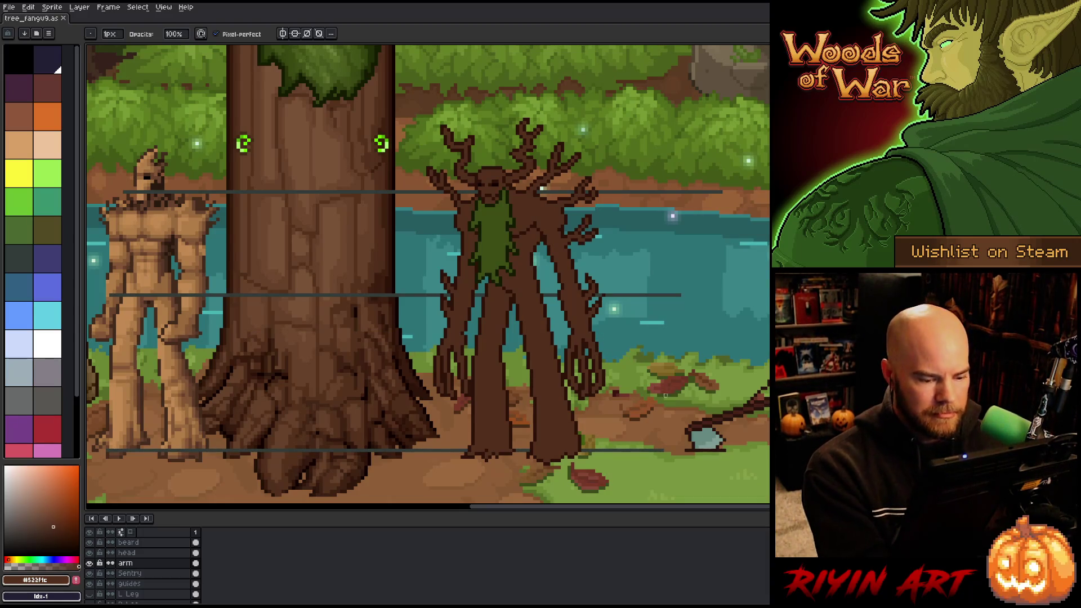
# Select and transform a small pixel patch at the treant's feet, then commit it.
pyautogui.press('q')
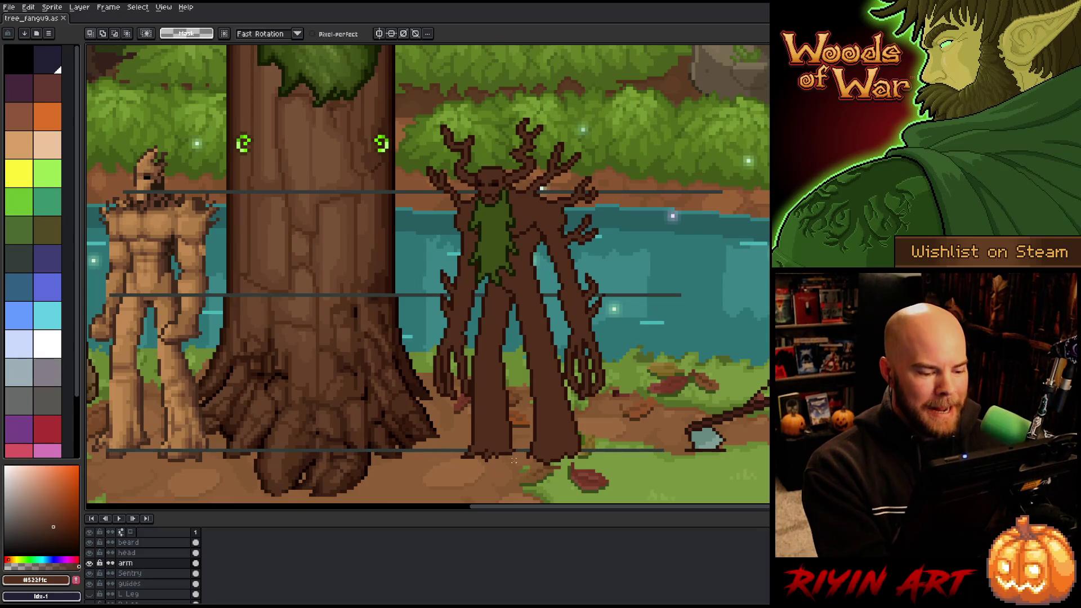
pyautogui.moveTo(515, 439); pyautogui.dragTo(511, 475)
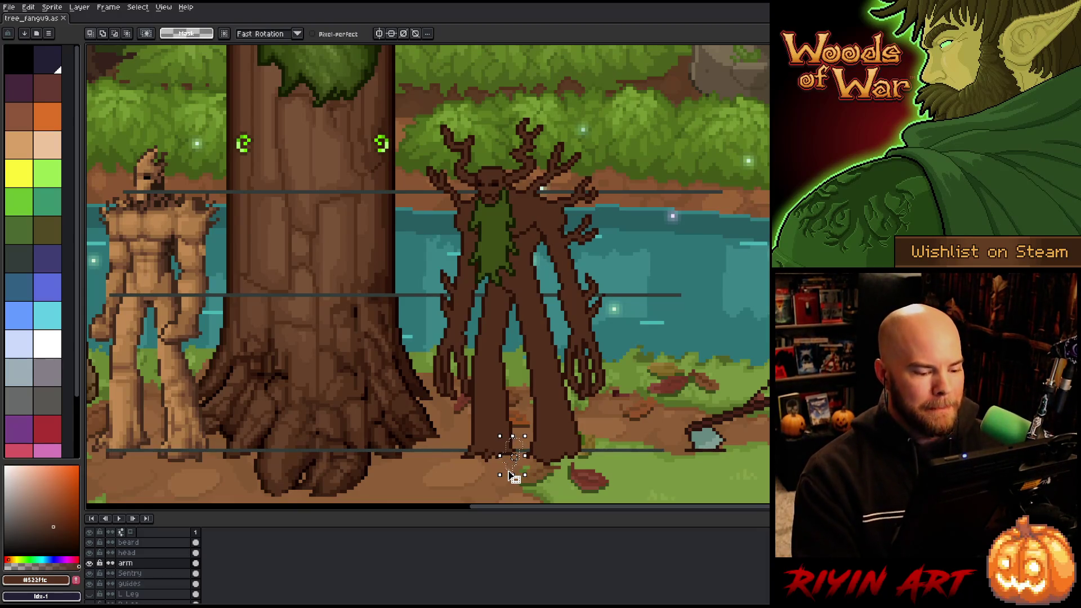
pyautogui.click(511, 475)
pyautogui.click(129, 573)
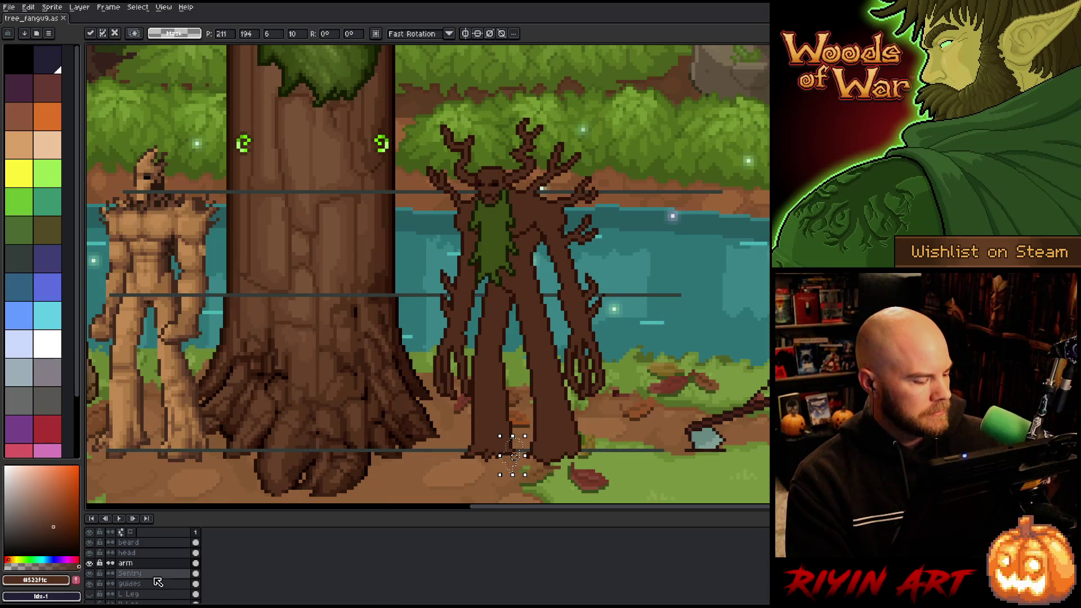
pyautogui.hotkey('ctrl', 'd')
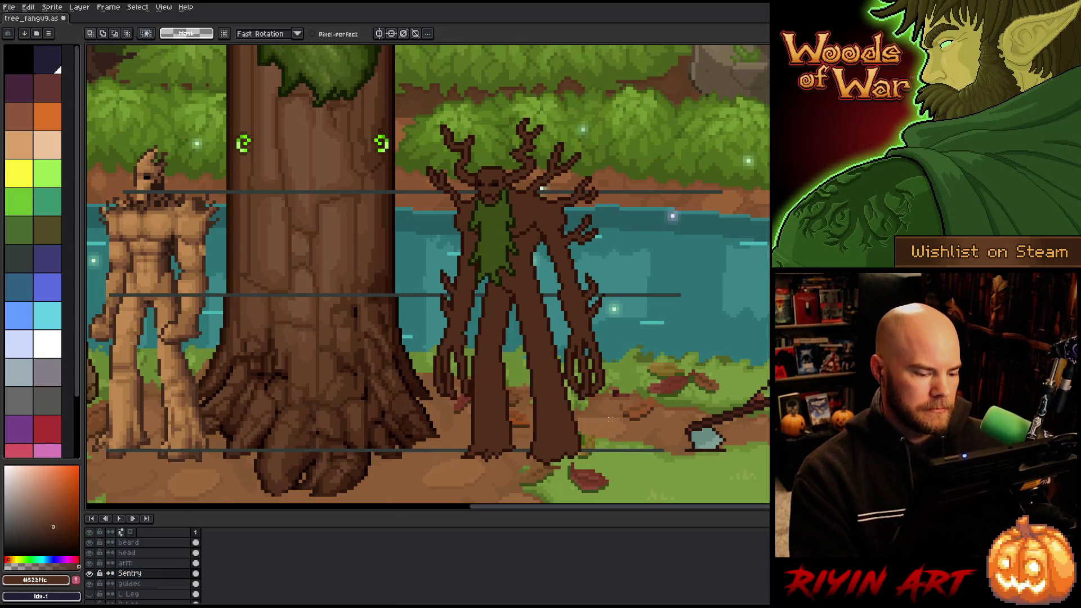
# On the Sentry layer, sample the dark and mid browns around the feet.
pyautogui.press('b')
pyautogui.keyDown('alt'); pyautogui.click(504, 452); pyautogui.keyUp('alt')
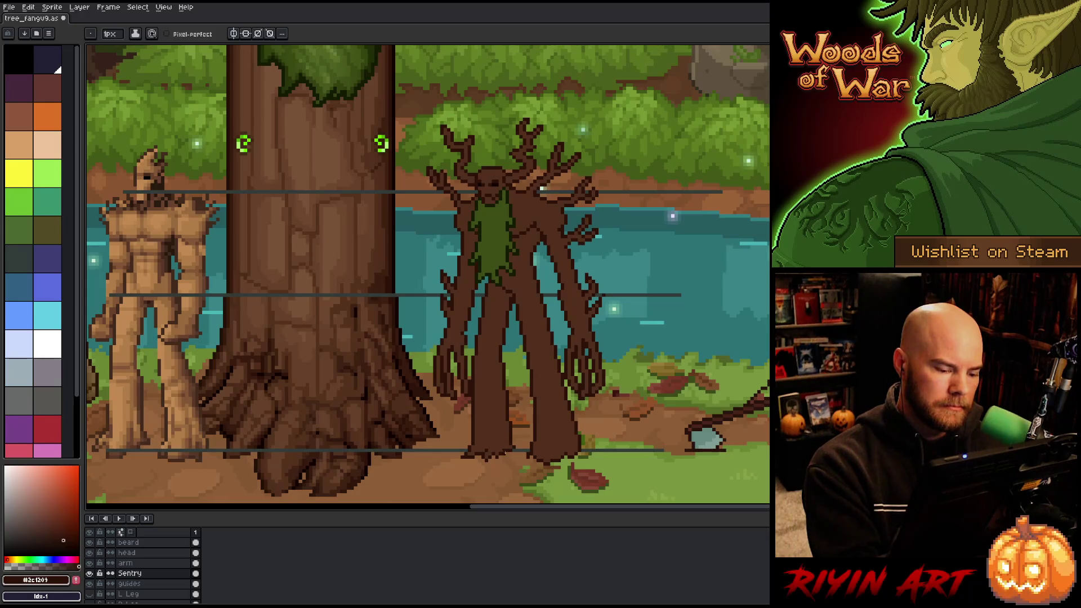
pyautogui.keyDown('alt'); pyautogui.click(506, 444); pyautogui.keyUp('alt')
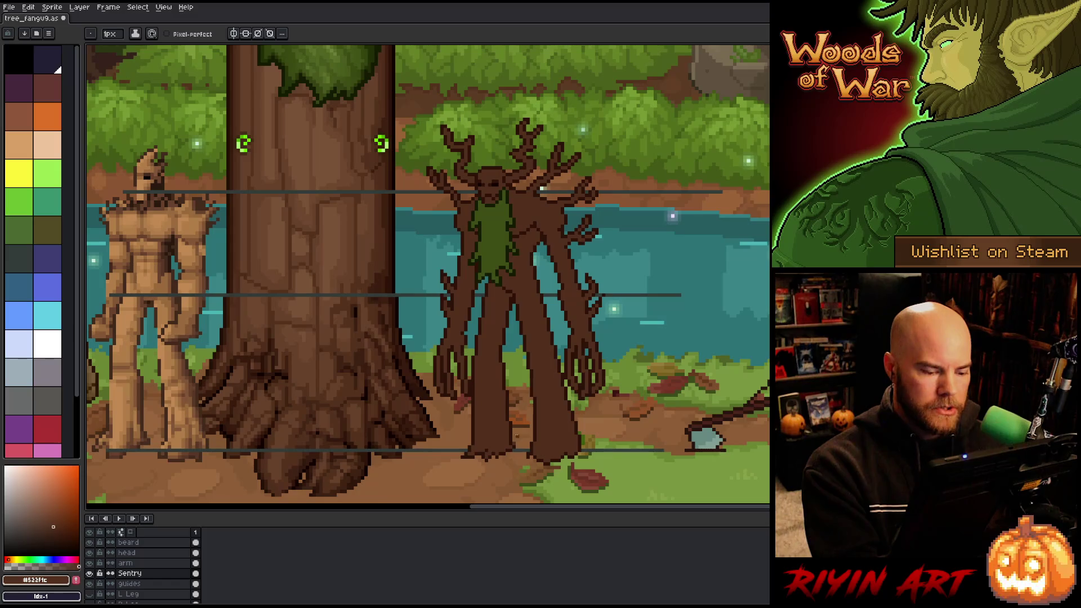
pyautogui.keyDown('alt'); pyautogui.click(508, 439); pyautogui.keyUp('alt')
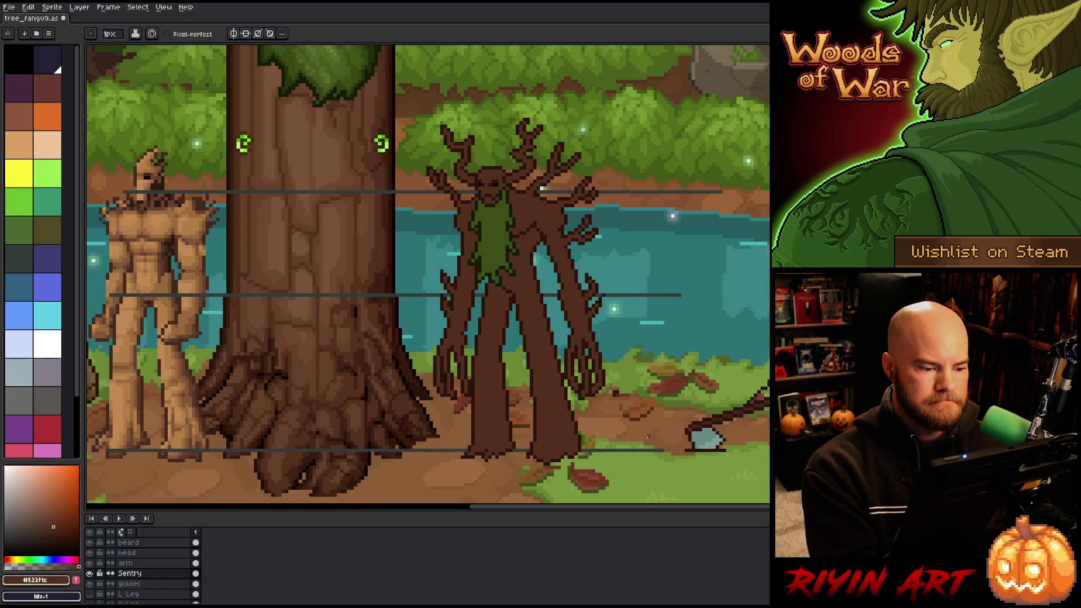
# Shift the Sentry body layer slightly right and down.
pyautogui.scroll(-2, 541, 188)
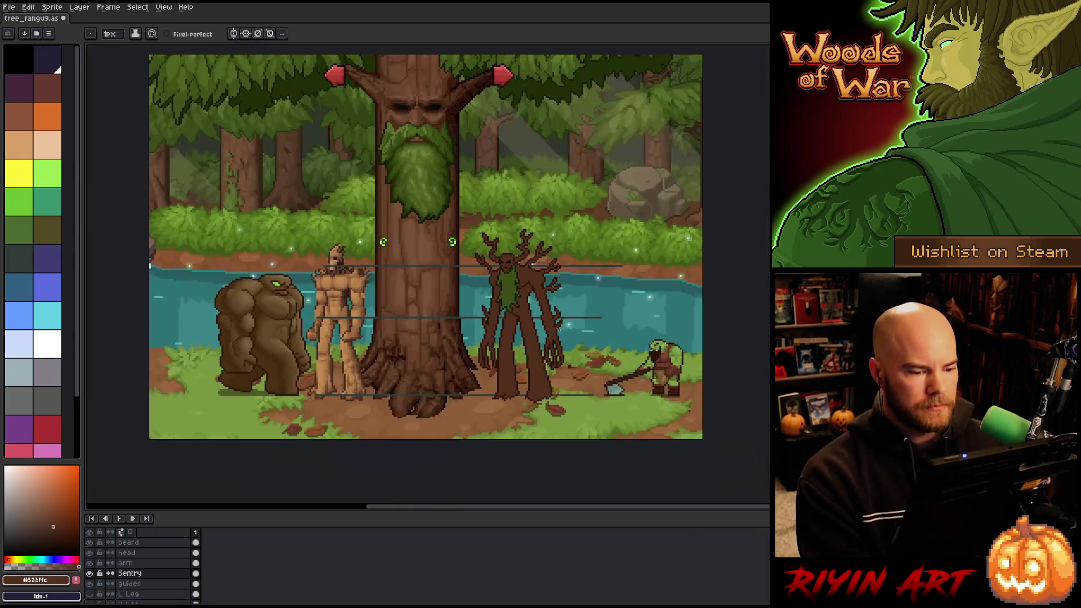
pyautogui.scroll(1, 519, 243)
pyautogui.press('b')
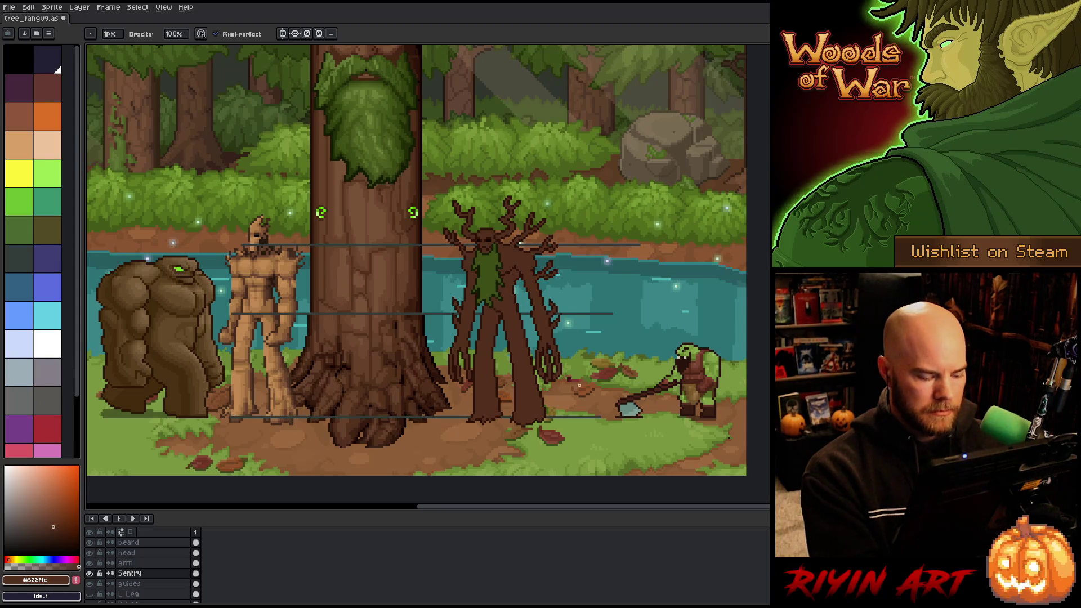
pyautogui.press('v')
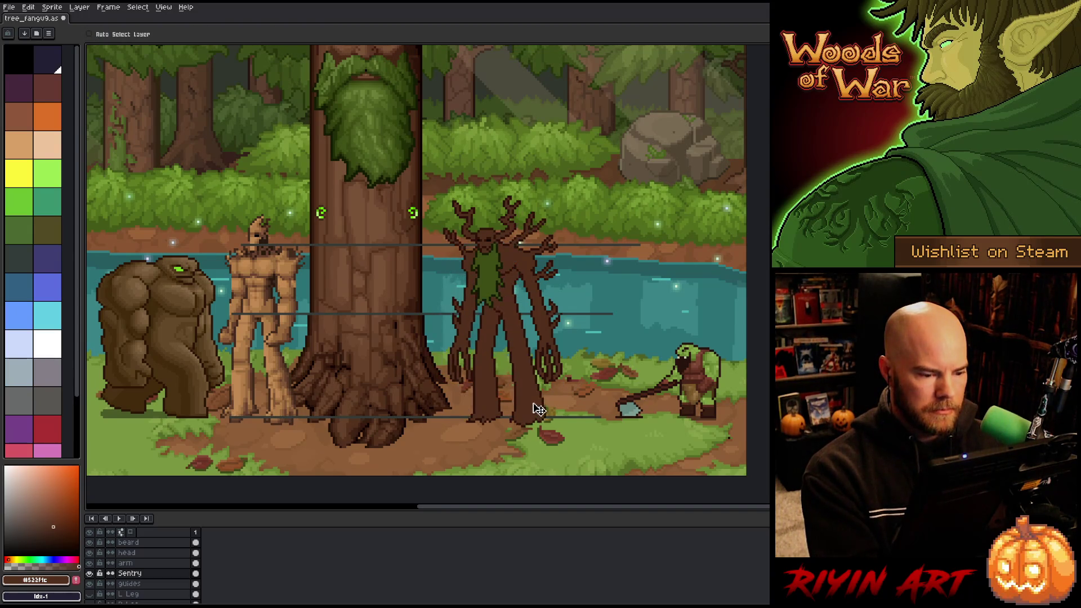
pyautogui.moveTo(539, 409)
pyautogui.mouseDown()
pyautogui.moveTo(524, 396)
pyautogui.moveTo(525, 415)
pyautogui.moveTo(545, 417)
pyautogui.moveTo(535, 394)
pyautogui.moveTo(529, 408)
pyautogui.mouseUp()
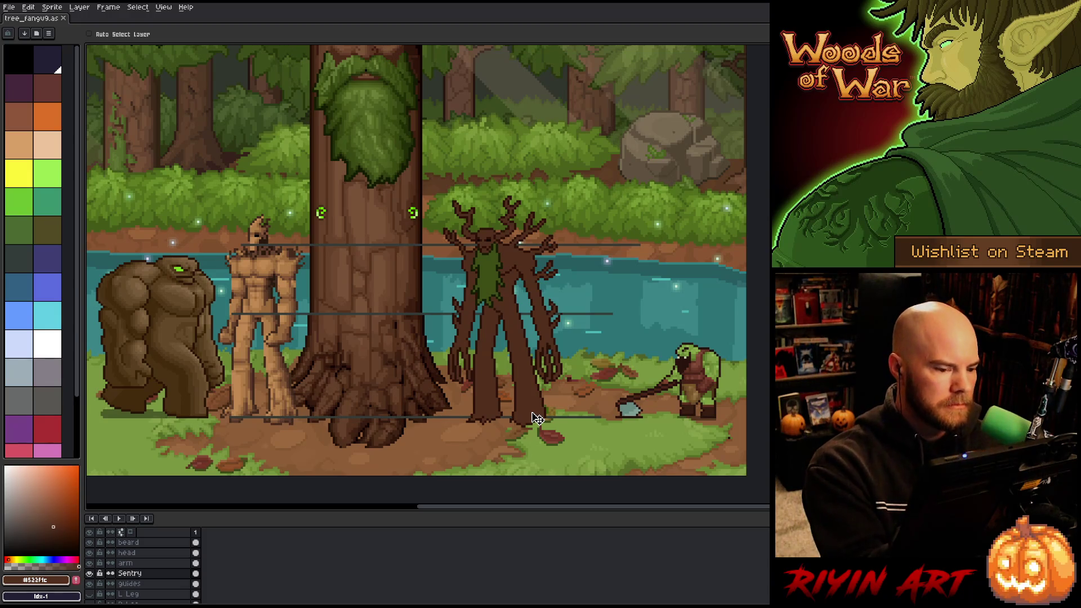
# Sample a lighter brown and a mid brown from the artwork.
pyautogui.press('b')
pyautogui.keyDown('alt'); pyautogui.click(404, 278); pyautogui.keyUp('alt')
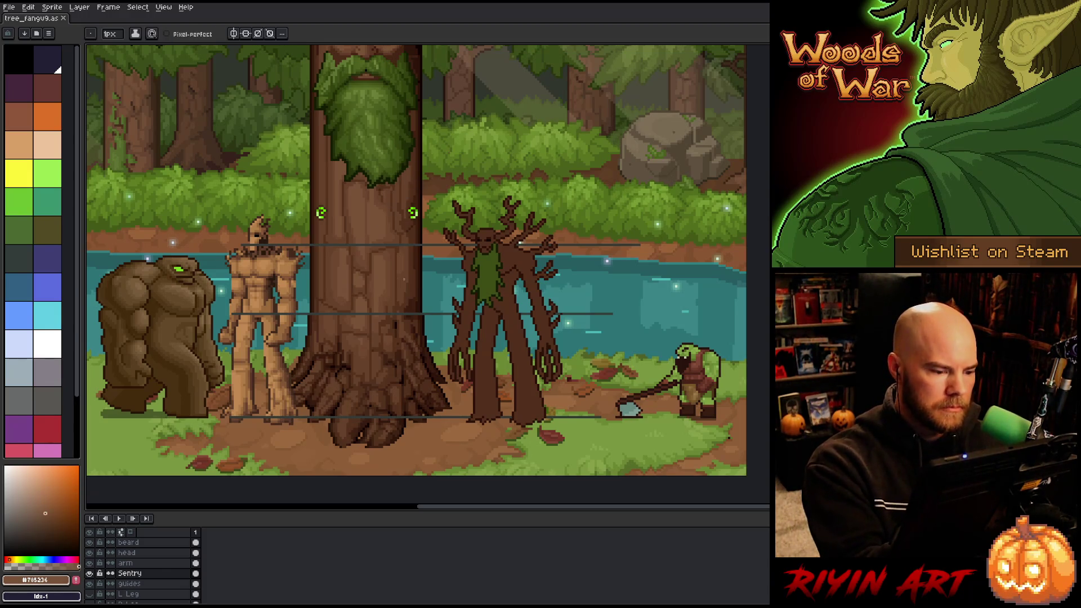
pyautogui.keyDown('alt'); pyautogui.click(395, 257); pyautogui.keyUp('alt')
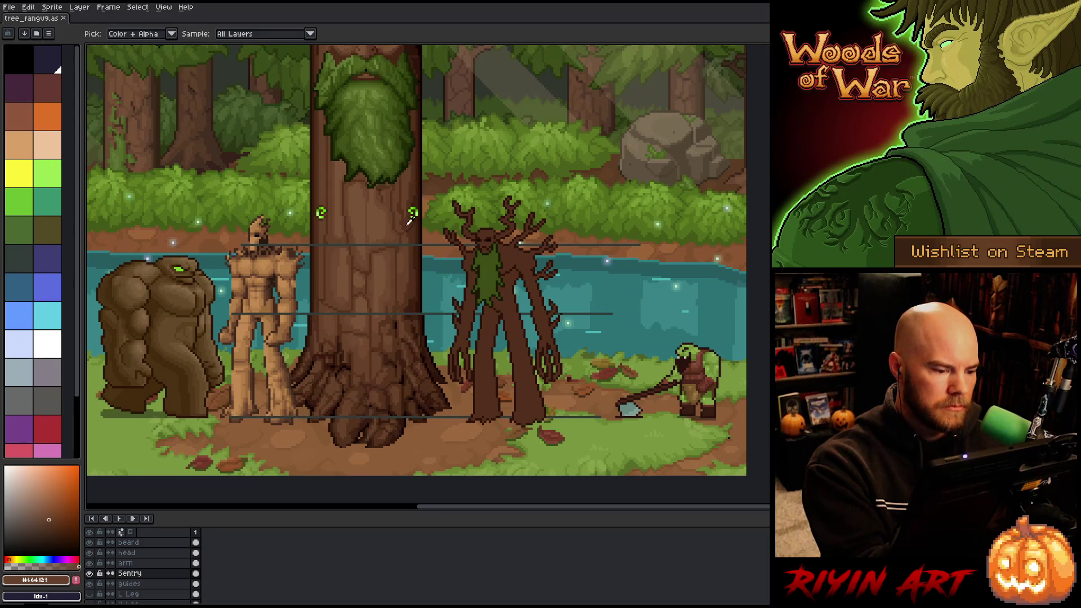
pyautogui.press('w')
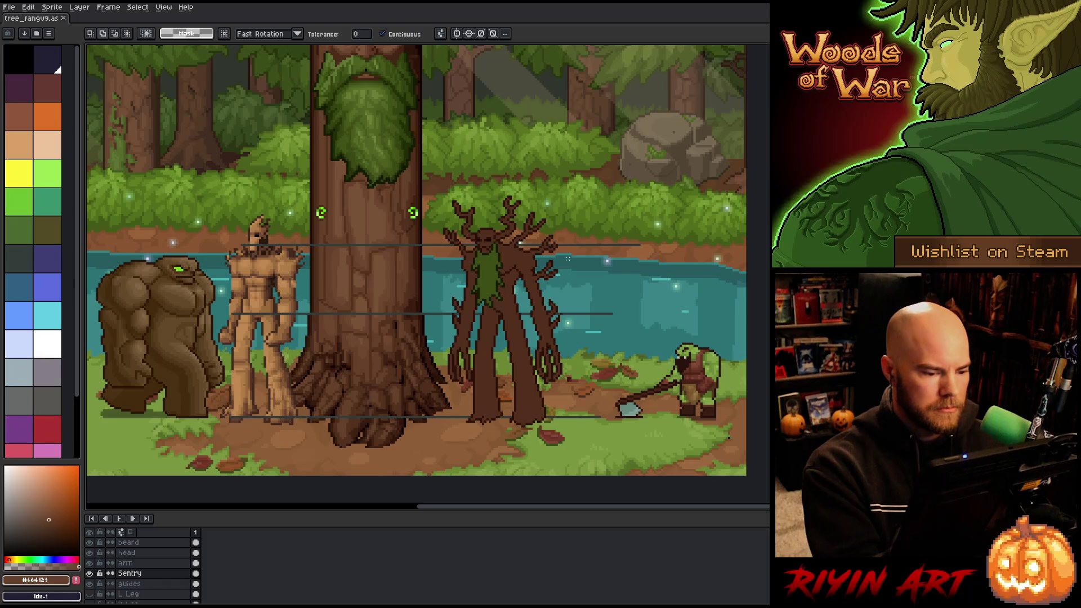
# Hide the beard layer and add a dark outline pixel to the Sentry body.
pyautogui.click(89, 542)
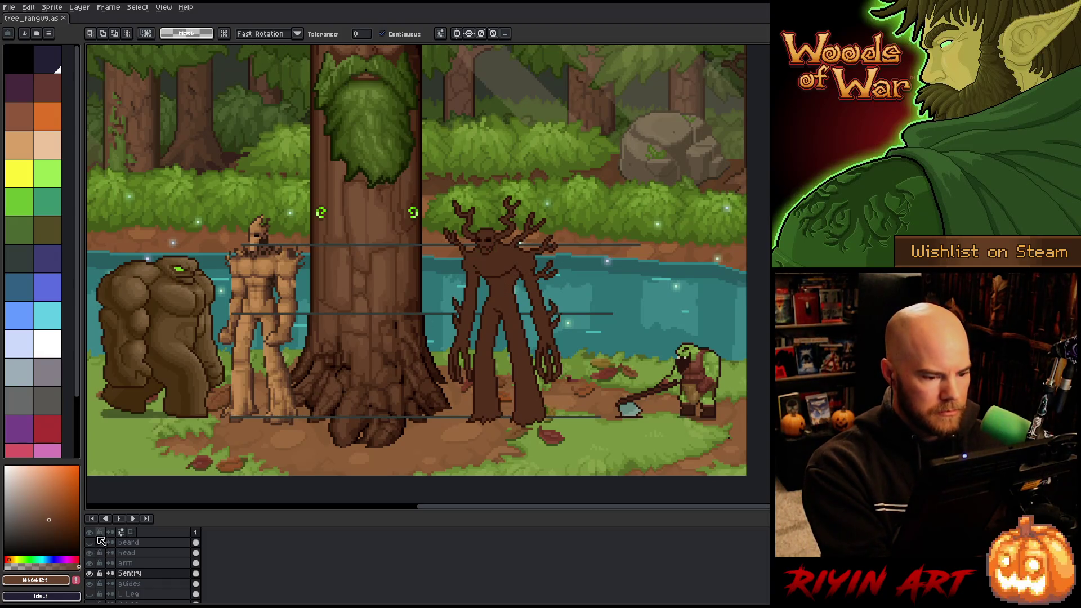
pyautogui.click(151, 575)
pyautogui.press('b')
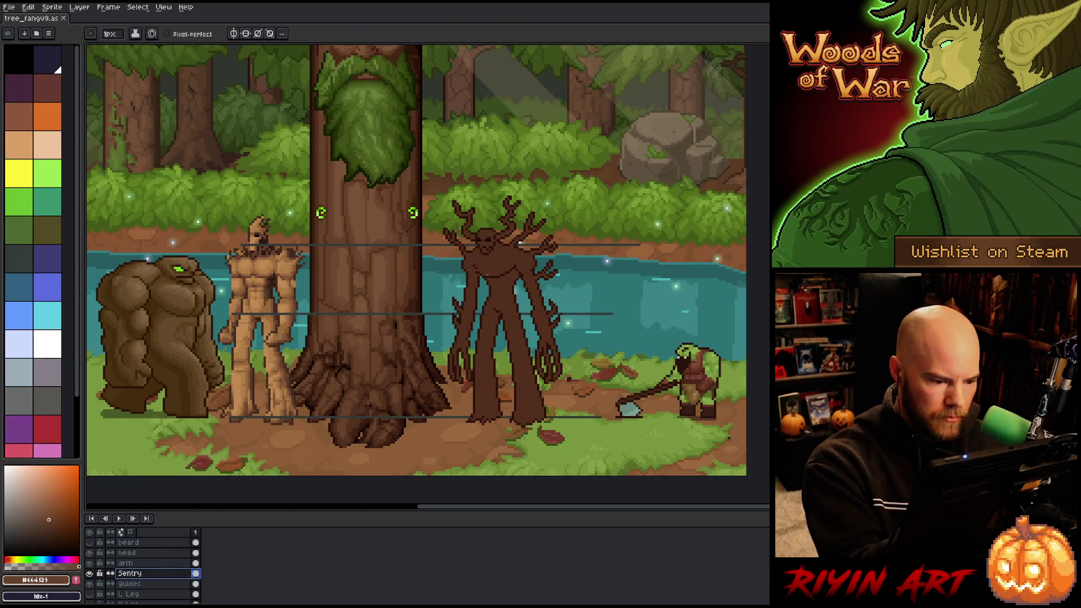
pyautogui.keyDown('alt'); pyautogui.click(479, 271); pyautogui.keyUp('alt')
pyautogui.click(479, 271)
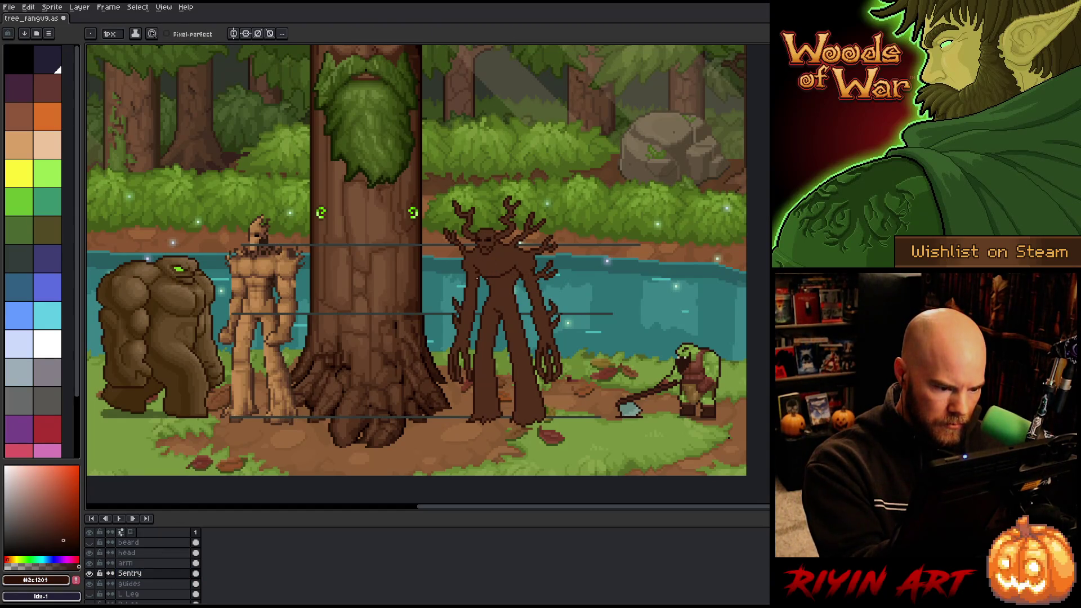
pyautogui.keyDown('alt'); pyautogui.click(476, 271); pyautogui.keyUp('alt')
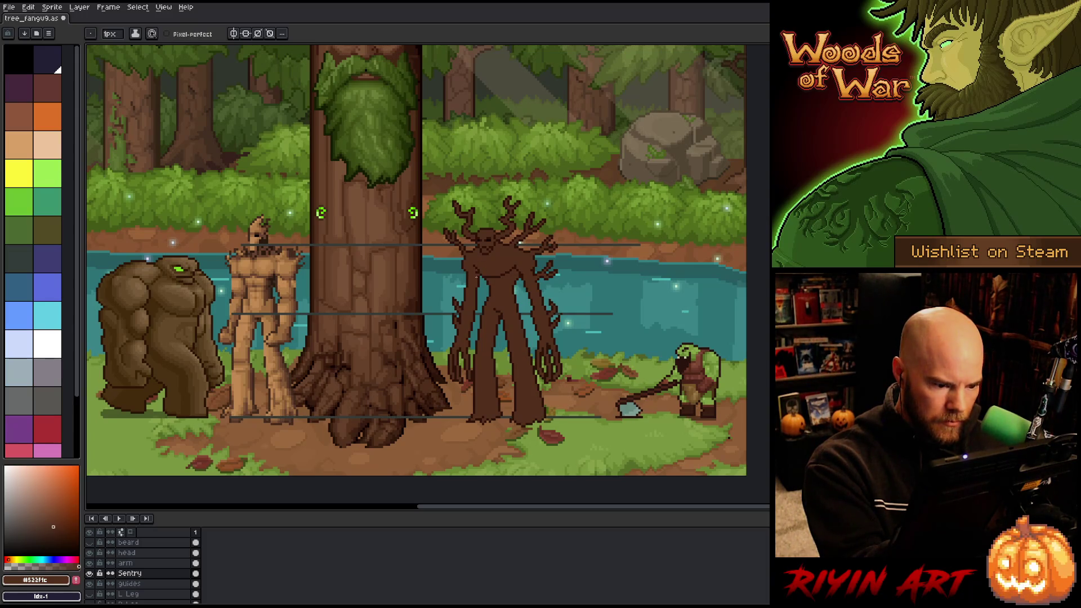
# Toggle the Sentry and arm layers' visibility to compare which pixels each holds.
pyautogui.press('ctrl')
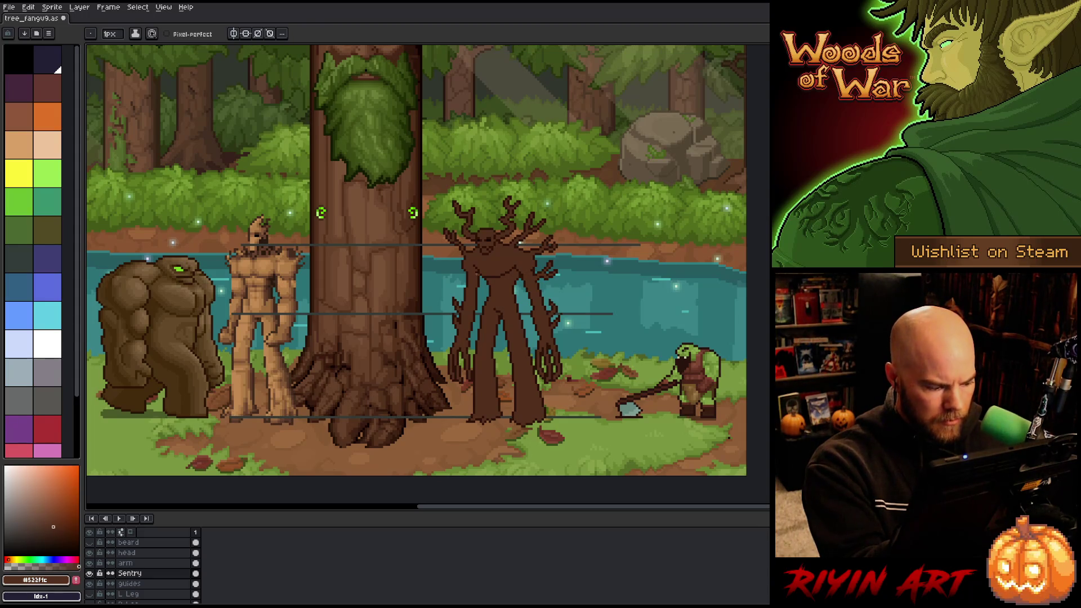
pyautogui.keyDown('alt'); pyautogui.click(89, 573); pyautogui.keyUp('alt')
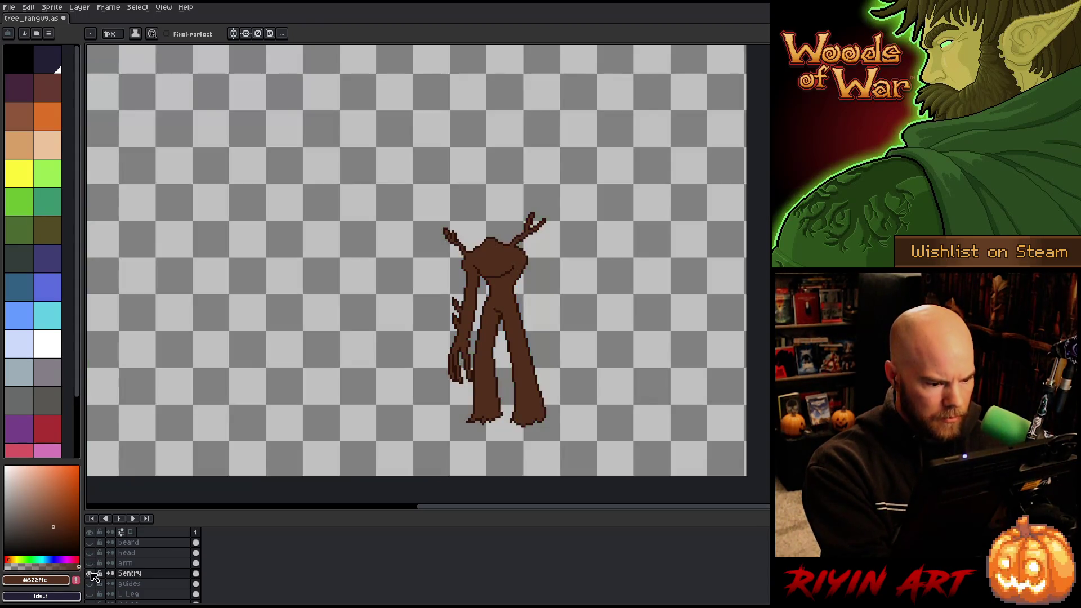
pyautogui.keyDown('alt'); pyautogui.click(89, 573); pyautogui.keyUp('alt')
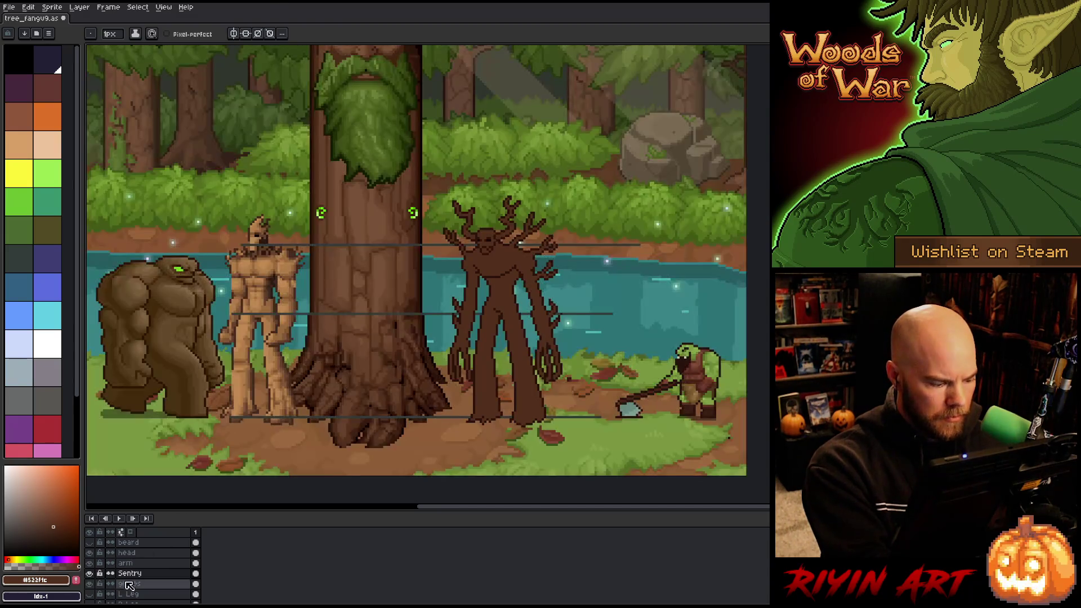
pyautogui.click(90, 552)
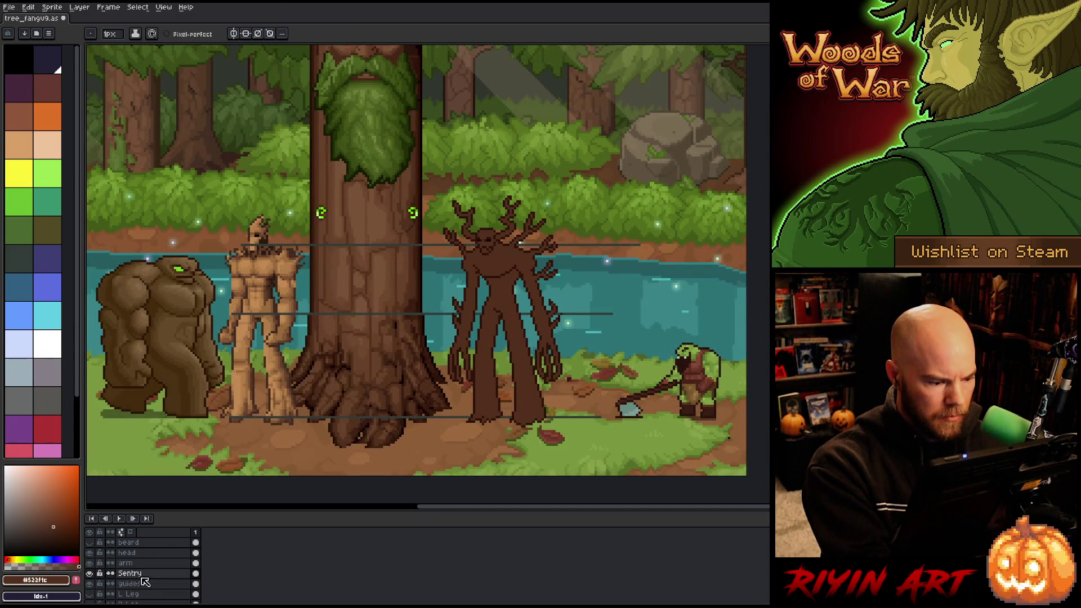
pyautogui.click(90, 563)
pyautogui.click(89, 563)
pyautogui.click(90, 563)
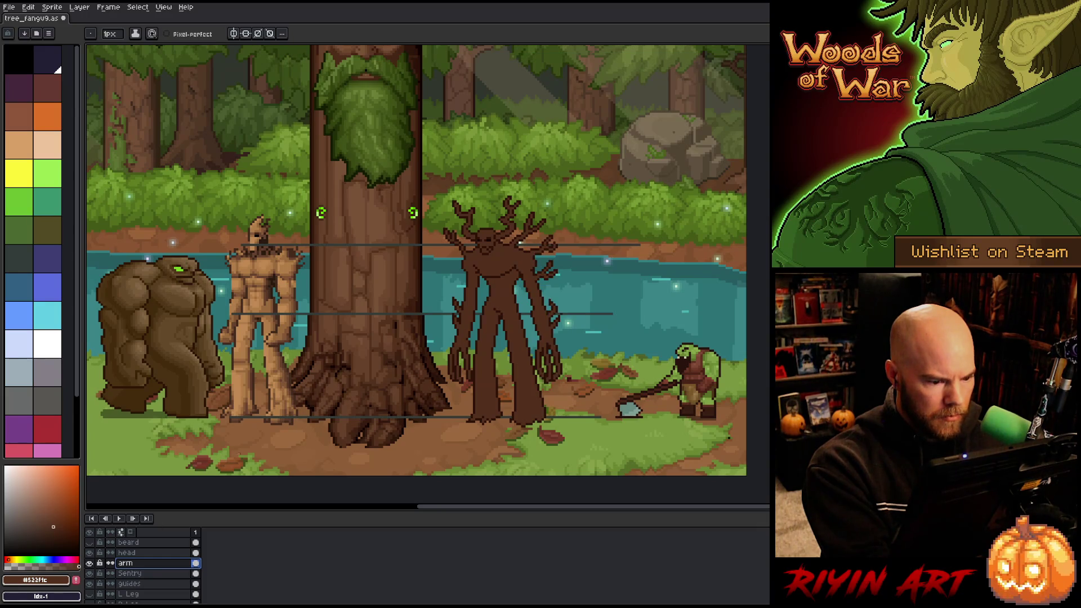
# Back on the Sentry layer, sample the dark outline and mid browns, then save.
pyautogui.press('b')
pyautogui.click(144, 574)
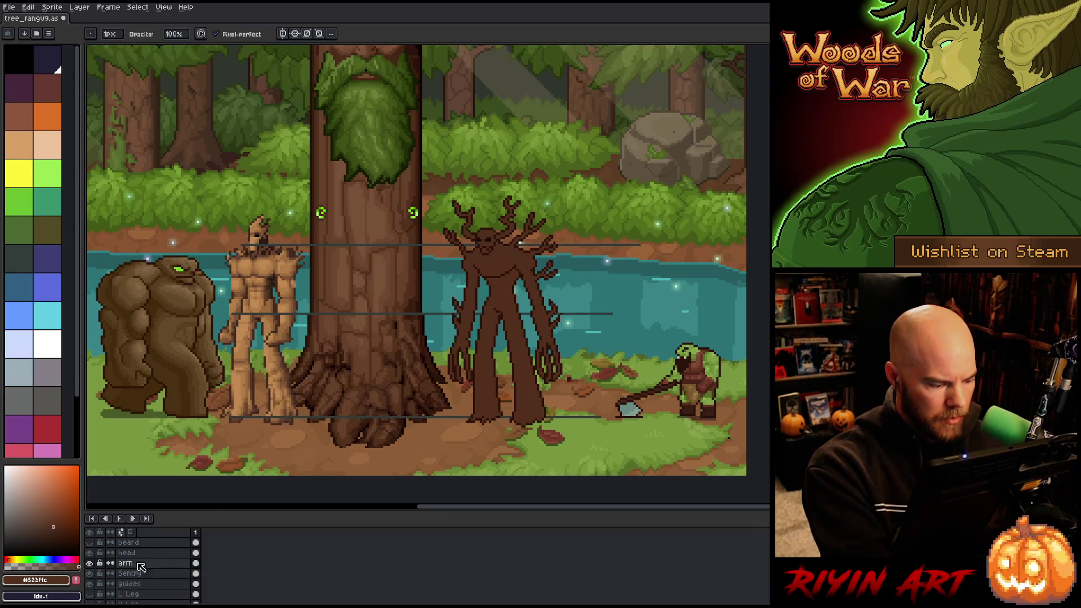
pyautogui.keyDown('alt'); pyautogui.click(477, 266); pyautogui.keyUp('alt')
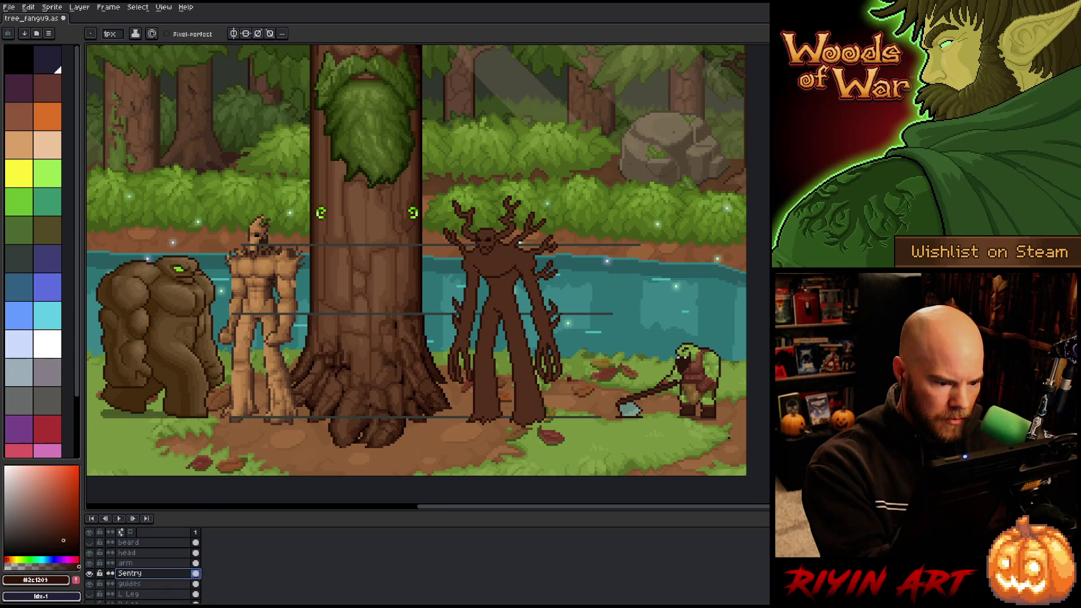
pyautogui.keyDown('alt'); pyautogui.click(520, 243); pyautogui.keyUp('alt')
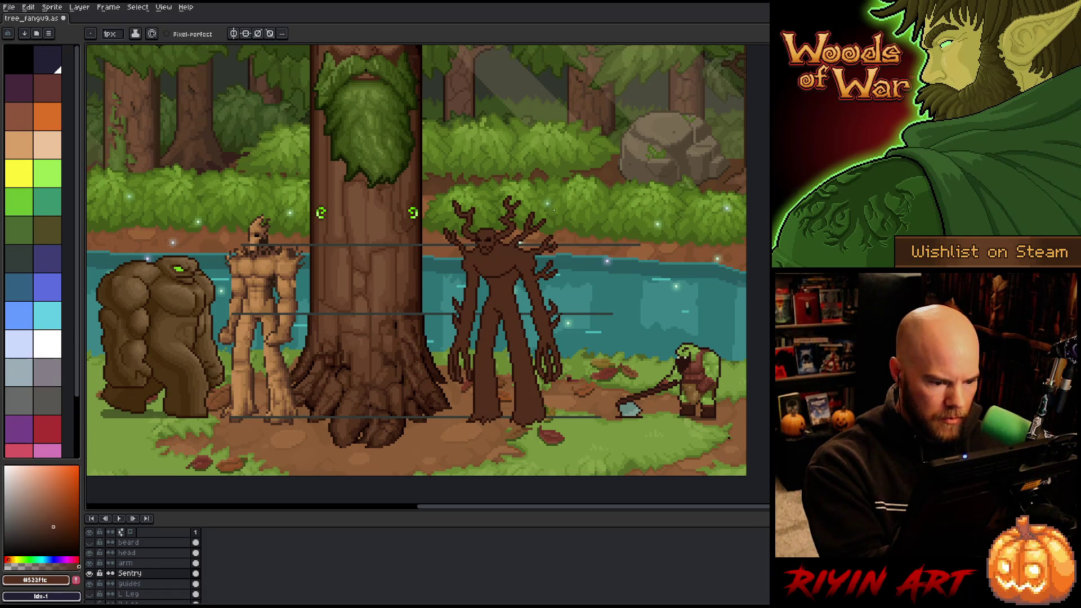
pyautogui.hotkey('ctrl', 's')
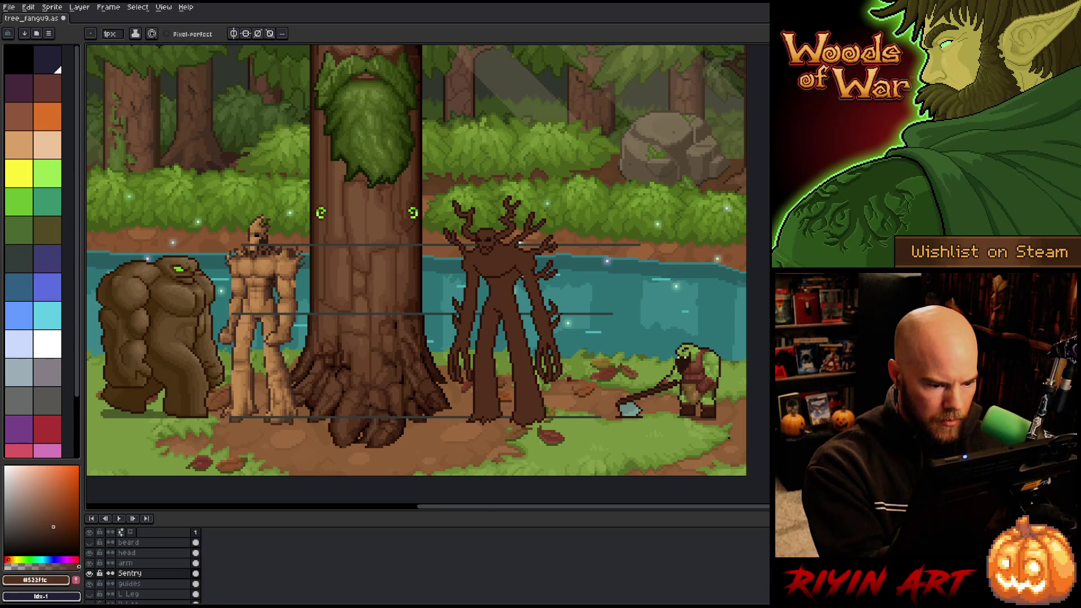
# On the arm layer, sample the outline and mid browns, then shift the right arm slightly left.
pyautogui.keyDown('alt'); pyautogui.click(522, 272); pyautogui.keyUp('alt')
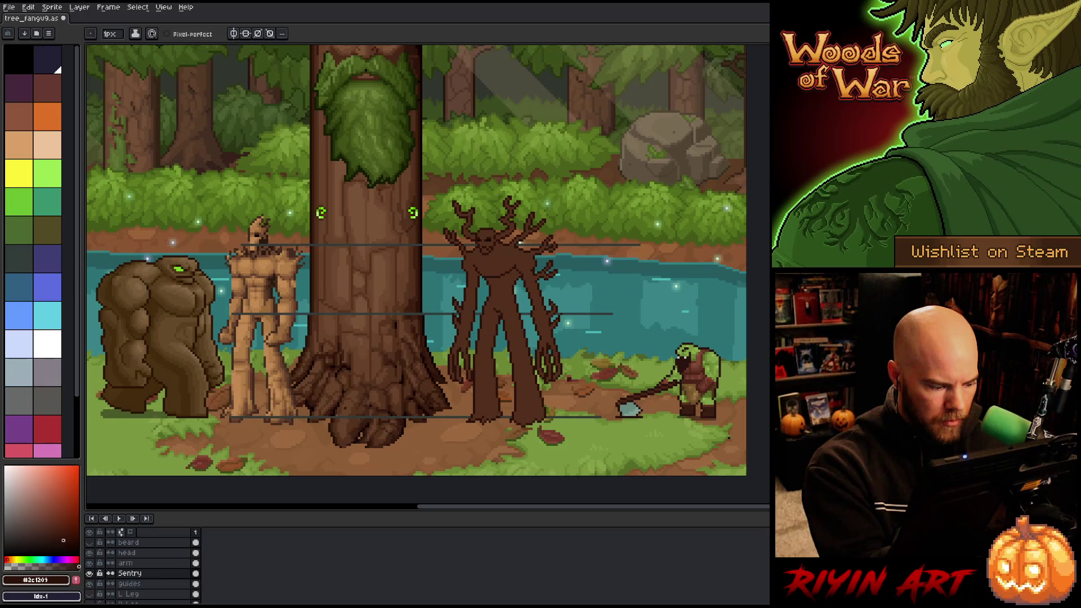
pyautogui.press('Up')
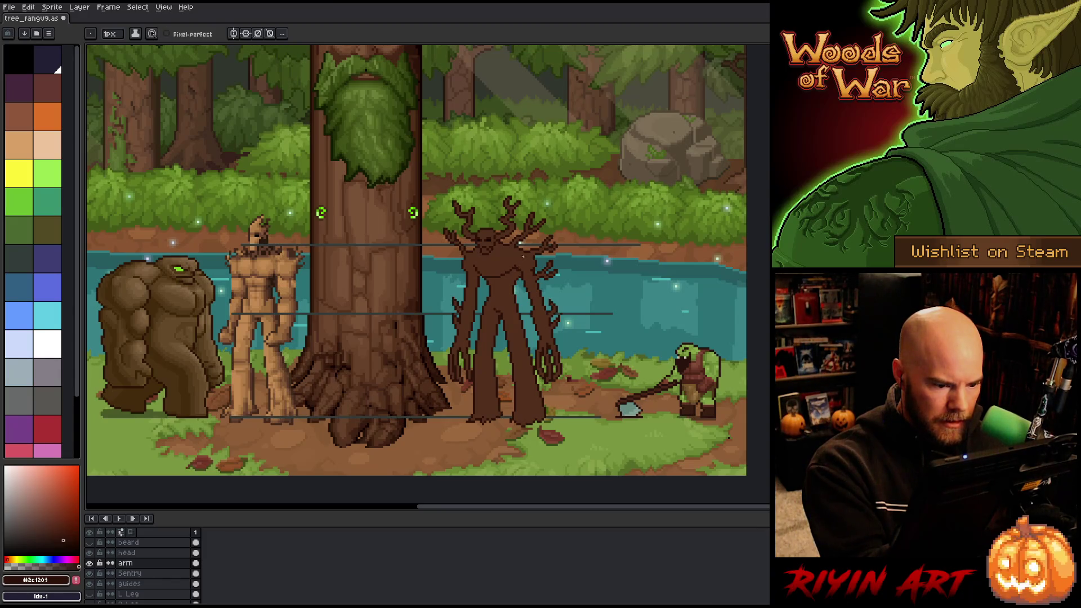
pyautogui.keyDown('alt'); pyautogui.click(523, 256); pyautogui.keyUp('alt')
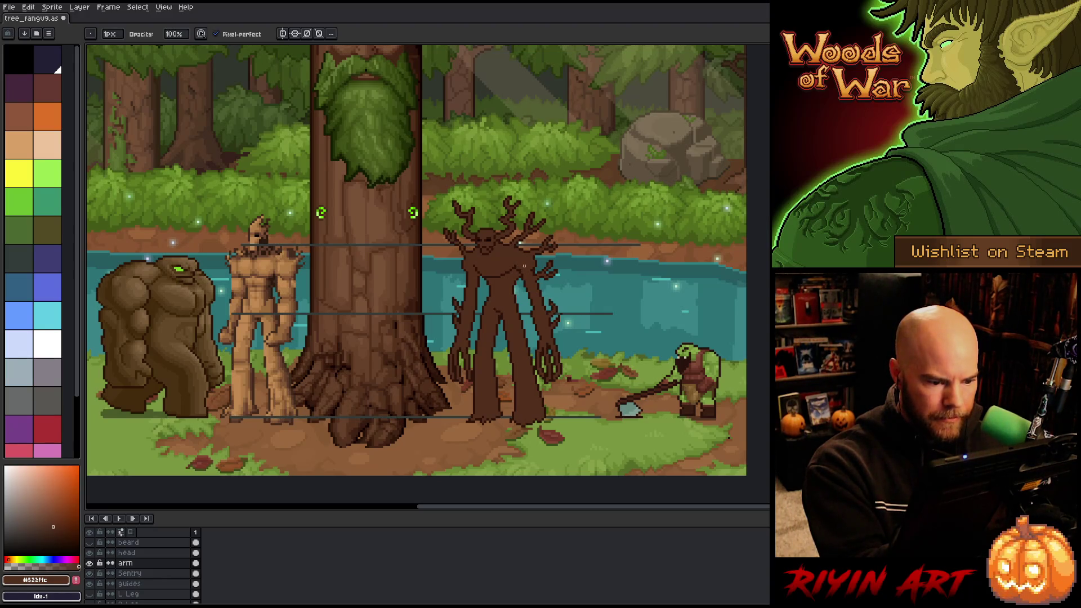
pyautogui.press('e')
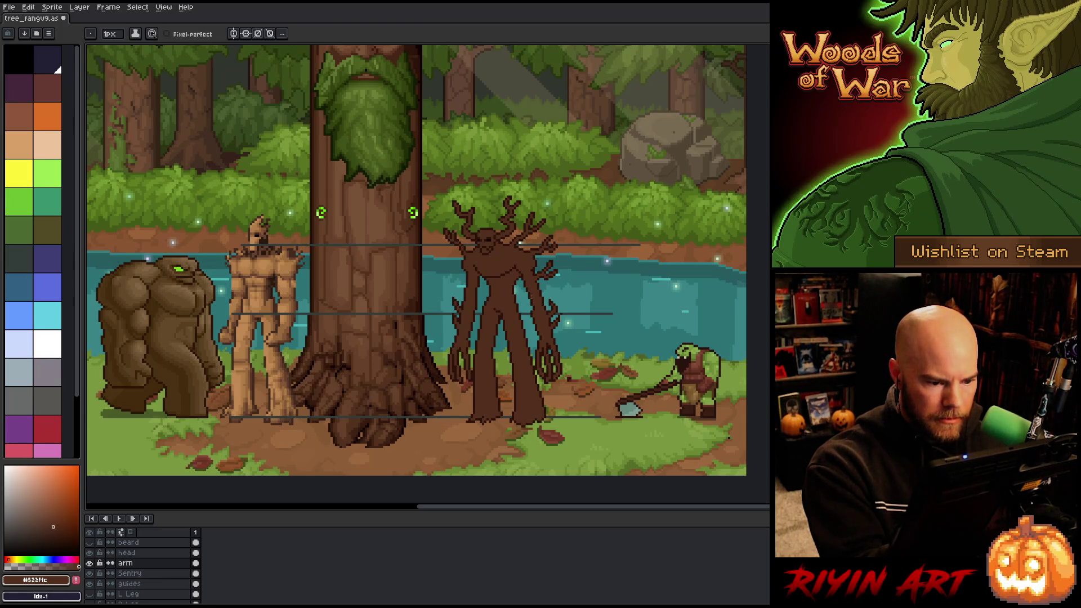
pyautogui.keyDown('alt'); pyautogui.click(531, 269); pyautogui.keyUp('alt')
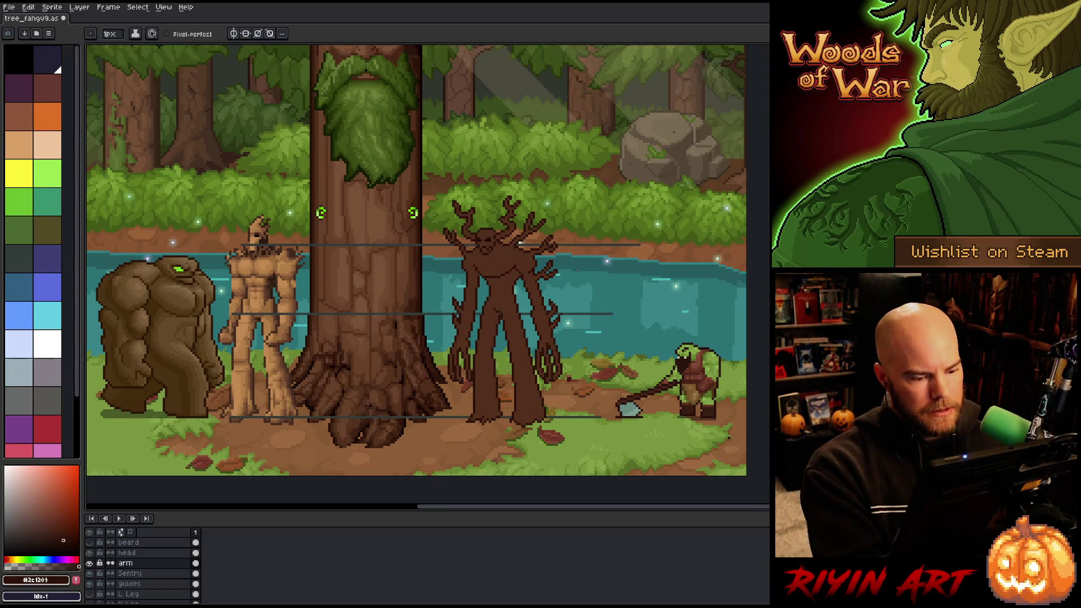
pyautogui.press('v')
pyautogui.moveTo(541, 297); pyautogui.dragTo(537, 294)
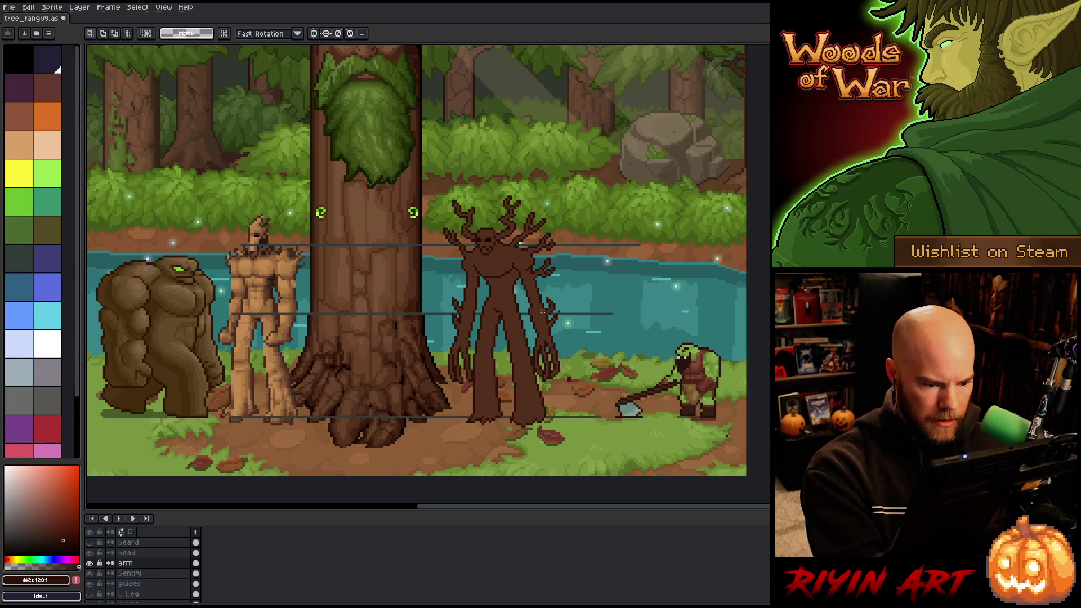
# Lasso-select around the right arm, deselect, sample the mid and dark browns, and save.
pyautogui.press('b')
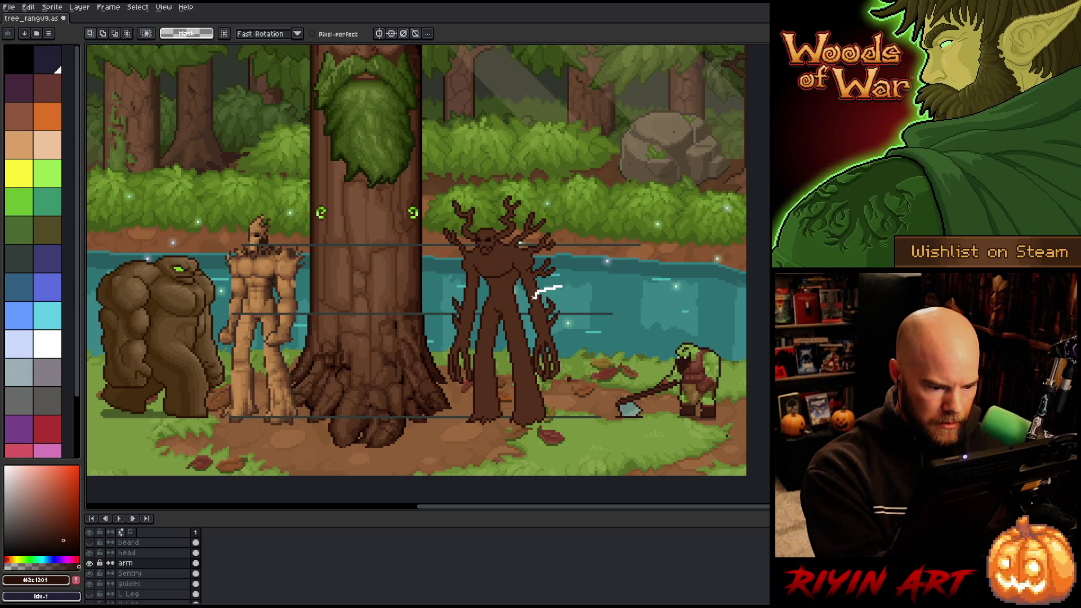
pyautogui.moveTo(529, 300)
pyautogui.mouseDown()
pyautogui.moveTo(535, 363)
pyautogui.moveTo(588, 405)
pyautogui.mouseUp()
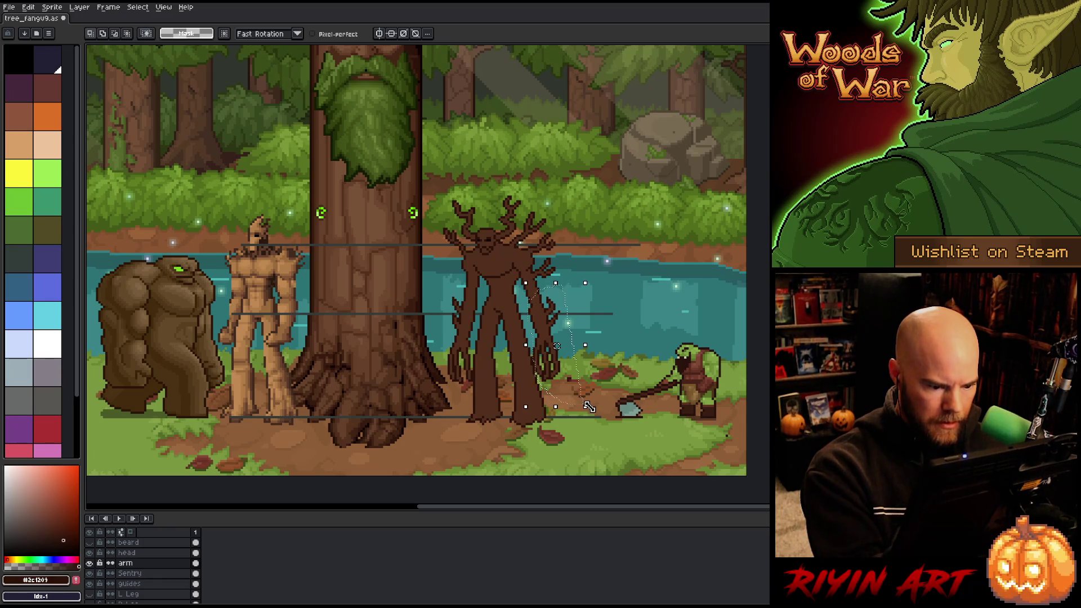
pyautogui.moveTo(588, 329)
pyautogui.mouseDown()
pyautogui.moveTo(520, 365)
pyautogui.moveTo(563, 393)
pyautogui.mouseUp()
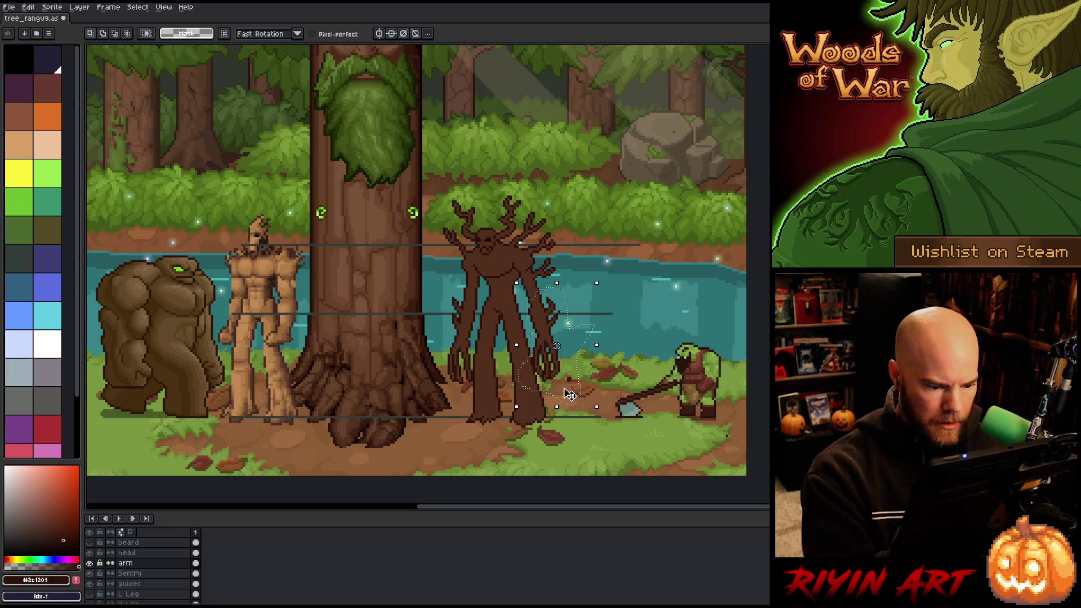
pyautogui.hotkey('ctrl', 'd')
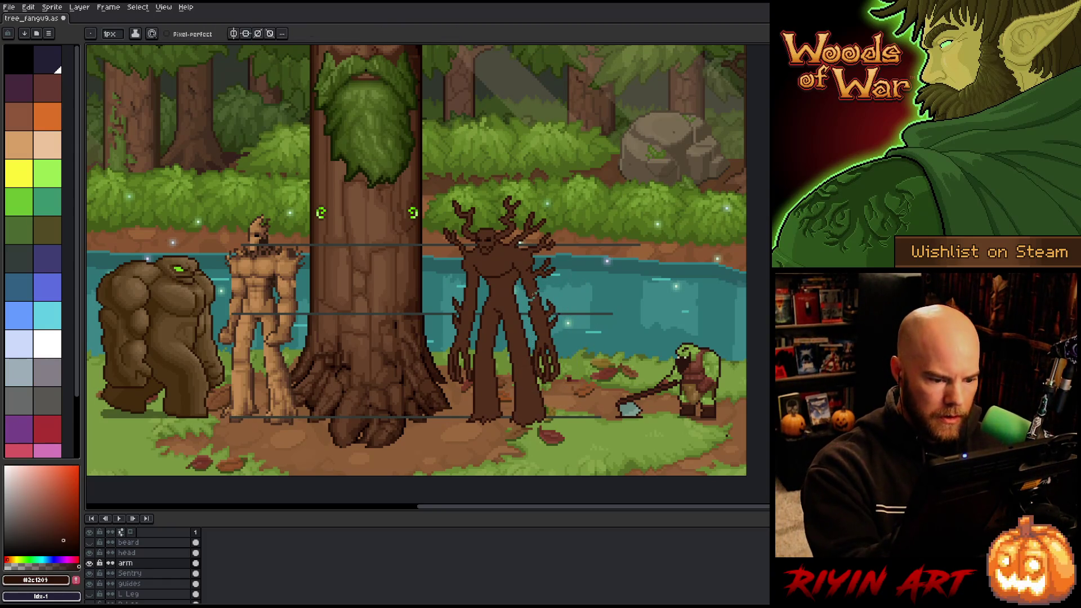
pyautogui.press('i')
pyautogui.press('b')
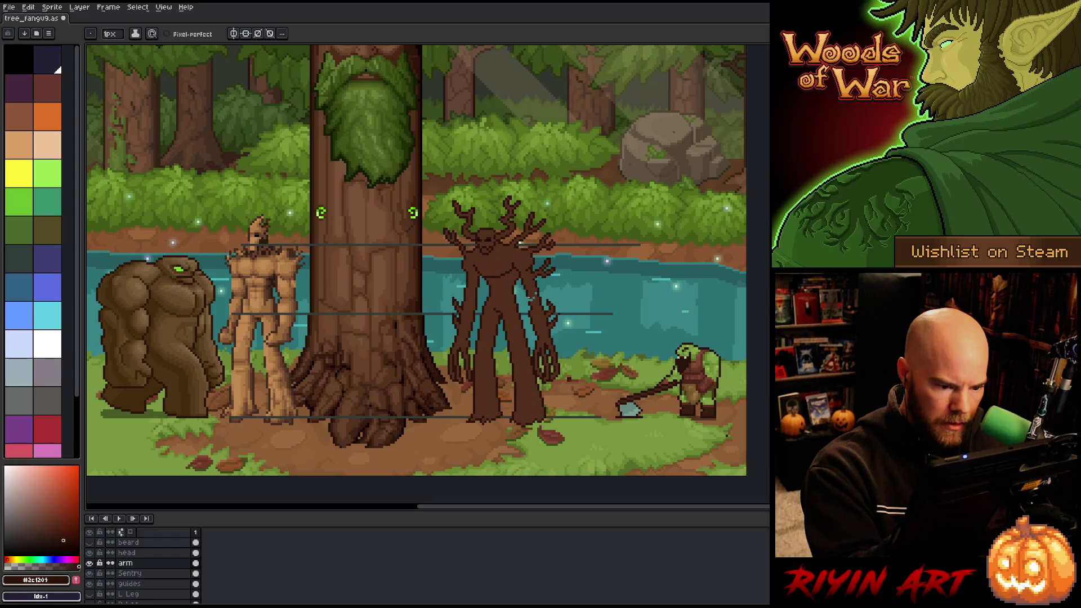
pyautogui.keyDown('alt'); pyautogui.click(531, 296); pyautogui.keyUp('alt')
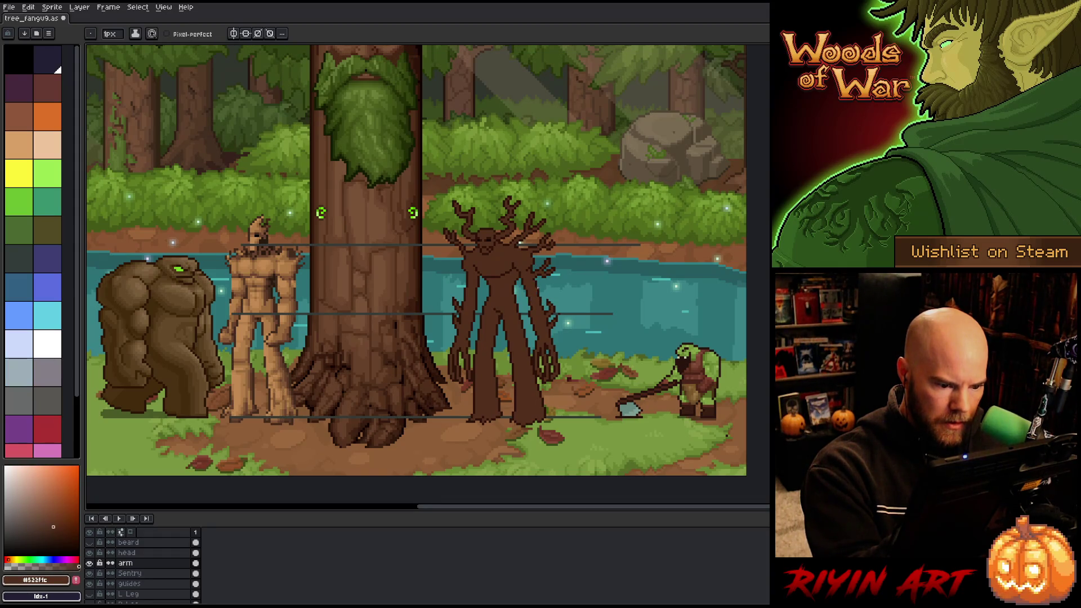
pyautogui.keyDown('alt'); pyautogui.click(535, 290); pyautogui.keyUp('alt')
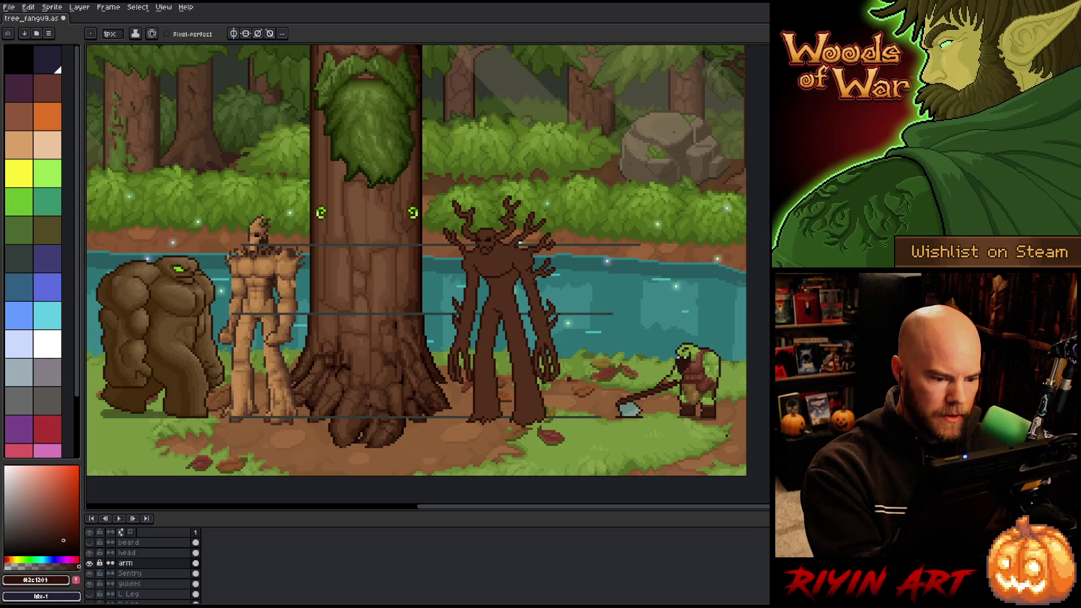
pyautogui.hotkey('ctrl', 's')
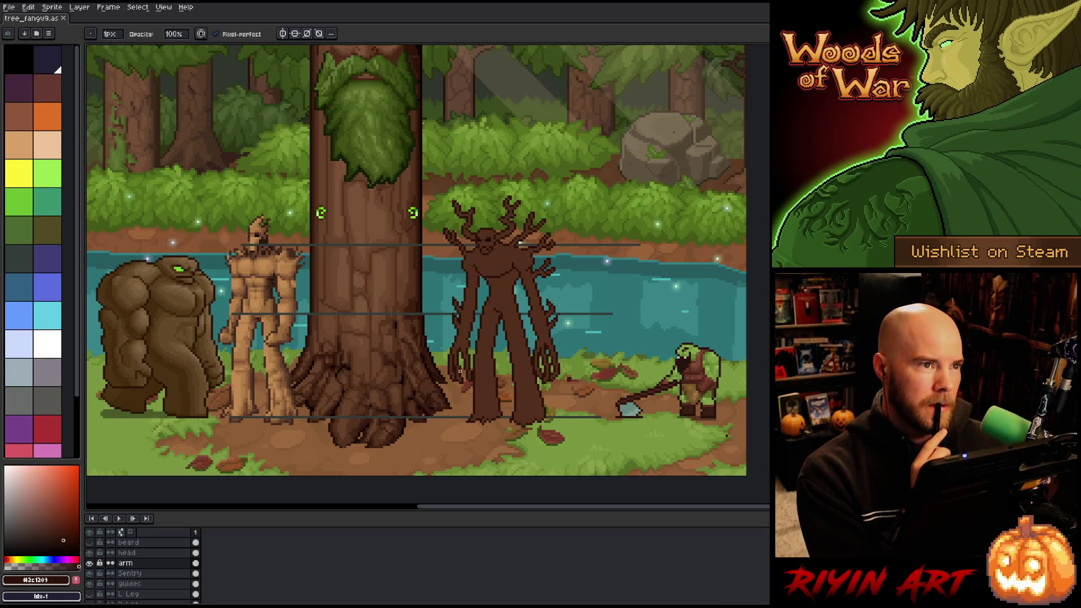
# Check the beard layer briefly, erase a stray pixel on the arm, and save again.
pyautogui.click(89, 543)
pyautogui.click(90, 543)
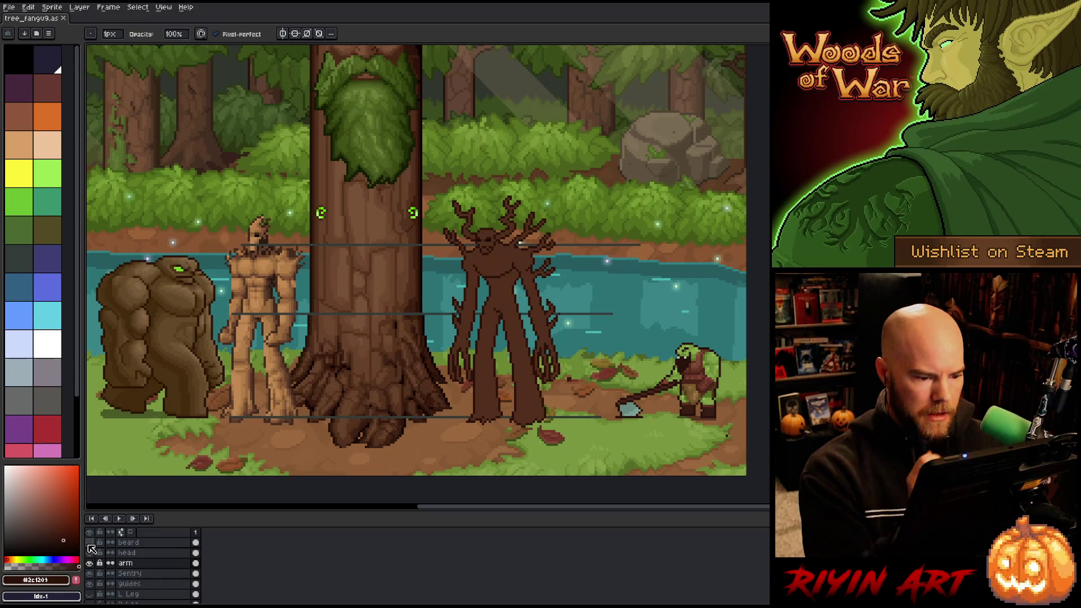
pyautogui.press('e')
pyautogui.click(520, 273)
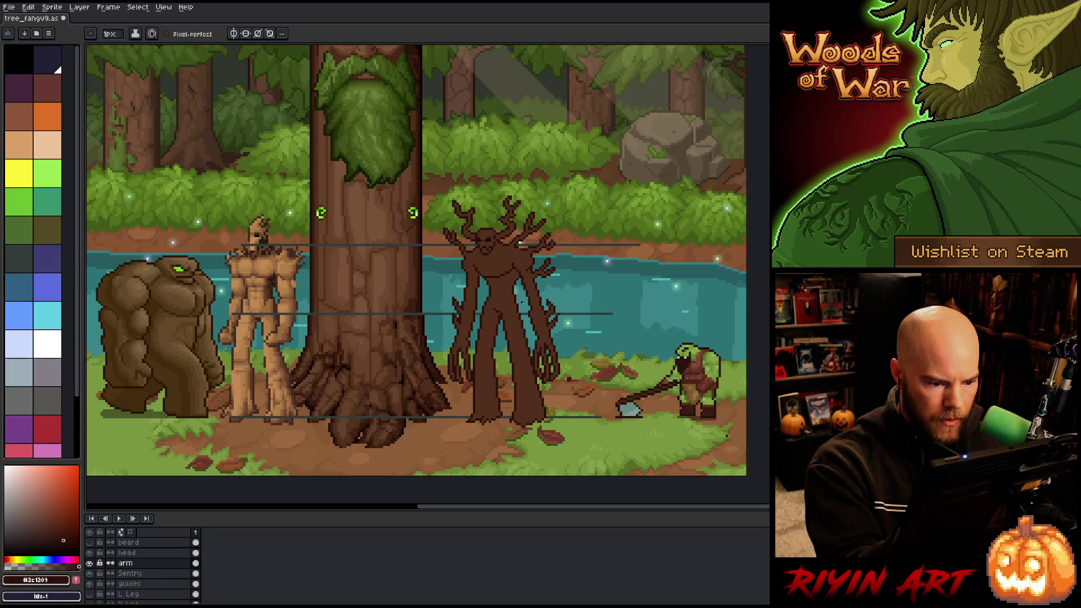
pyautogui.press('e')
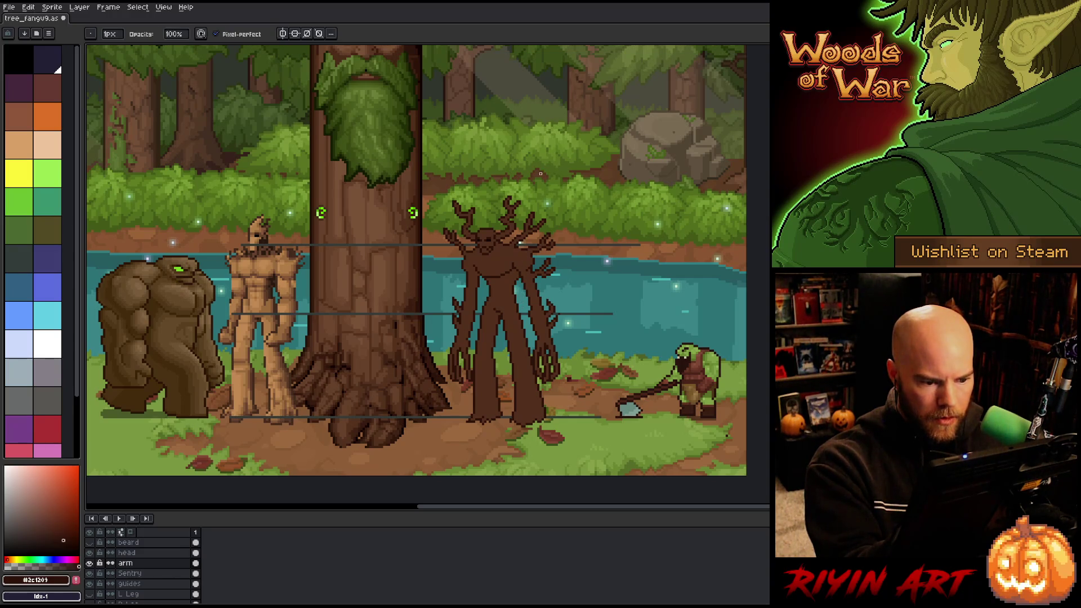
pyautogui.hotkey('ctrl', 's')
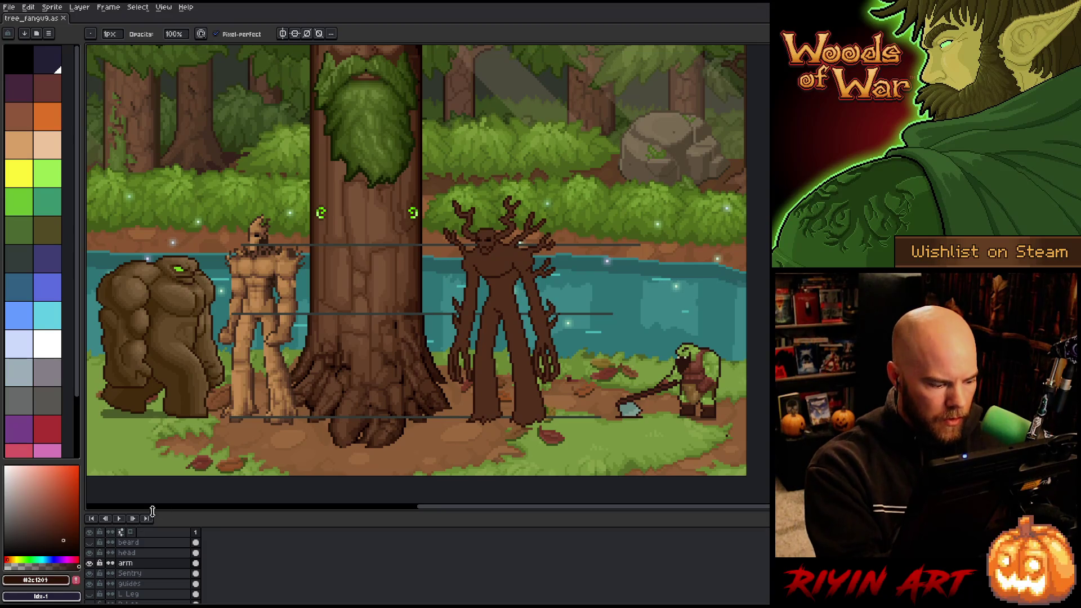
# Show the beard layer again, then move from the Sentry layer back to the arm.
pyautogui.click(89, 542)
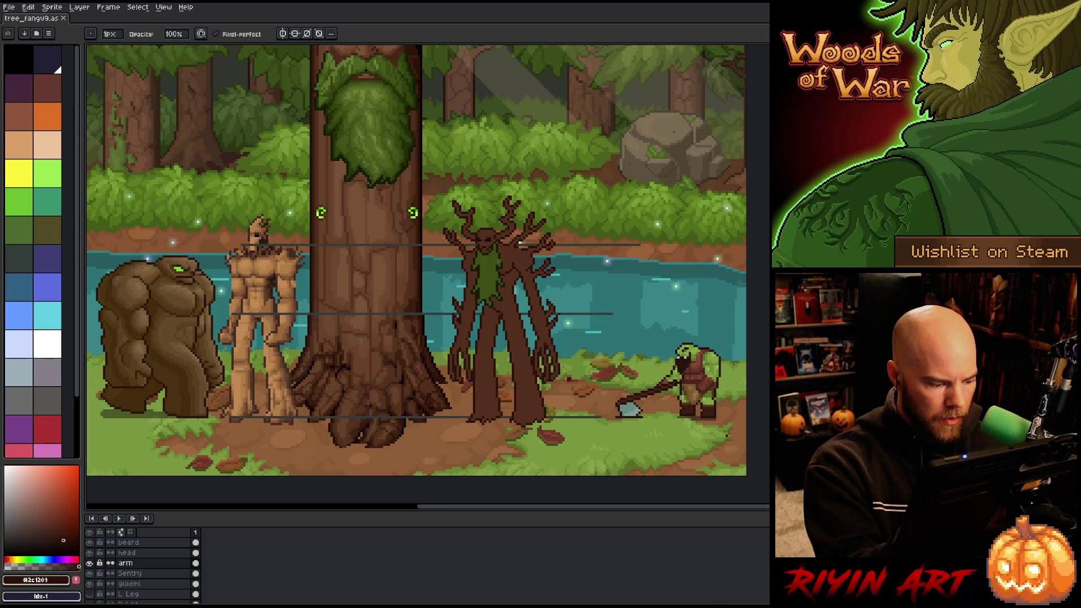
pyautogui.click(177, 572)
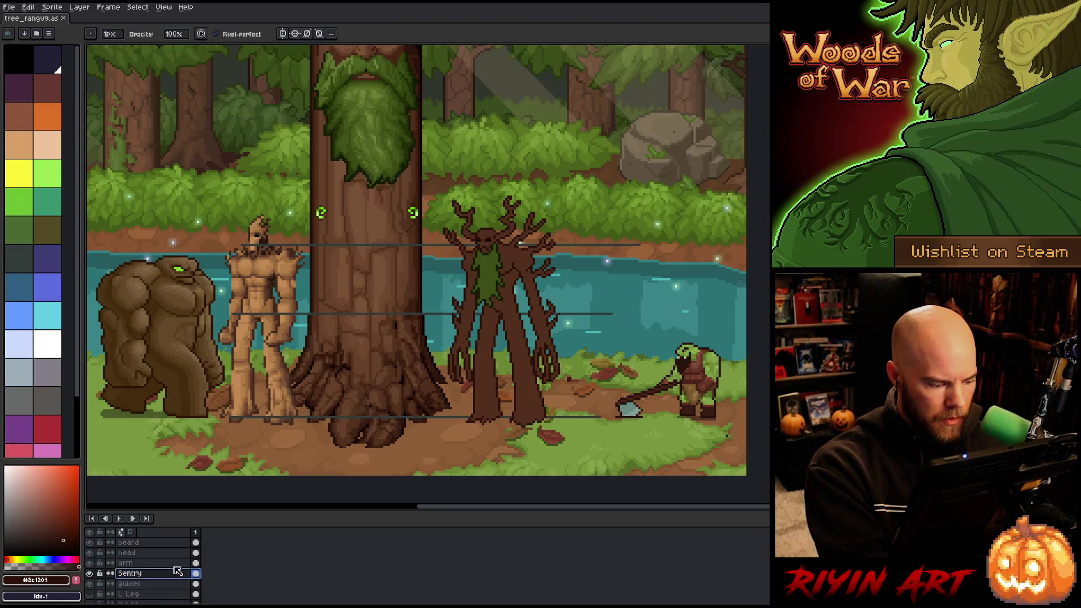
pyautogui.press('e')
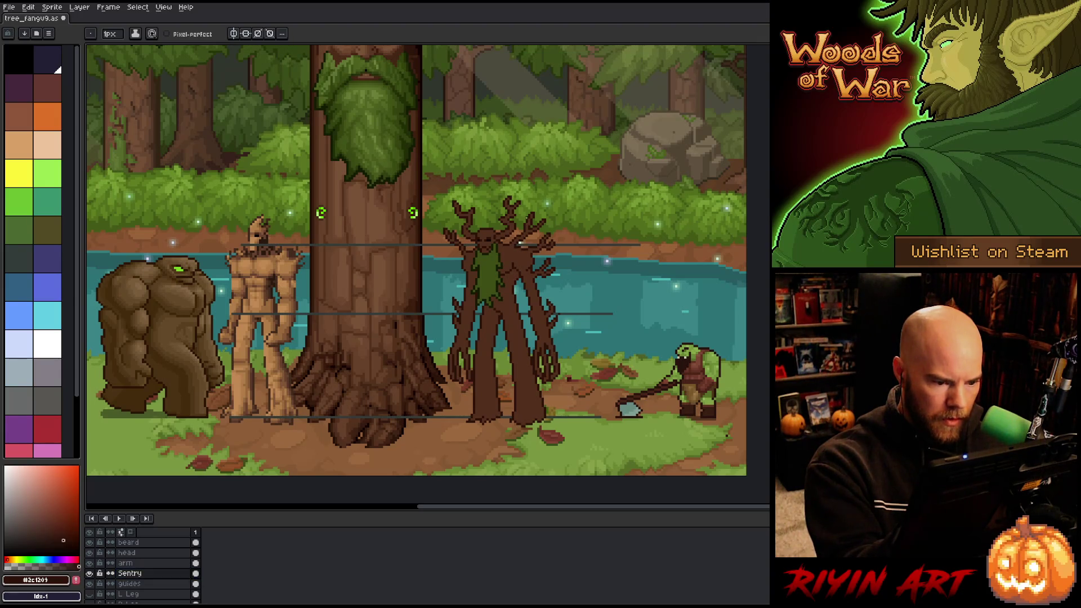
pyautogui.press('b')
pyautogui.keyDown('ctrl'); pyautogui.click(518, 245); pyautogui.keyUp('ctrl')
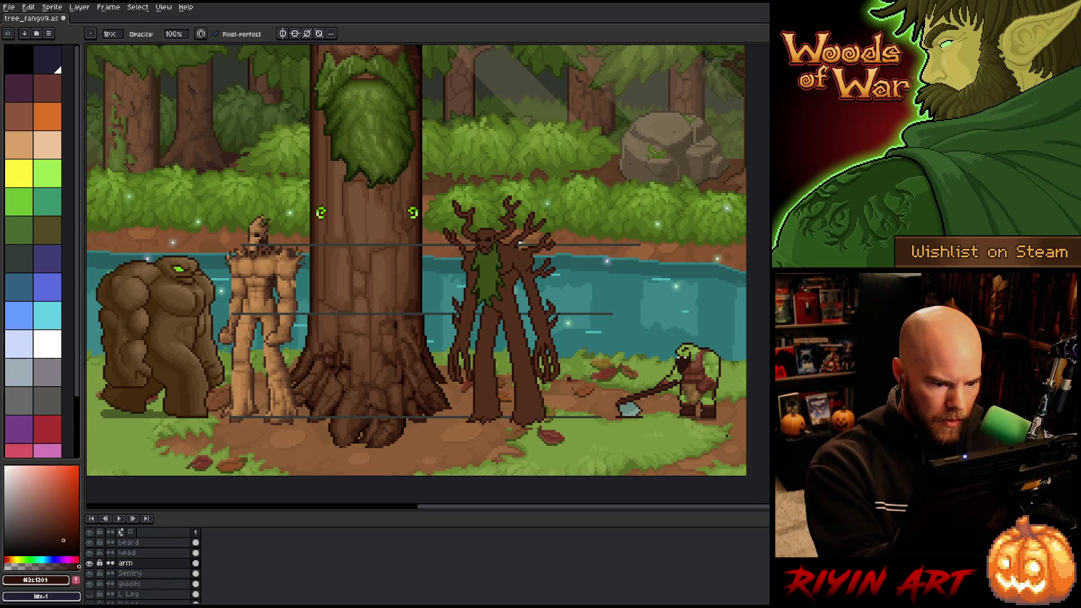
# Sample browns #532f1c, #2c1209 and trunk #6e482f, then make the Sentry layer active.
pyautogui.press('e')
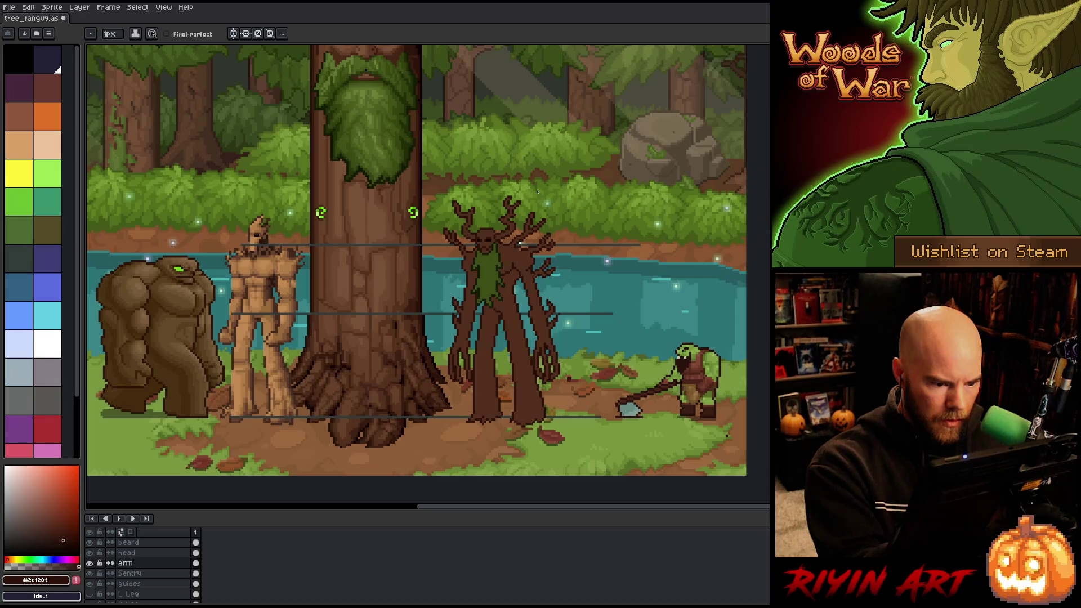
pyautogui.keyDown('alt'); pyautogui.click(519, 244); pyautogui.keyUp('alt')
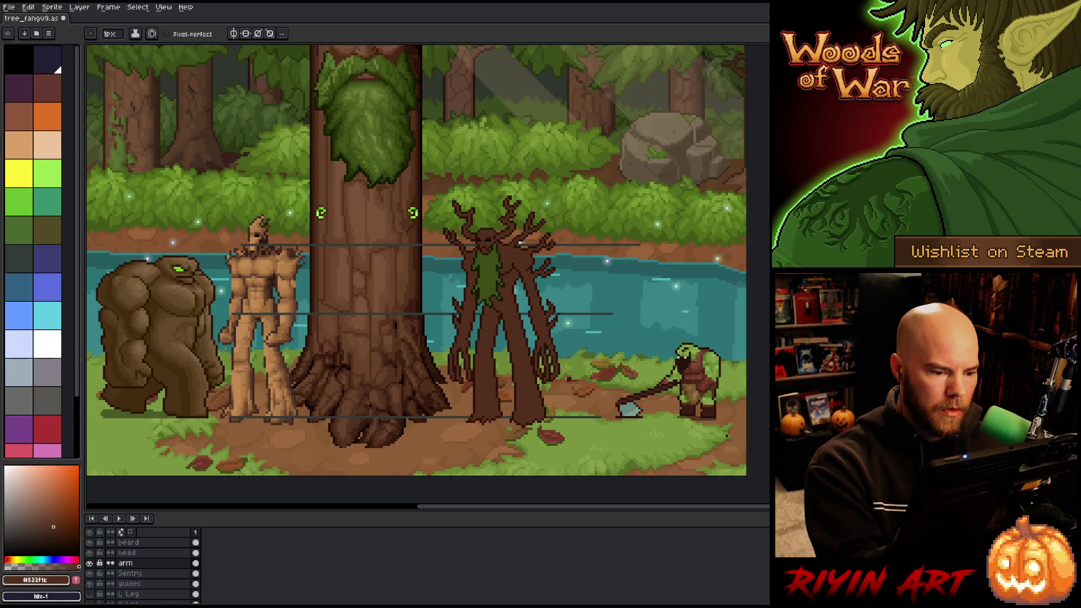
pyautogui.keyDown('alt'); pyautogui.click(521, 243); pyautogui.keyUp('alt')
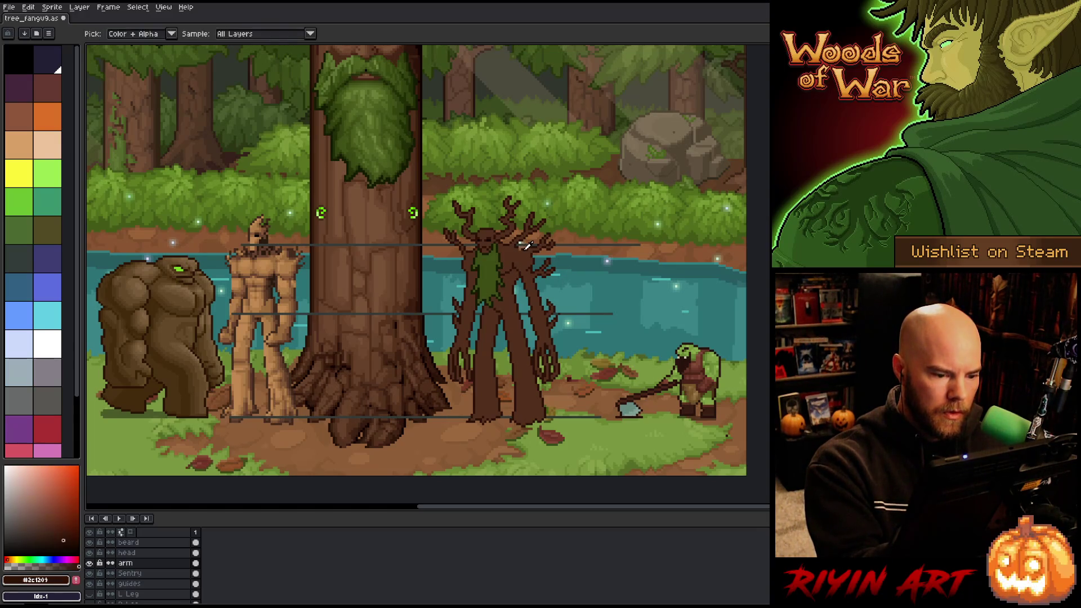
pyautogui.press('v')
pyautogui.press('b')
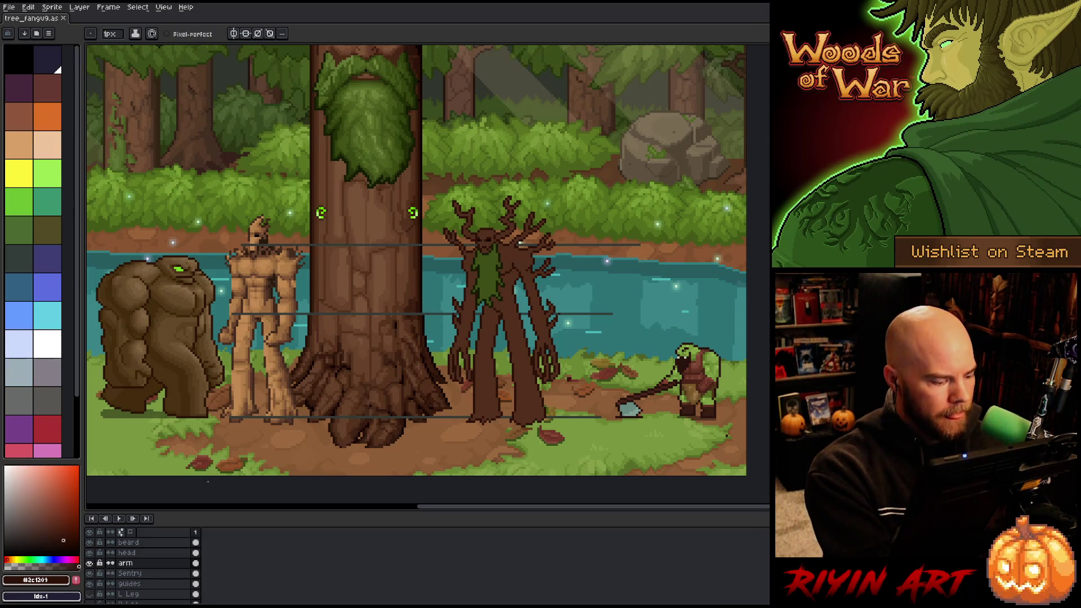
pyautogui.keyDown('alt'); pyautogui.click(392, 253); pyautogui.keyUp('alt')
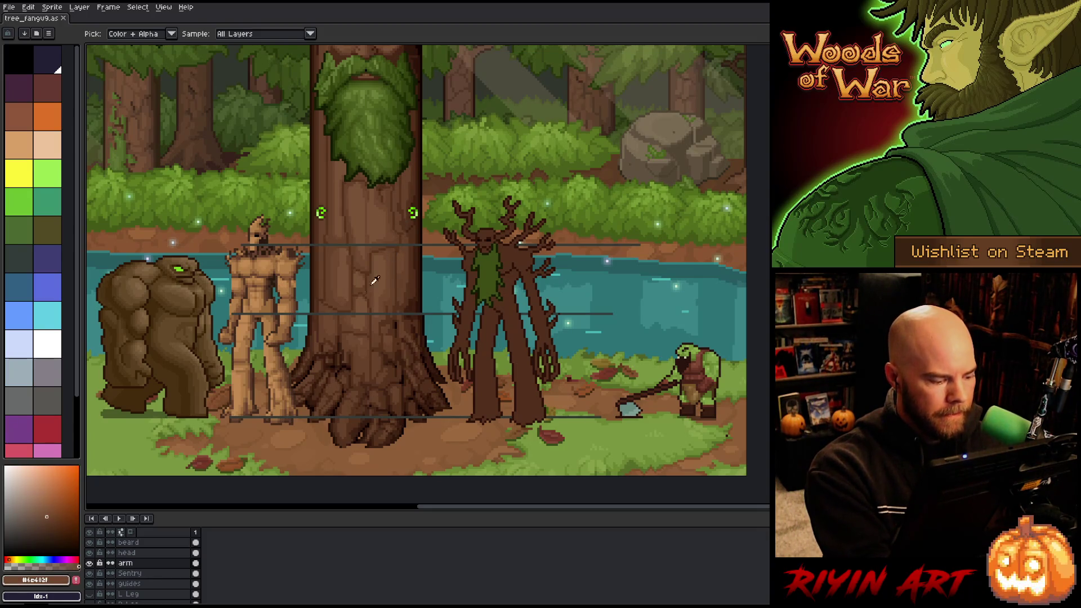
pyautogui.click(135, 573)
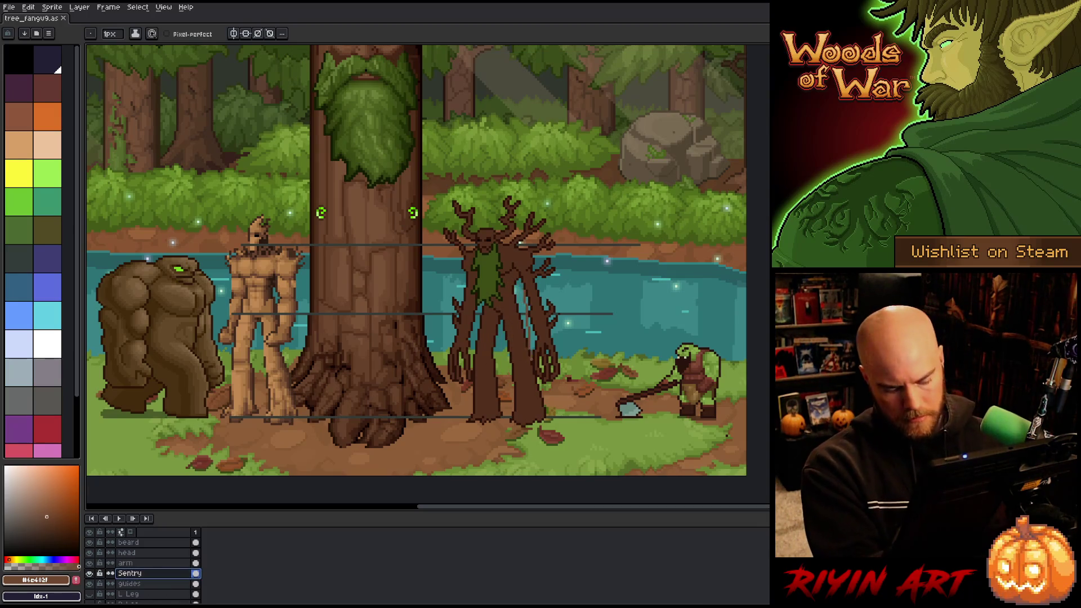
# Select every #522f1c brown pixel of the treant with Color Range.
pyautogui.hotkey('shift', 'c')
pyautogui.click(519, 244)
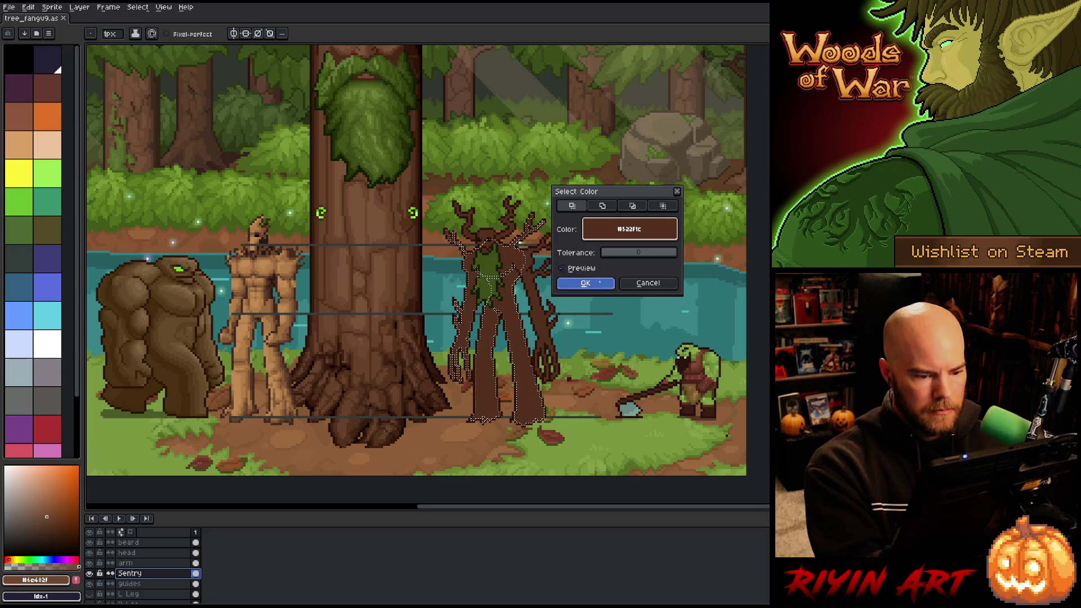
pyautogui.click(589, 282)
pyautogui.press('v')
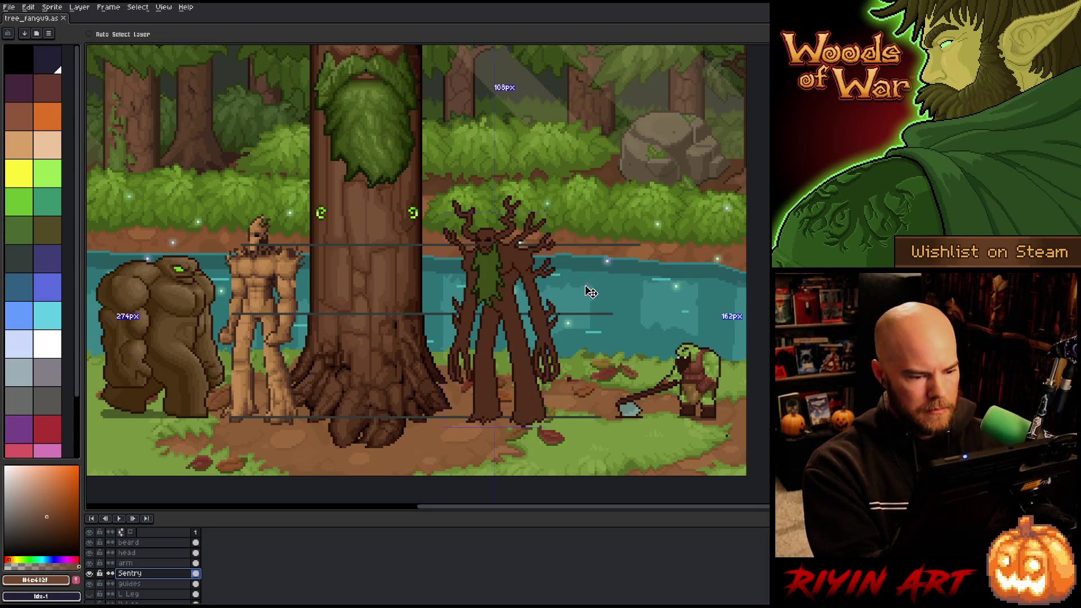
# Paint a lighter brown mark on the treant's trunk, then undo it.
pyautogui.press('b')
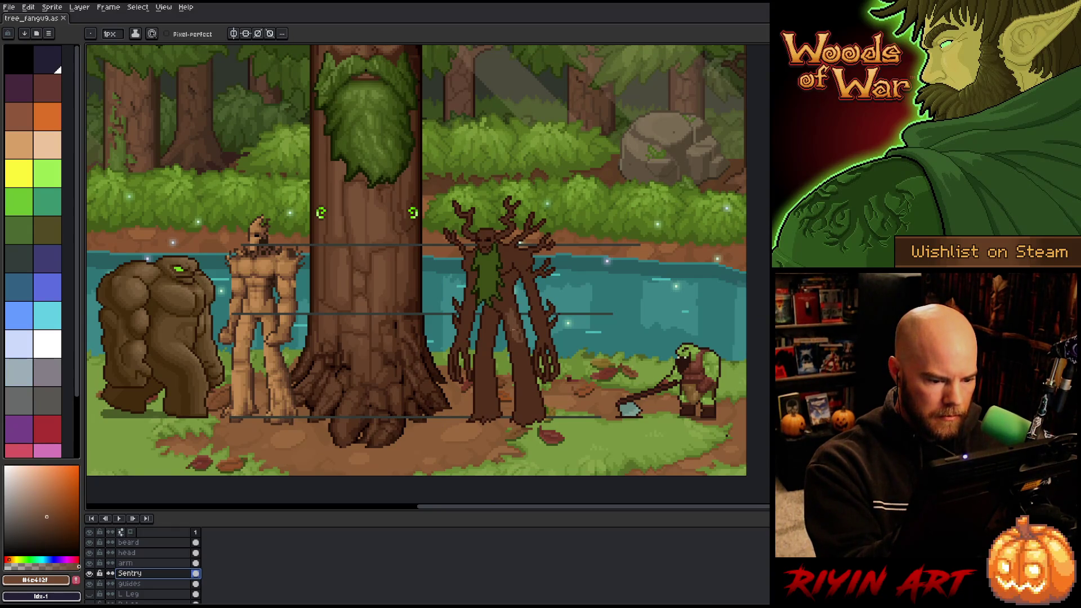
pyautogui.click(507, 311)
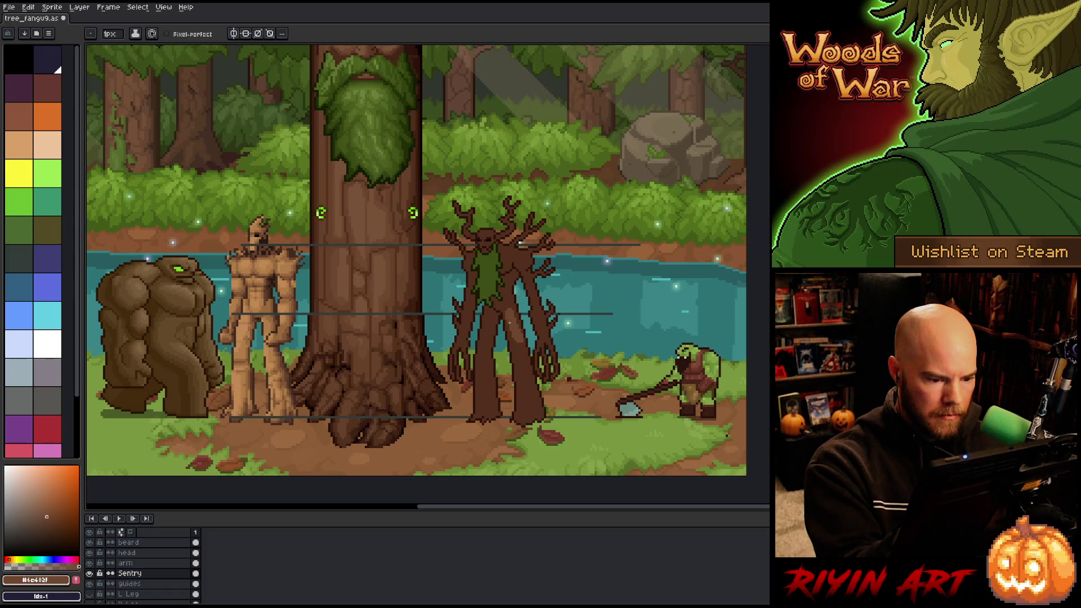
pyautogui.hotkey('ctrl', 'z')
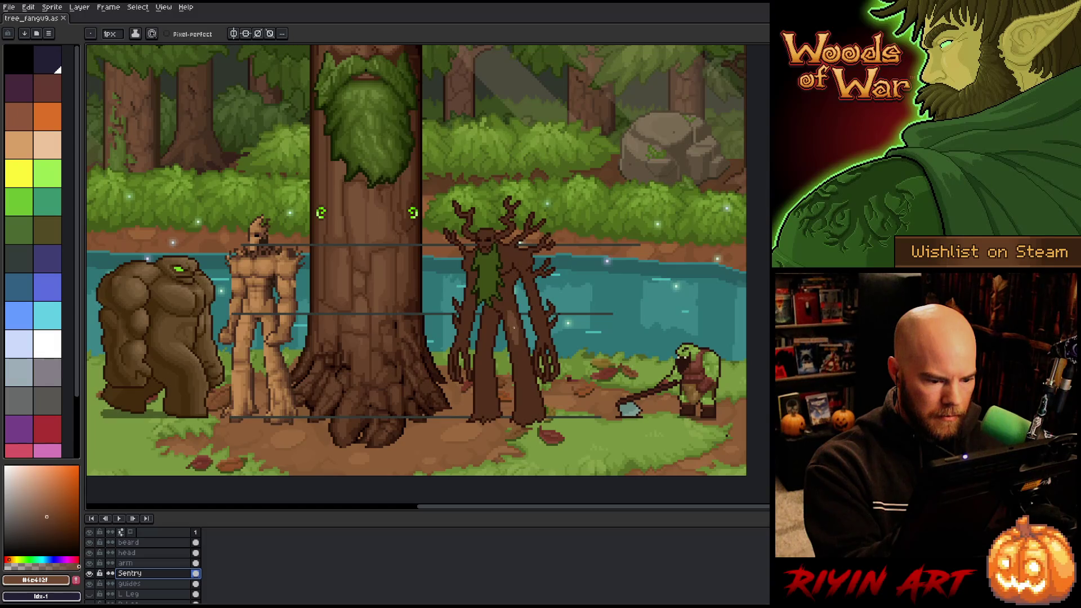
# Redraw the trunk mark, then paint #6e482f highlight strokes down the treant's leg.
pyautogui.click(513, 327)
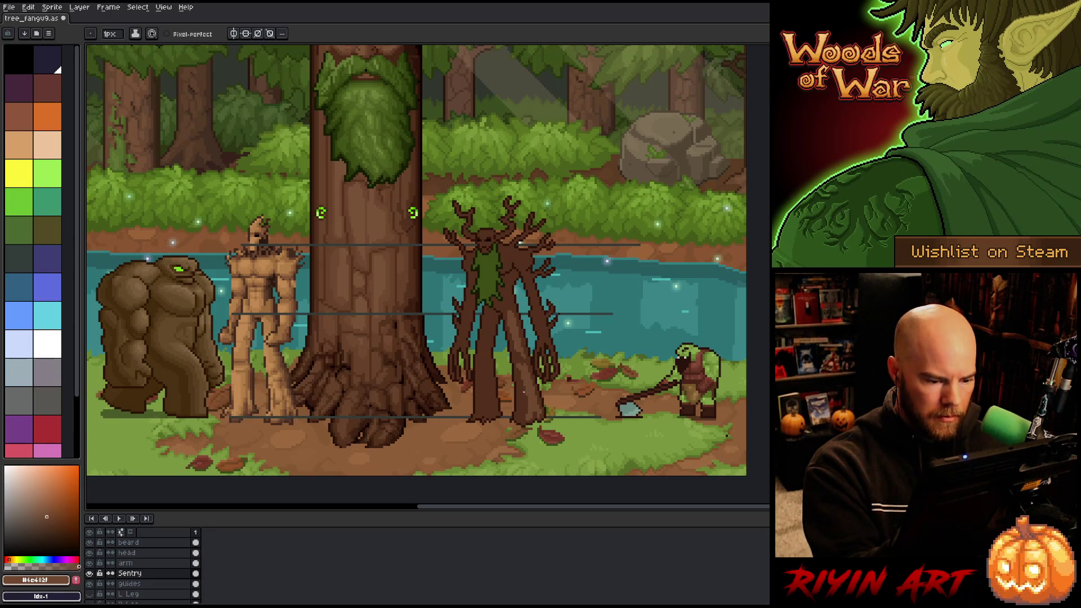
pyautogui.press('alt')
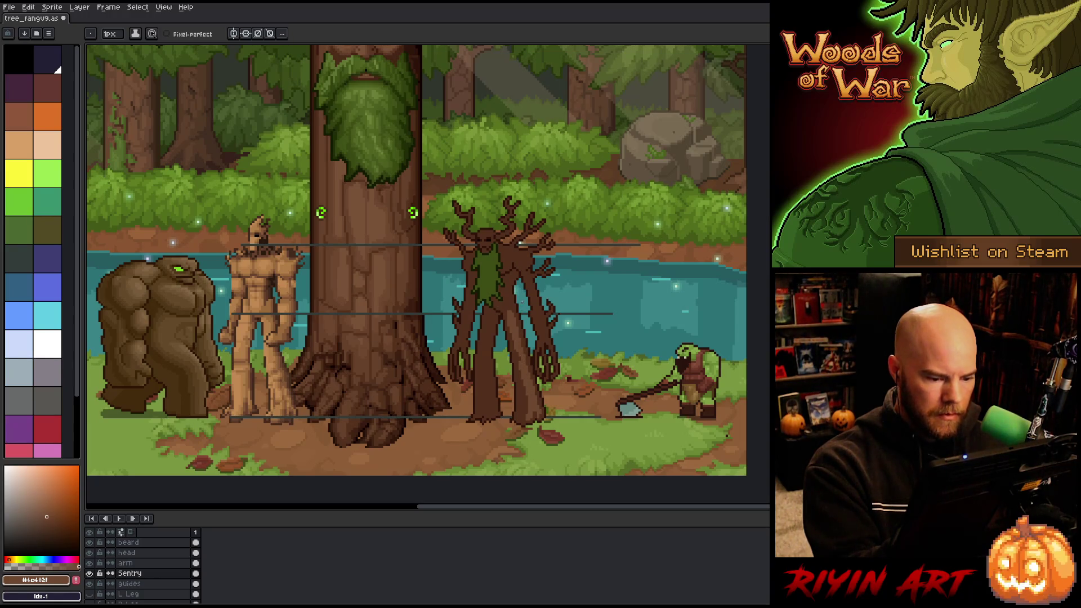
pyautogui.keyDown('alt'); pyautogui.click(519, 243); pyautogui.keyUp('alt')
pyautogui.keyDown('alt'); pyautogui.click(518, 351); pyautogui.keyUp('alt')
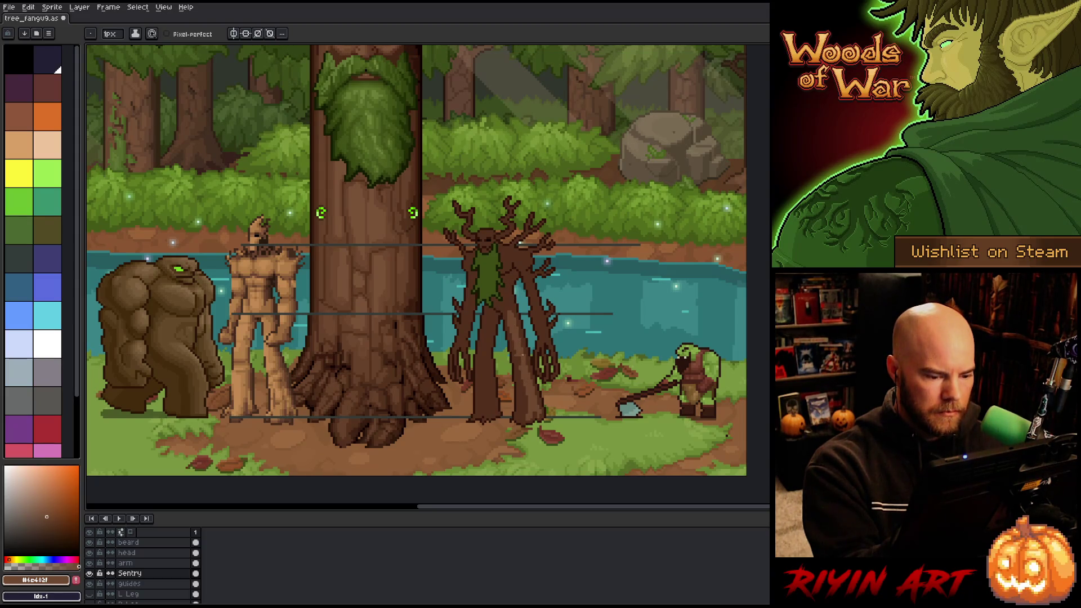
pyautogui.keyDown('alt'); pyautogui.click(521, 341); pyautogui.keyUp('alt')
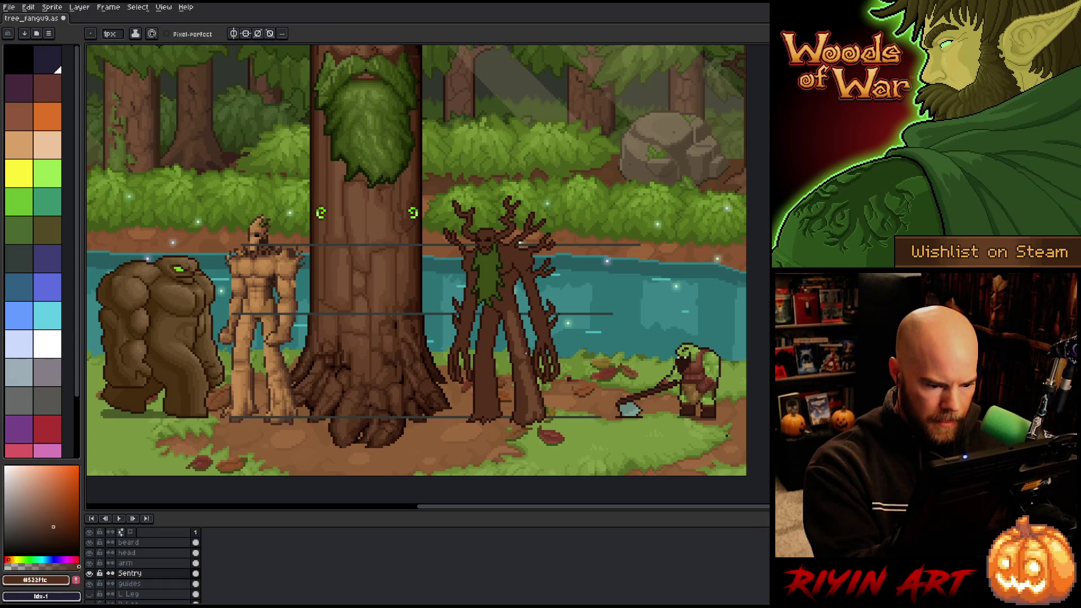
pyautogui.keyDown('alt'); pyautogui.click(530, 376); pyautogui.keyUp('alt')
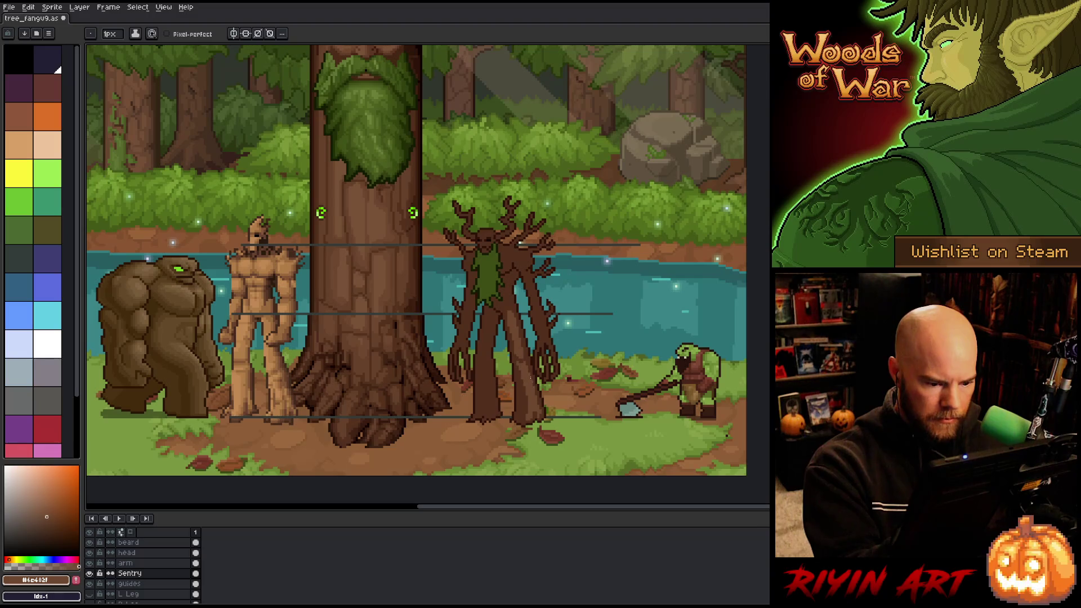
pyautogui.keyDown('alt'); pyautogui.click(524, 363); pyautogui.keyUp('alt')
pyautogui.keyDown('alt'); pyautogui.click(525, 352); pyautogui.keyUp('alt')
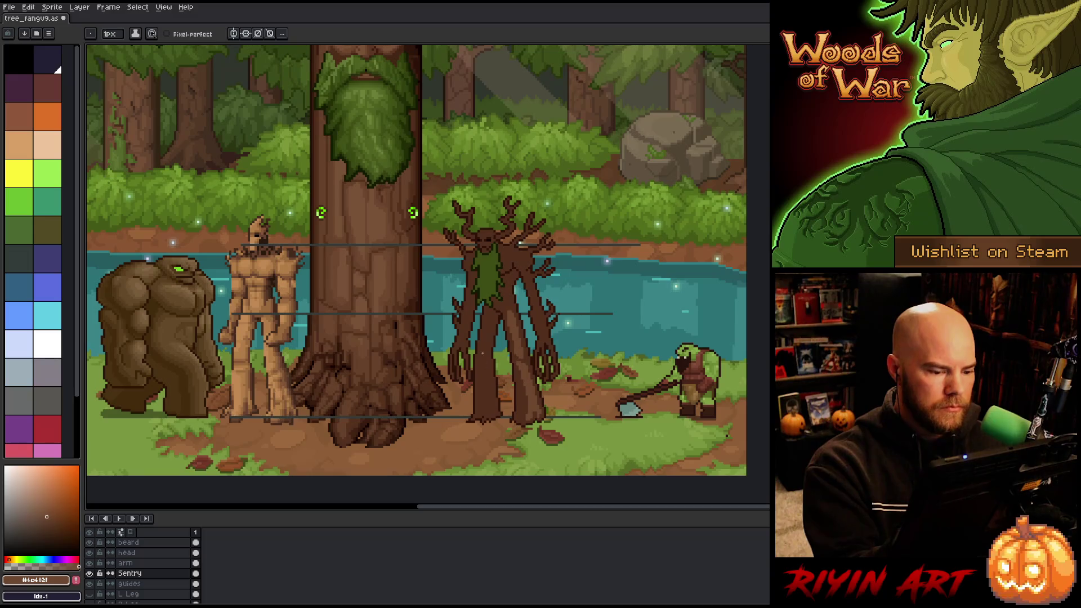
pyautogui.moveTo(487, 363); pyautogui.dragTo(485, 412)
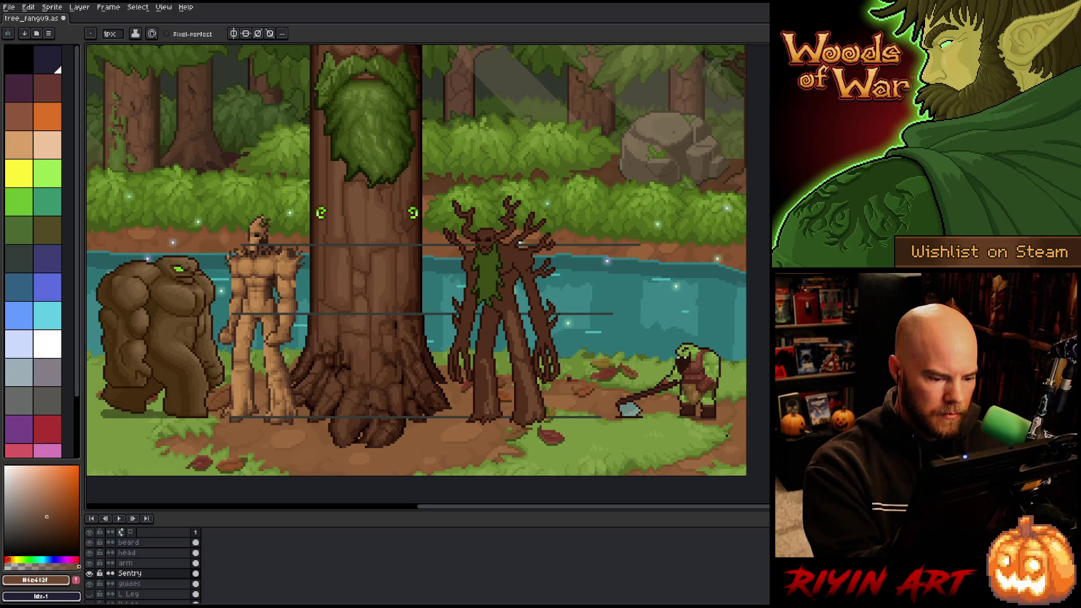
pyautogui.moveTo(480, 413); pyautogui.dragTo(483, 394)
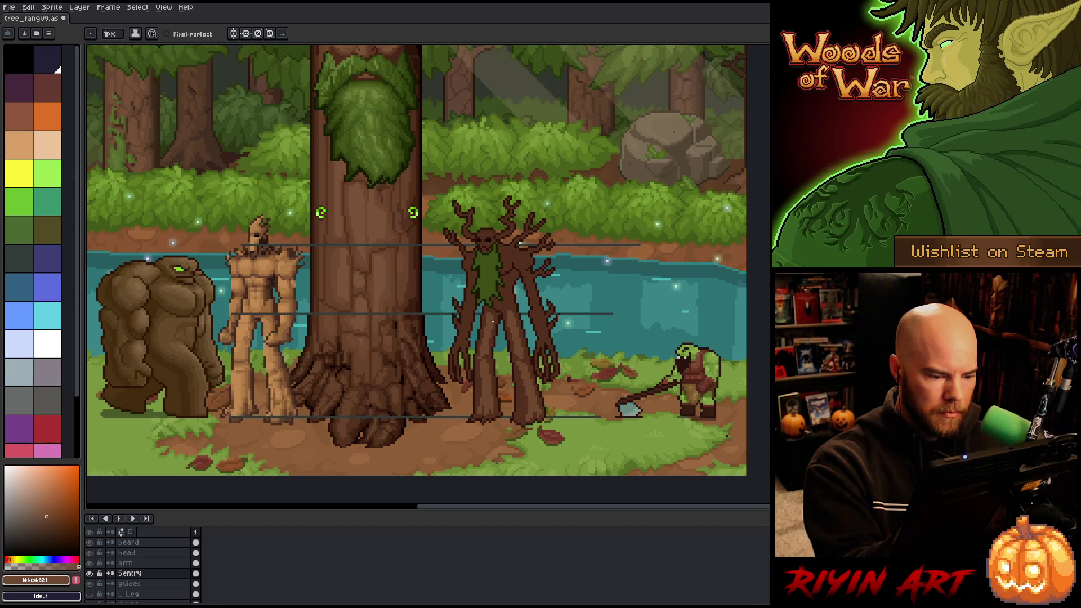
# Darken a small spot near the treant's shoulder, then sample a mid brown from its bark.
pyautogui.press('i')
pyautogui.press('b')
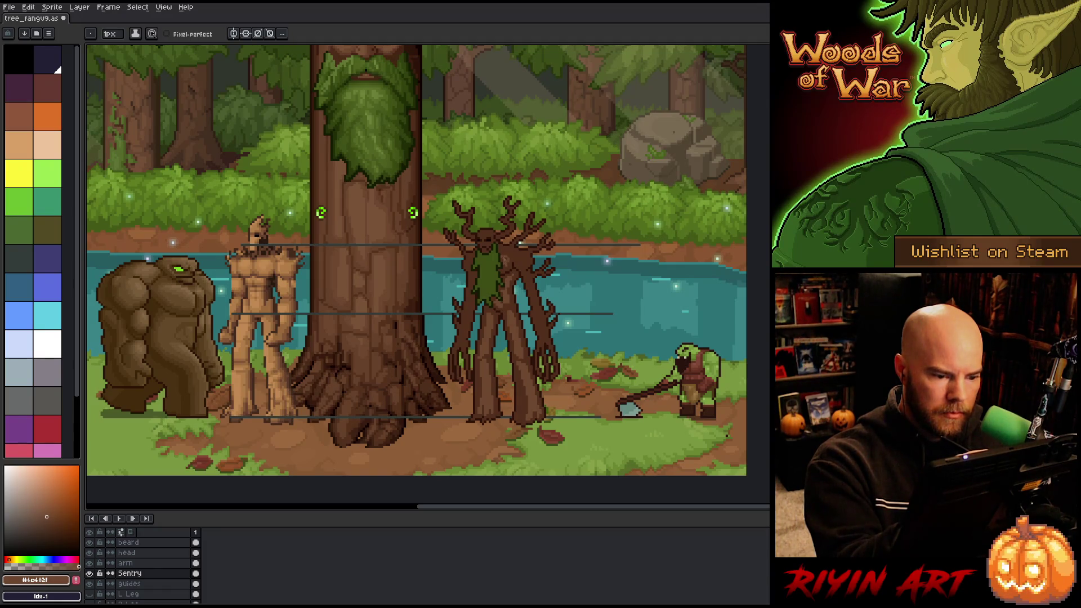
pyautogui.keyDown('alt'); pyautogui.click(501, 256); pyautogui.keyUp('alt')
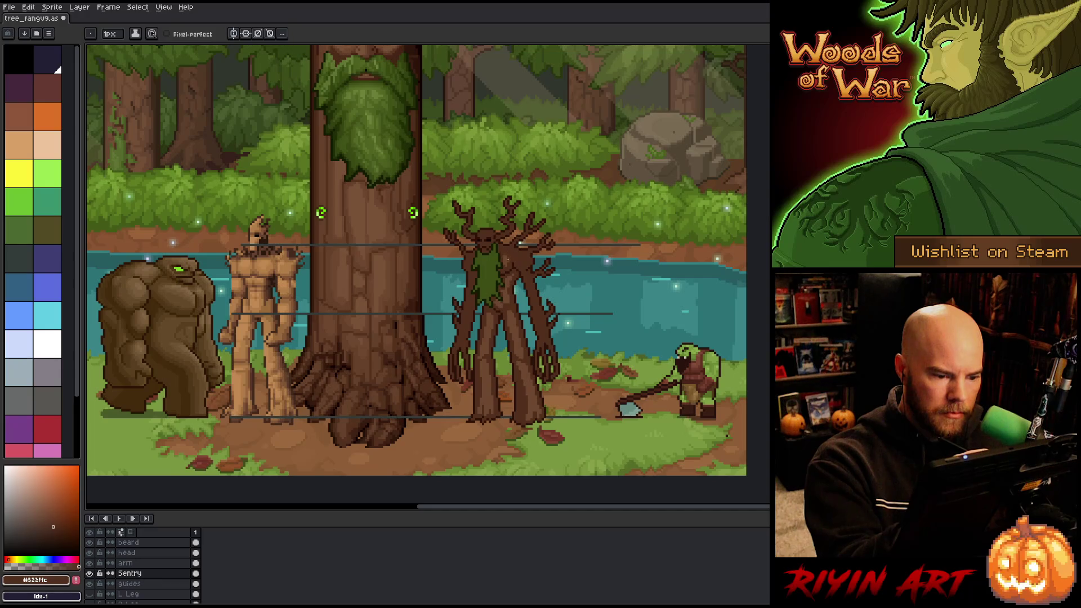
pyautogui.keyDown('alt'); pyautogui.click(508, 248); pyautogui.keyUp('alt')
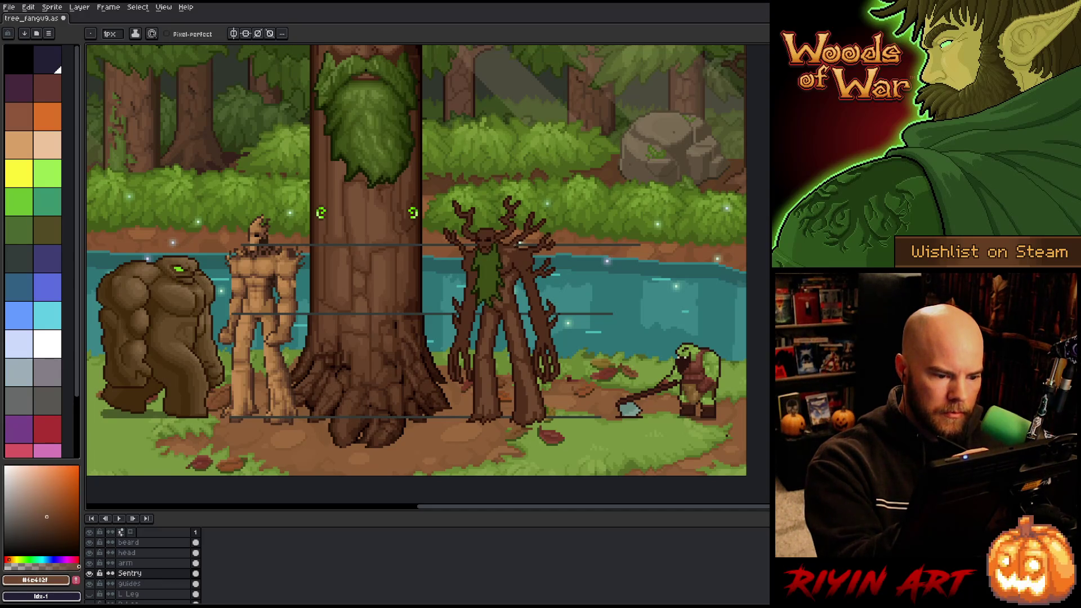
pyautogui.moveTo(505, 250); pyautogui.dragTo(514, 251)
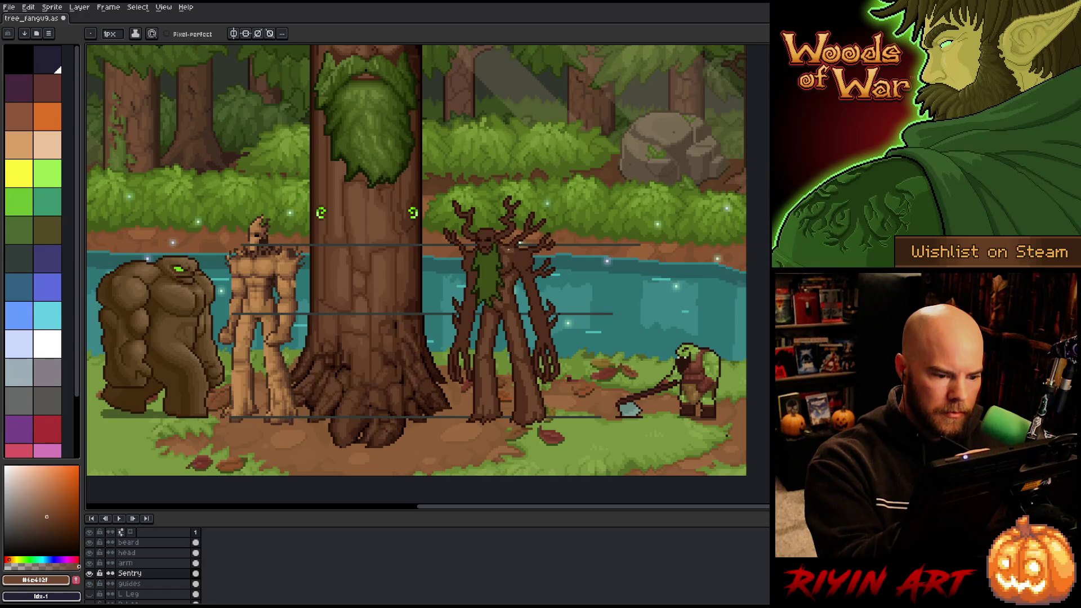
pyautogui.keyDown('alt'); pyautogui.click(513, 248); pyautogui.keyUp('alt')
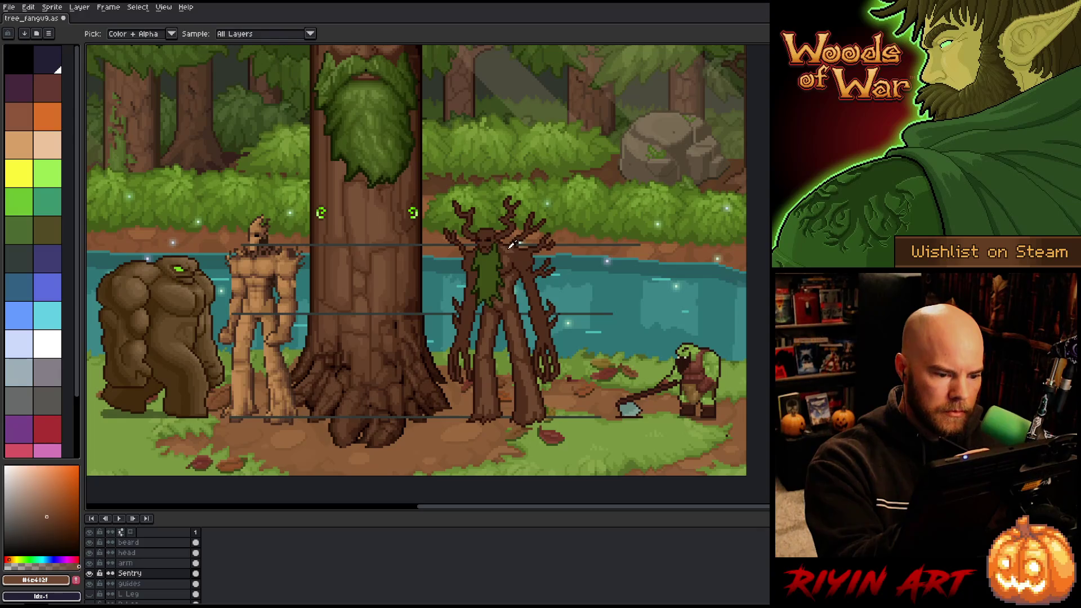
pyautogui.keyDown('alt'); pyautogui.click(470, 261); pyautogui.keyUp('alt')
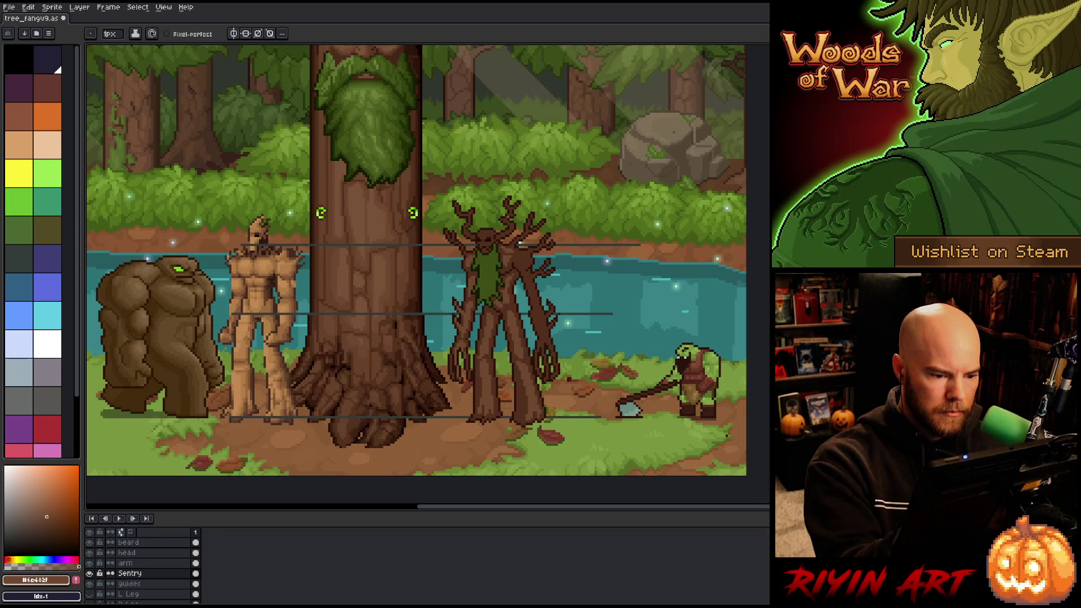
# On the arm layer, select the arm's brown with Magic Wand and Color Range.
pyautogui.click(125, 563)
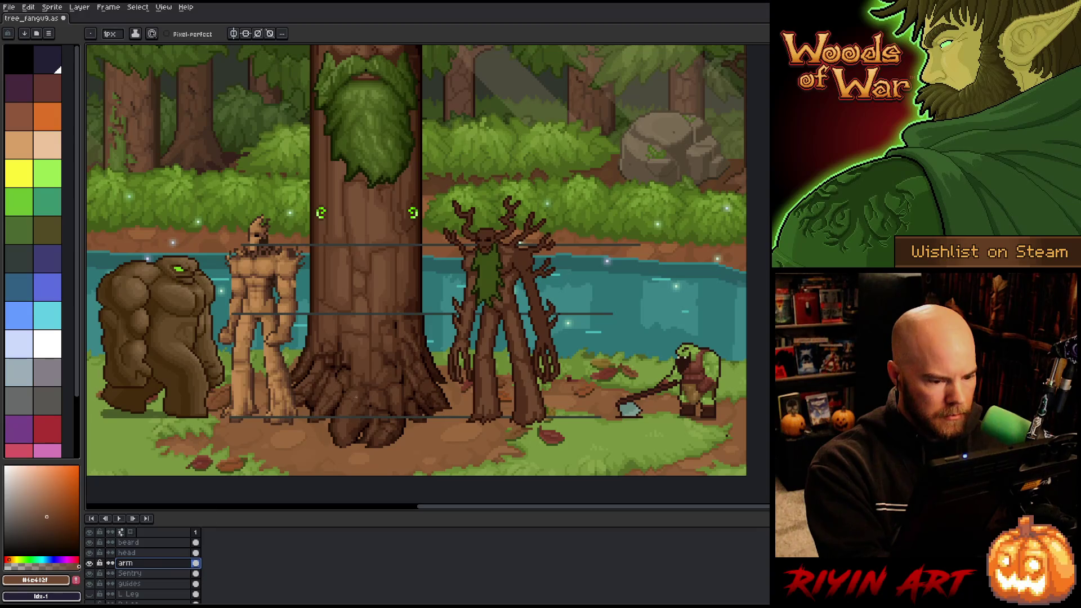
pyautogui.press('w')
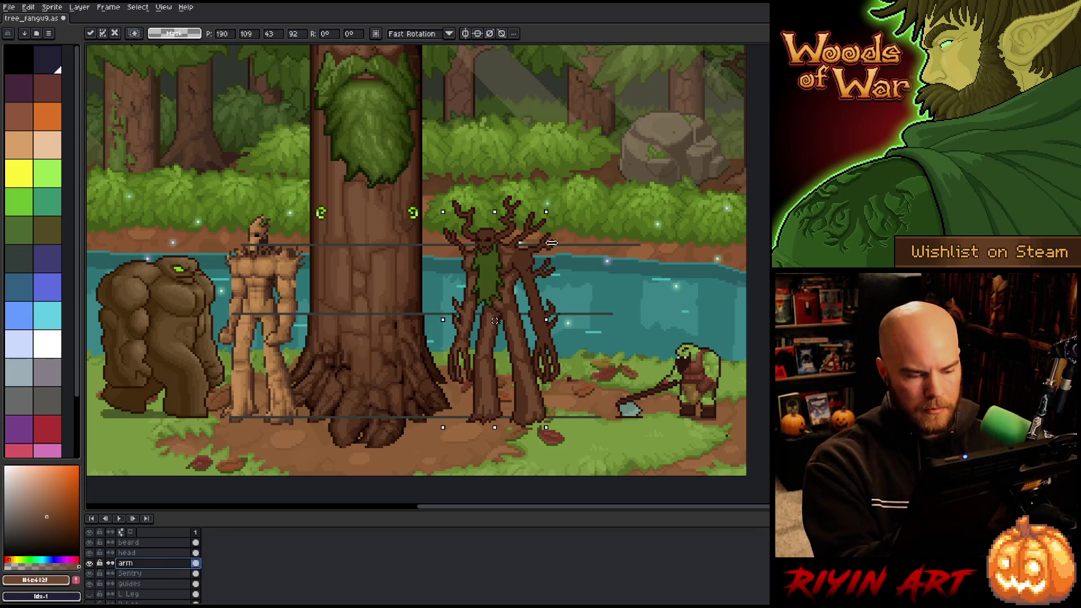
pyautogui.hotkey('shift', 'c')
pyautogui.click(585, 282)
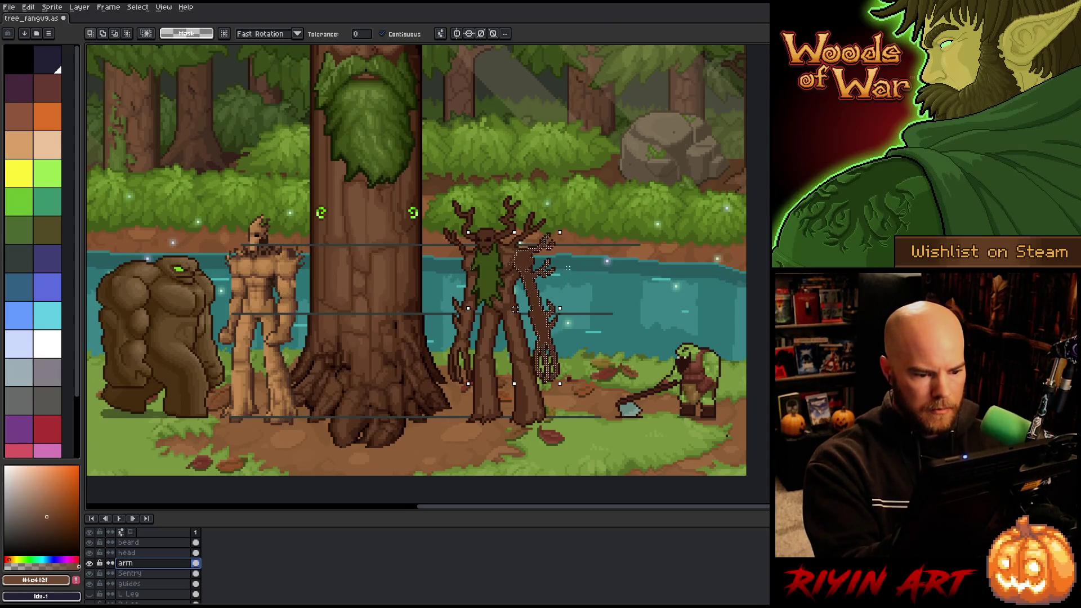
pyautogui.press('b')
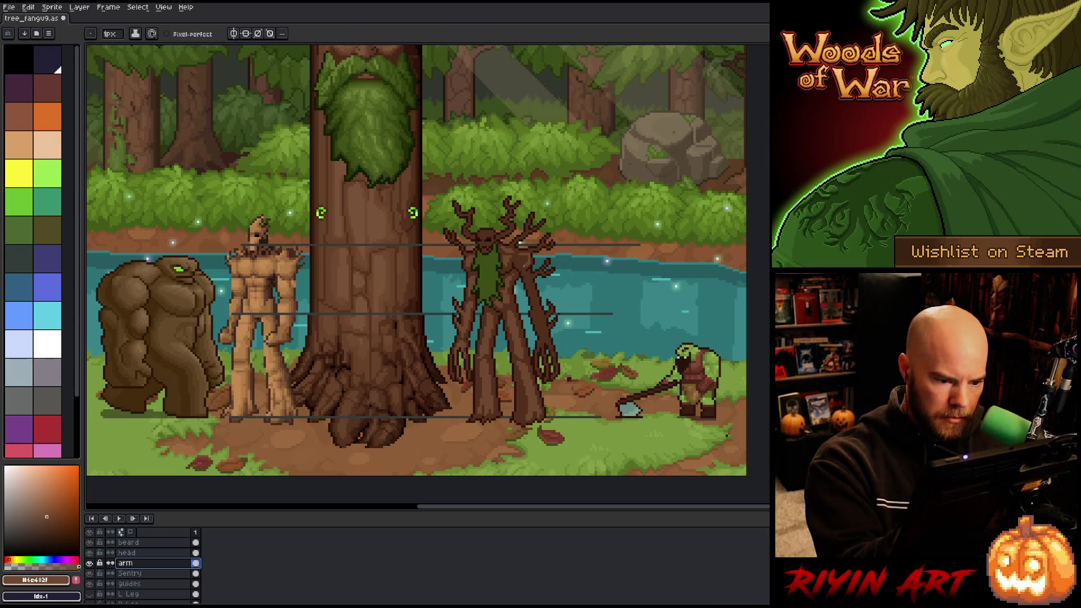
# Shade the arm's bark, alternating between dark and mid browns.
pyautogui.click(519, 243)
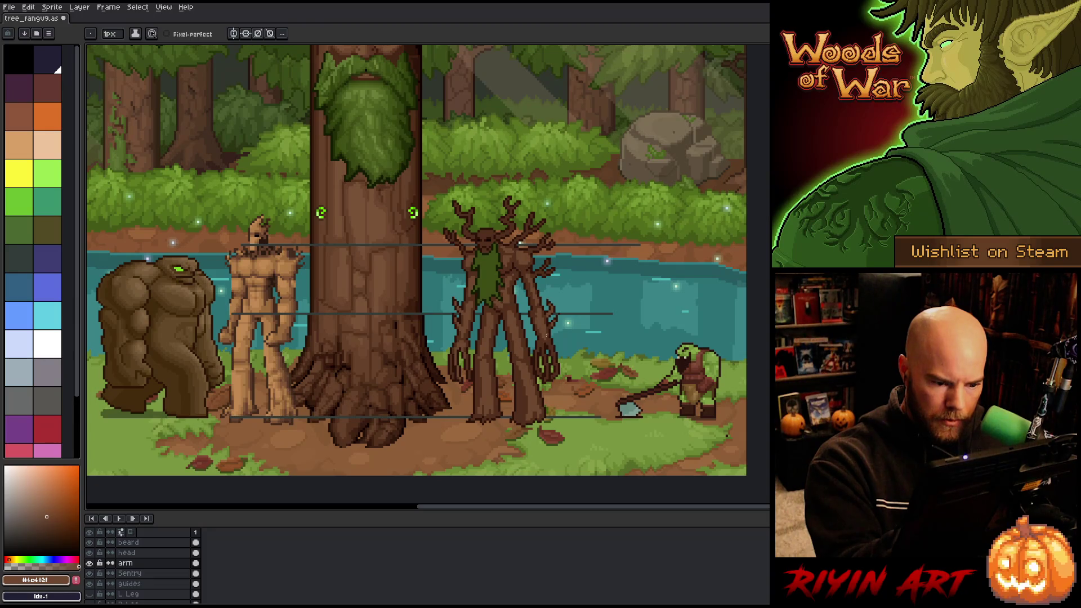
pyautogui.keyDown('alt'); pyautogui.click(538, 319); pyautogui.keyUp('alt')
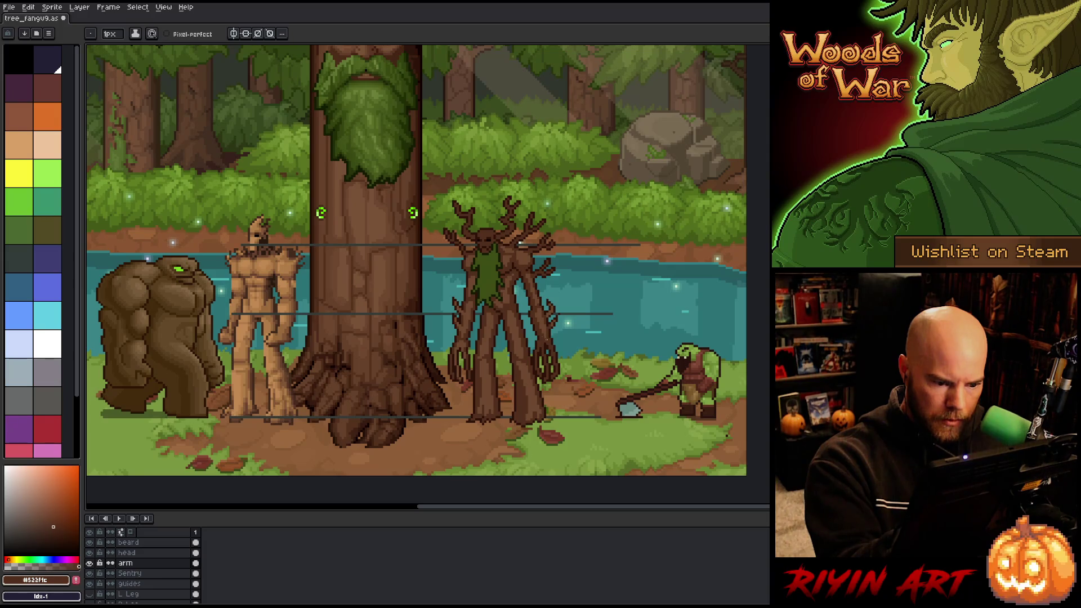
pyautogui.keyDown('alt'); pyautogui.click(520, 243); pyautogui.keyUp('alt')
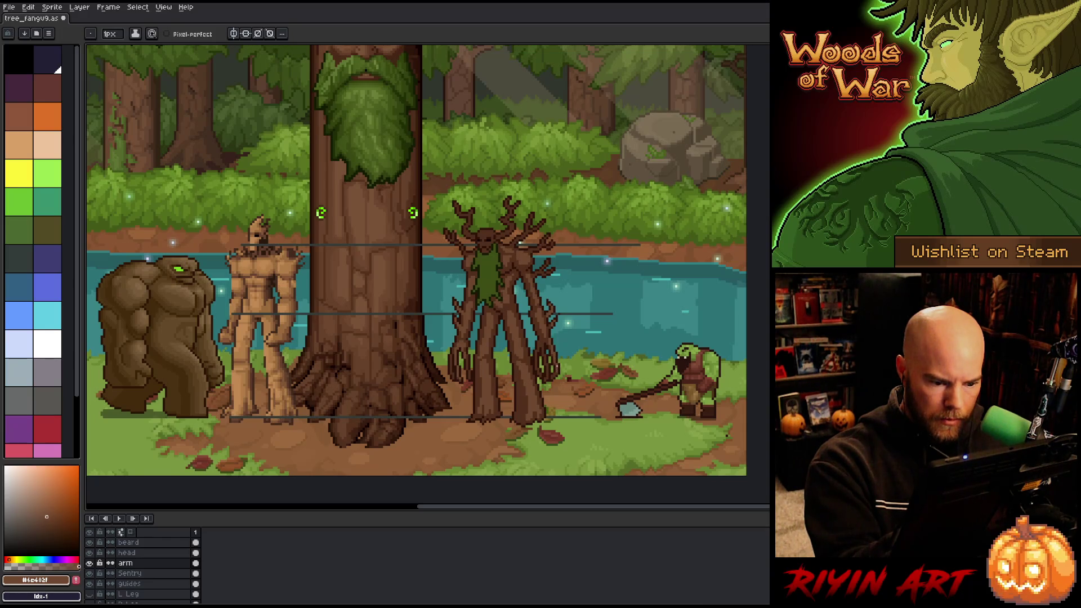
pyautogui.keyDown('alt'); pyautogui.click(550, 342); pyautogui.keyUp('alt')
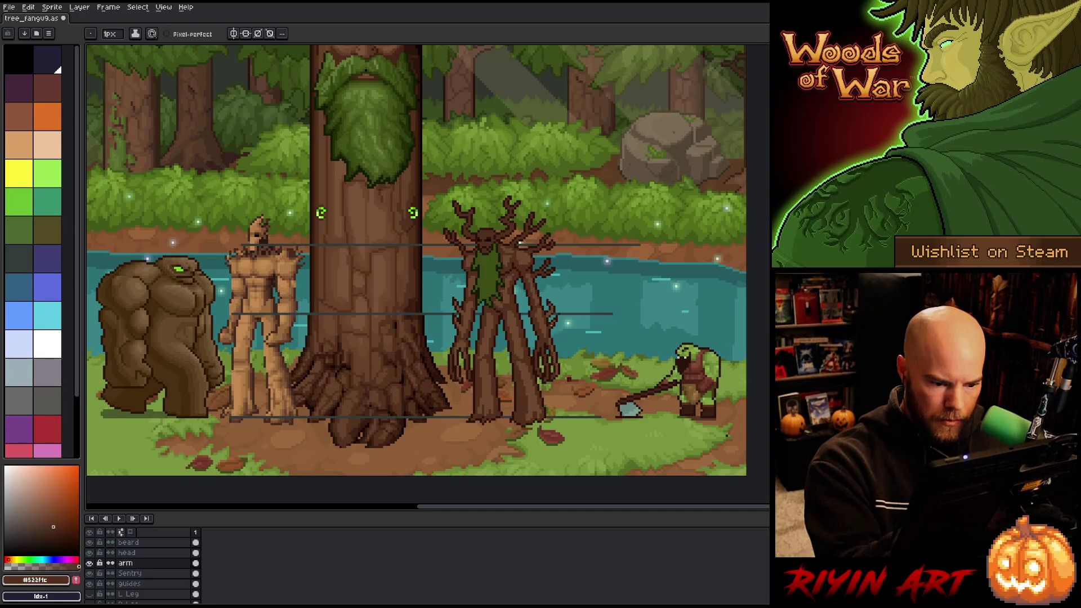
pyautogui.keyDown('alt'); pyautogui.click(548, 327); pyautogui.keyUp('alt')
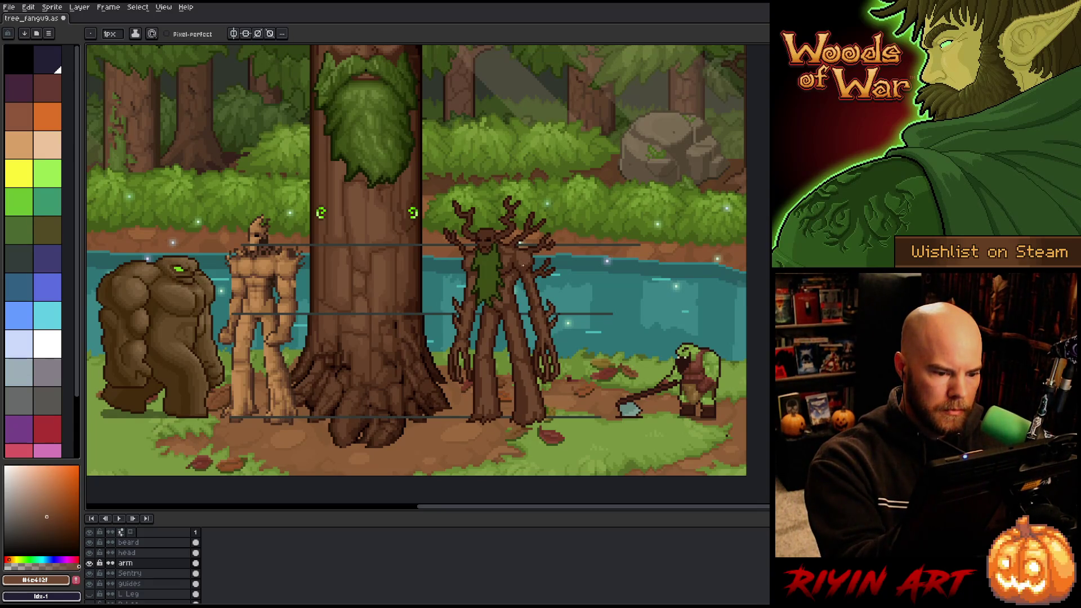
pyautogui.keyDown('alt'); pyautogui.click(527, 252); pyautogui.keyUp('alt')
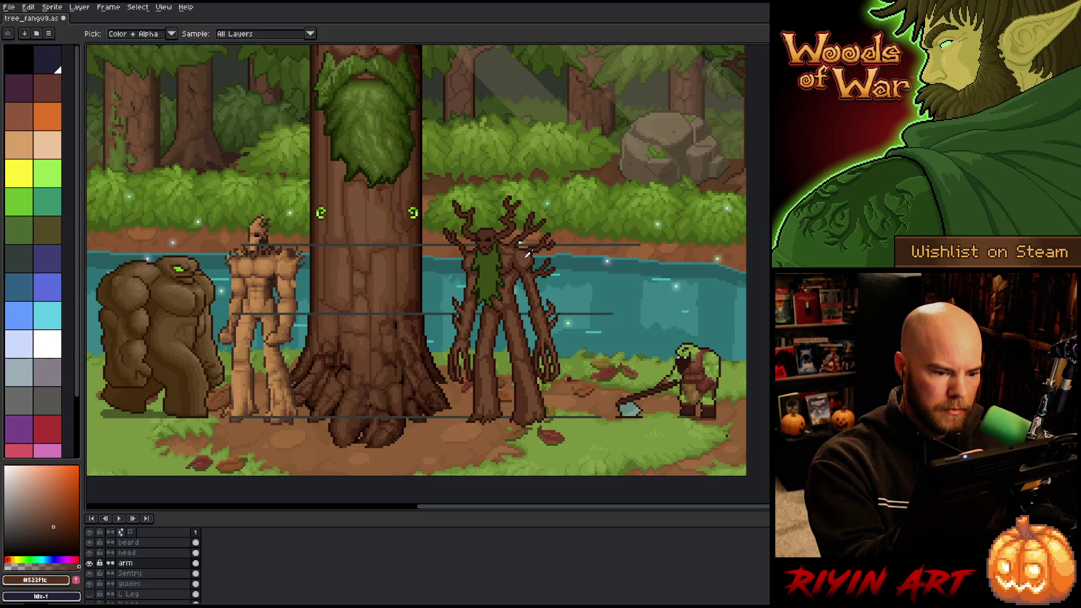
pyautogui.keyDown('alt'); pyautogui.click(523, 255); pyautogui.keyUp('alt')
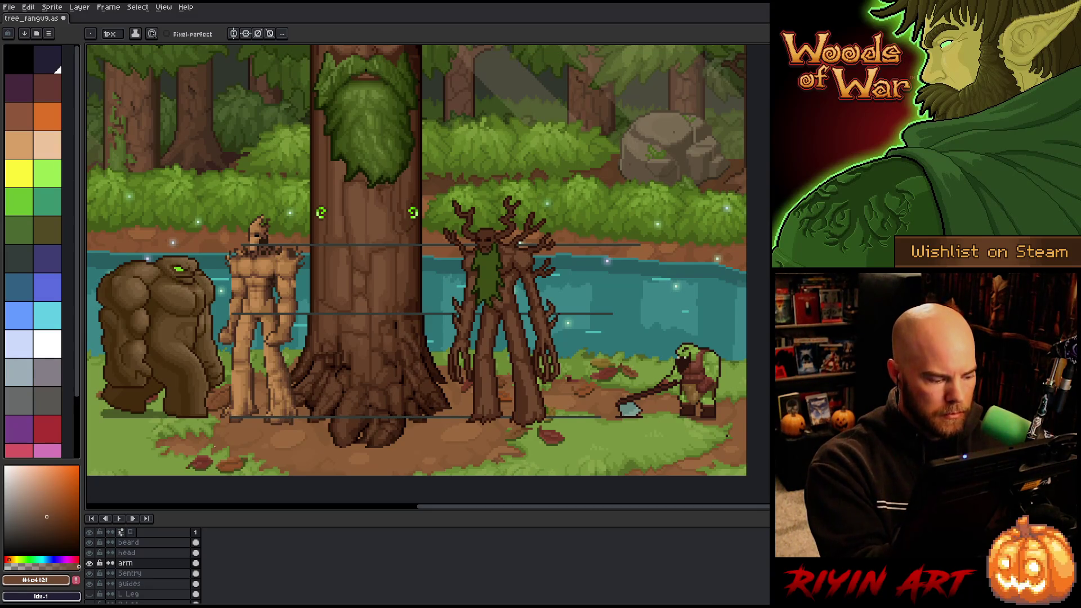
pyautogui.click(148, 553)
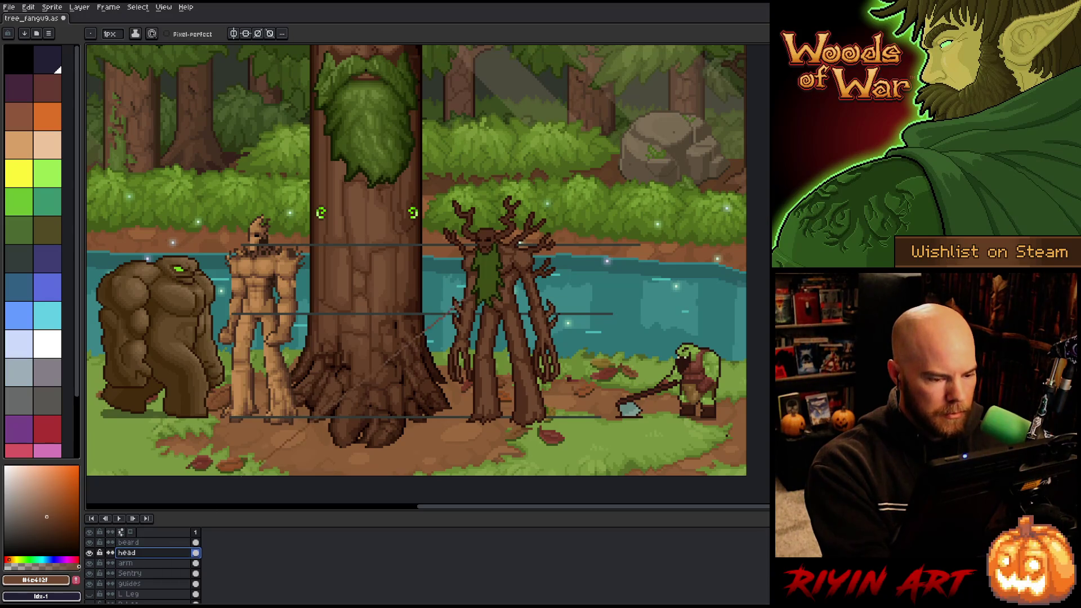
# Select the head's #522f1c dark brown with Color Range.
pyautogui.hotkey('shift', 'c')
pyautogui.click(490, 231)
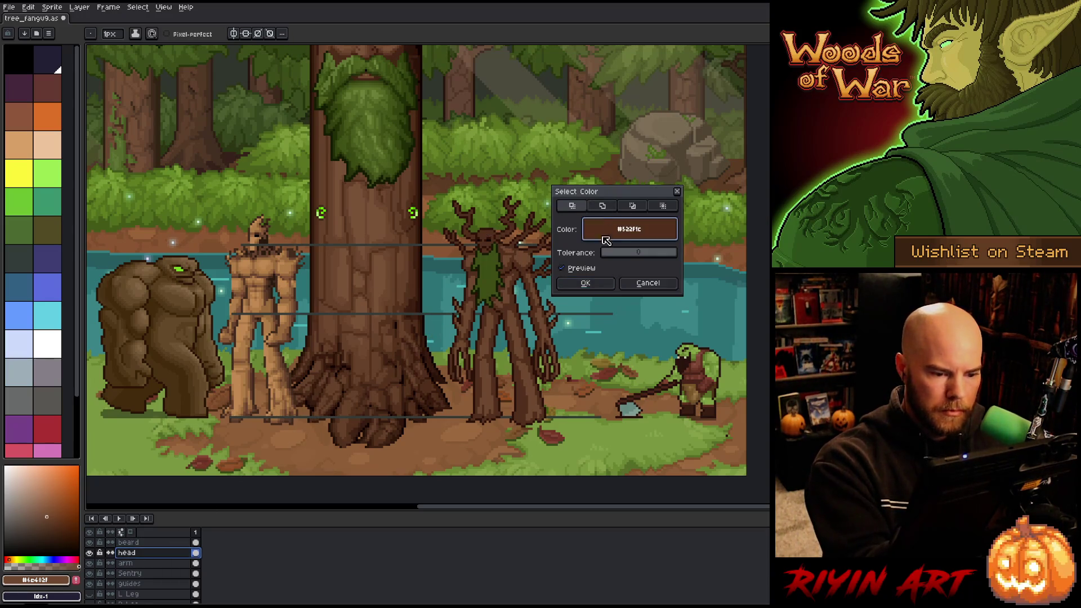
pyautogui.click(586, 282)
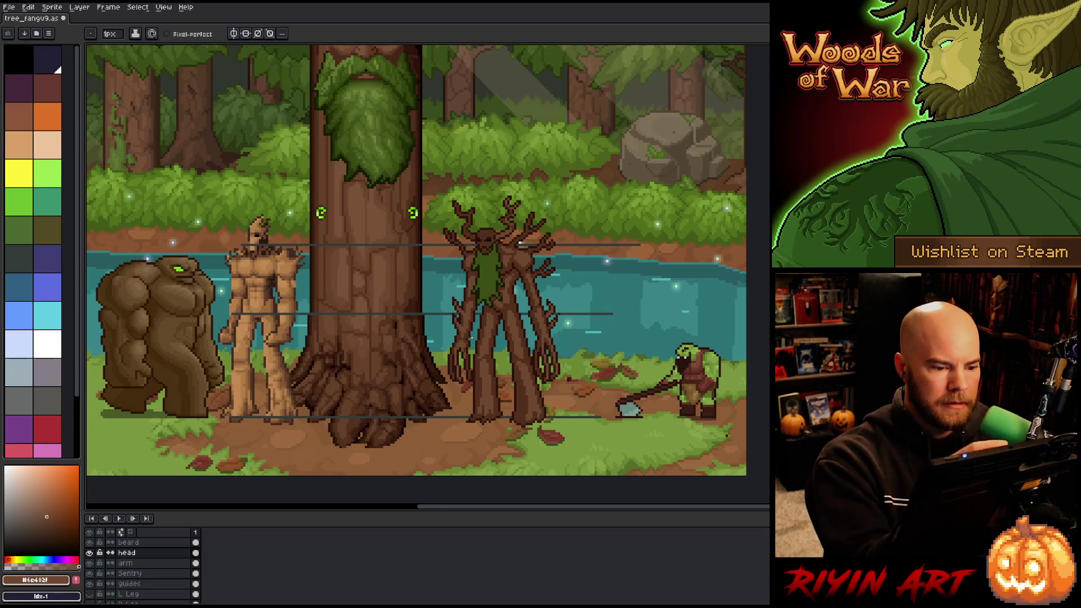
# Shade the treant's head, alternating between #532f1c and #6e482f.
pyautogui.keyDown('alt'); pyautogui.click(508, 231); pyautogui.keyUp('alt')
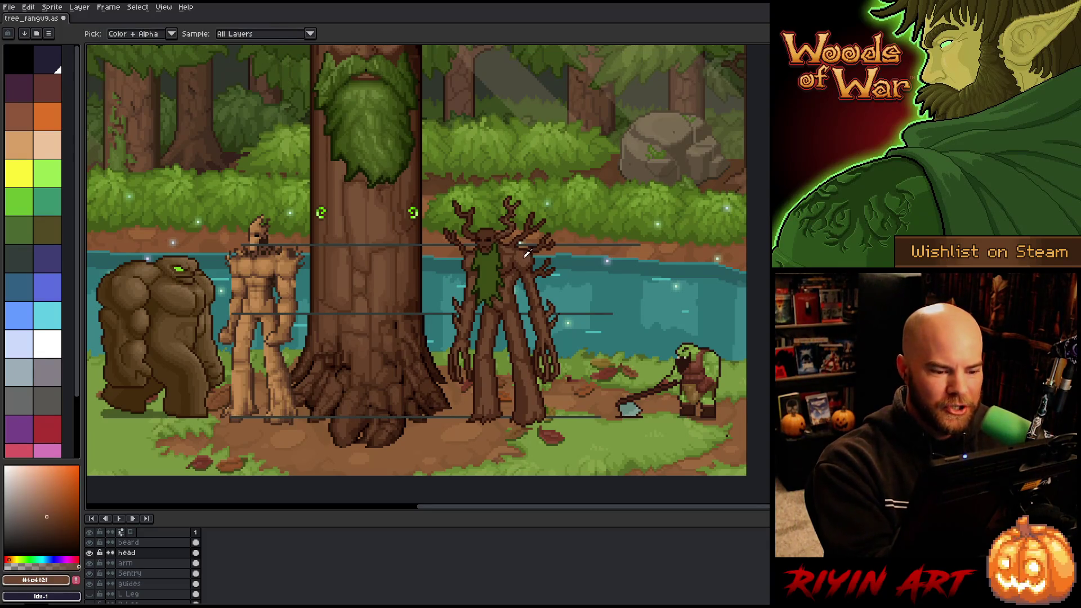
pyautogui.keyDown('alt'); pyautogui.click(519, 243); pyautogui.keyUp('alt')
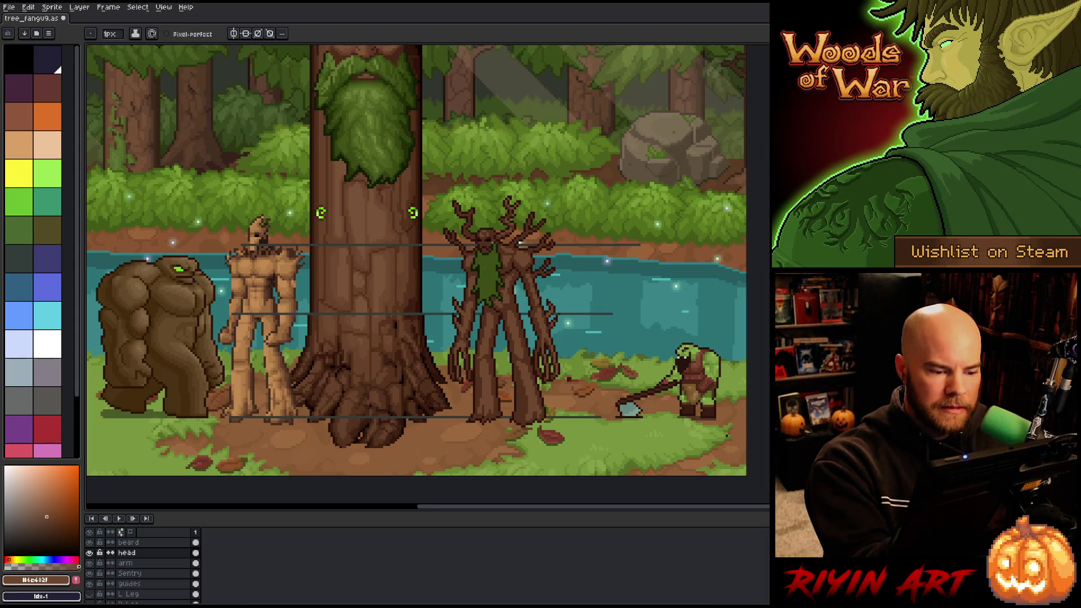
pyautogui.keyDown('alt'); pyautogui.click(498, 219); pyautogui.keyUp('alt')
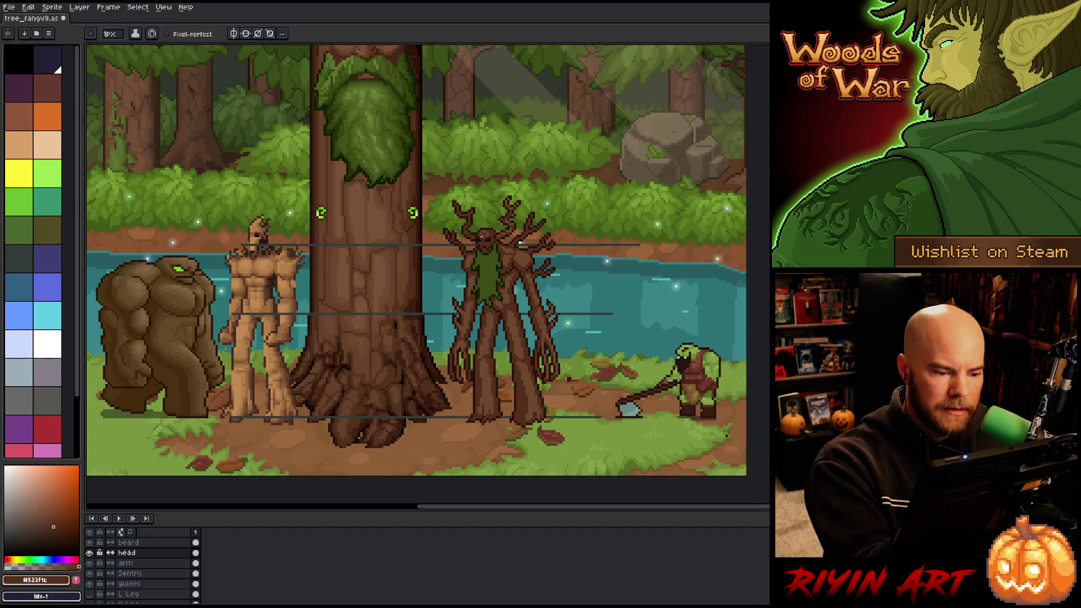
pyautogui.keyDown('alt'); pyautogui.click(483, 229); pyautogui.keyUp('alt')
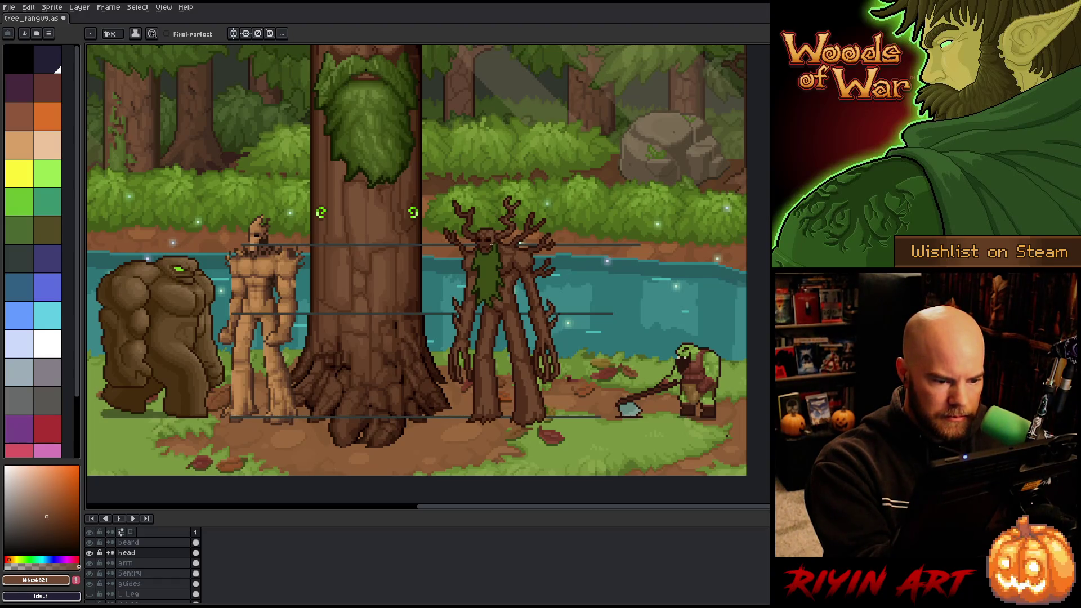
pyautogui.keyDown('alt'); pyautogui.click(520, 243); pyautogui.keyUp('alt')
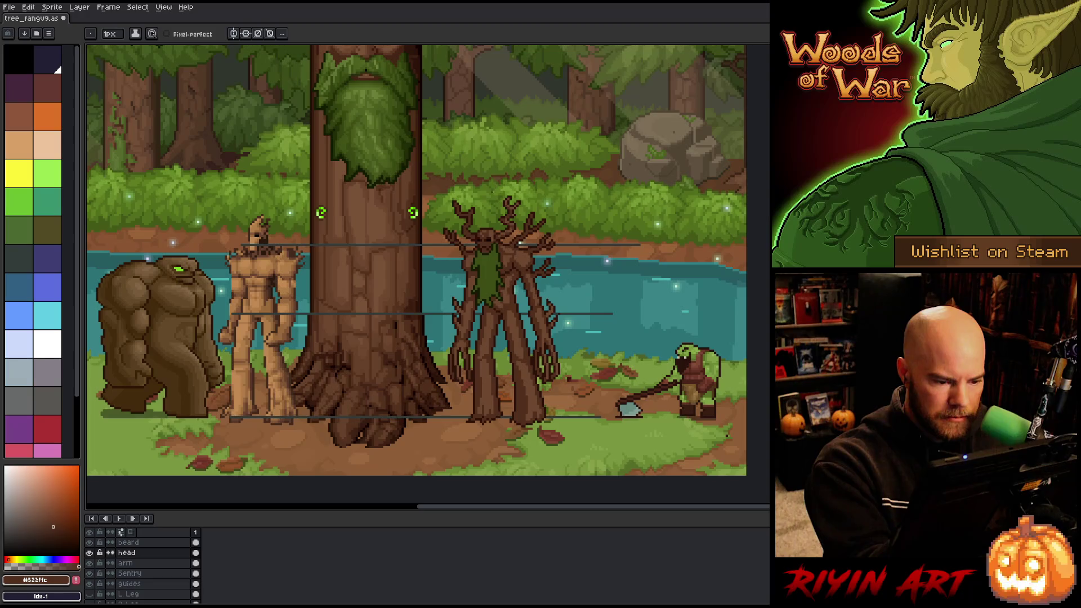
pyautogui.keyDown('alt'); pyautogui.click(520, 244); pyautogui.keyUp('alt')
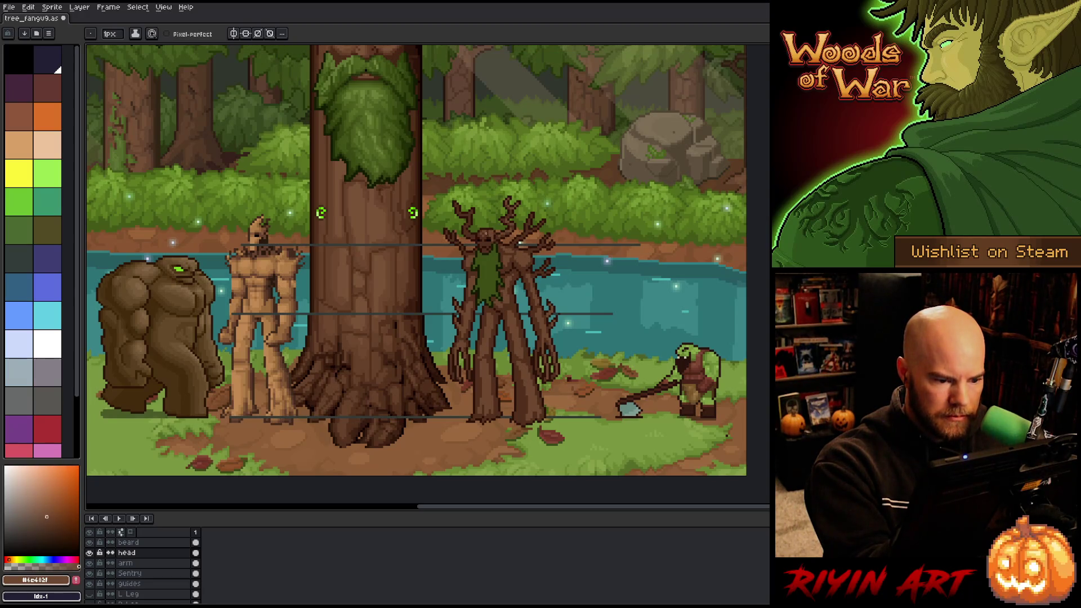
pyautogui.keyDown('alt'); pyautogui.click(521, 243); pyautogui.keyUp('alt')
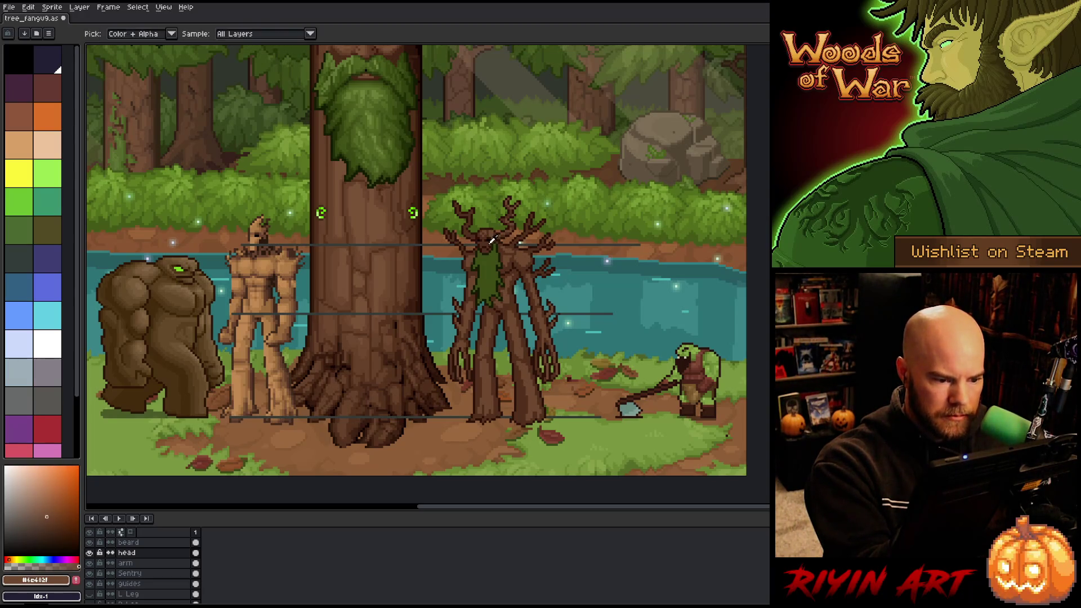
pyautogui.keyDown('alt'); pyautogui.click(520, 243); pyautogui.keyUp('alt')
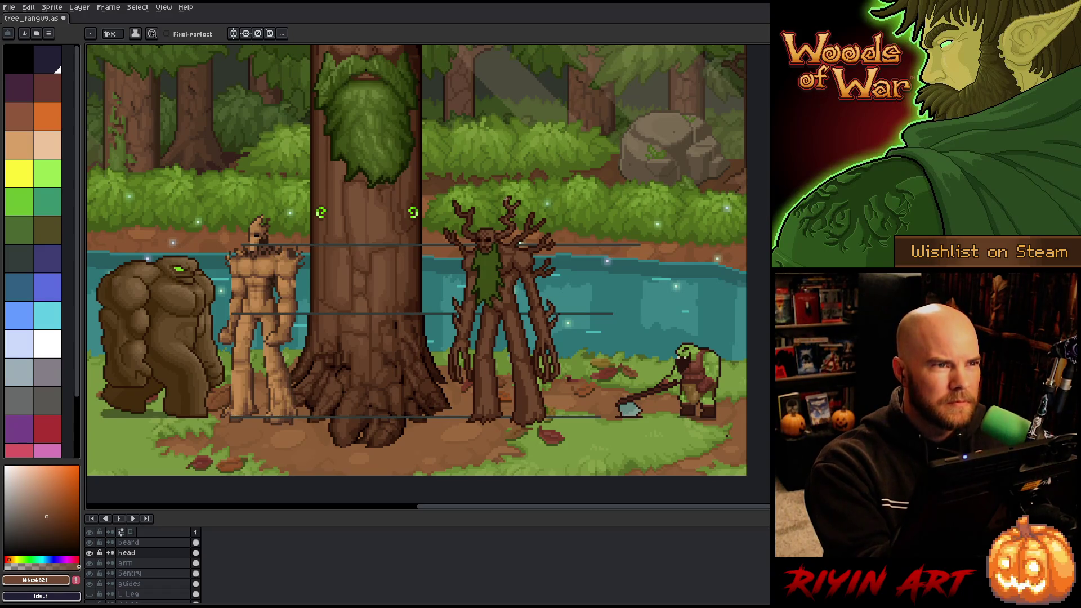
# Zoom the canvas in on the treant's head and branches.
pyautogui.scroll(3, 503, 220)
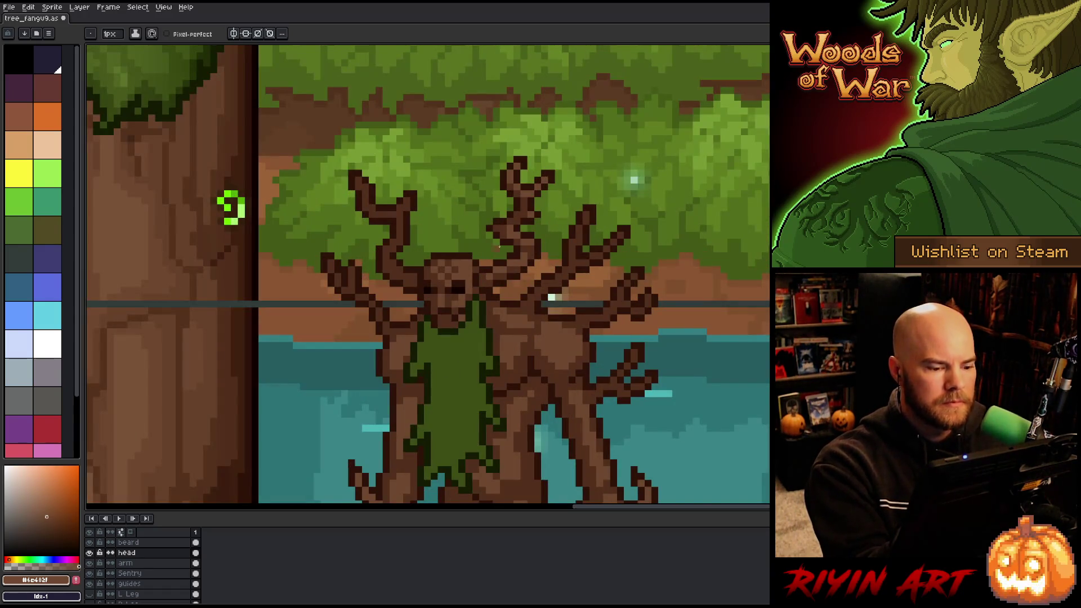
pyautogui.scroll(-3, 507, 229)
pyautogui.moveTo(514, 279); pyautogui.dragTo(514, 242)
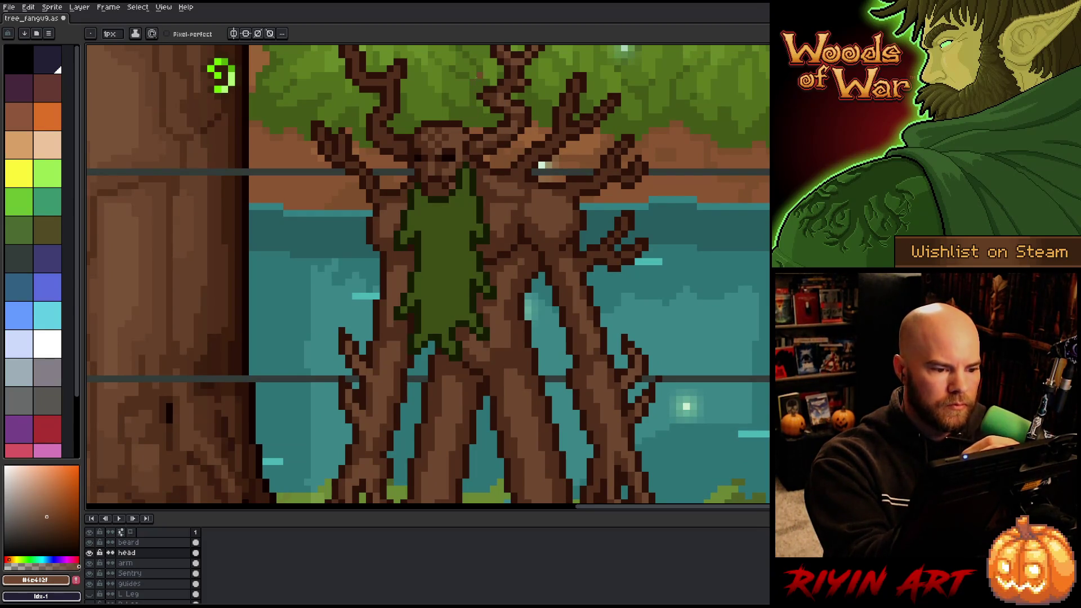
pyautogui.keyDown('alt'); pyautogui.click(453, 171); pyautogui.keyUp('alt')
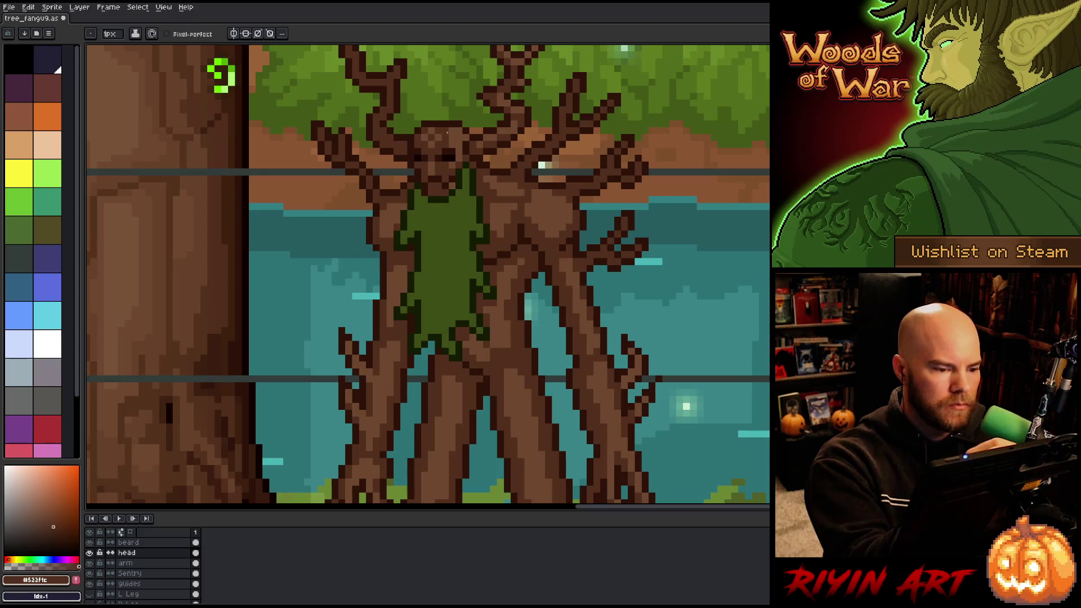
pyautogui.keyDown('alt'); pyautogui.click(463, 139); pyautogui.keyUp('alt')
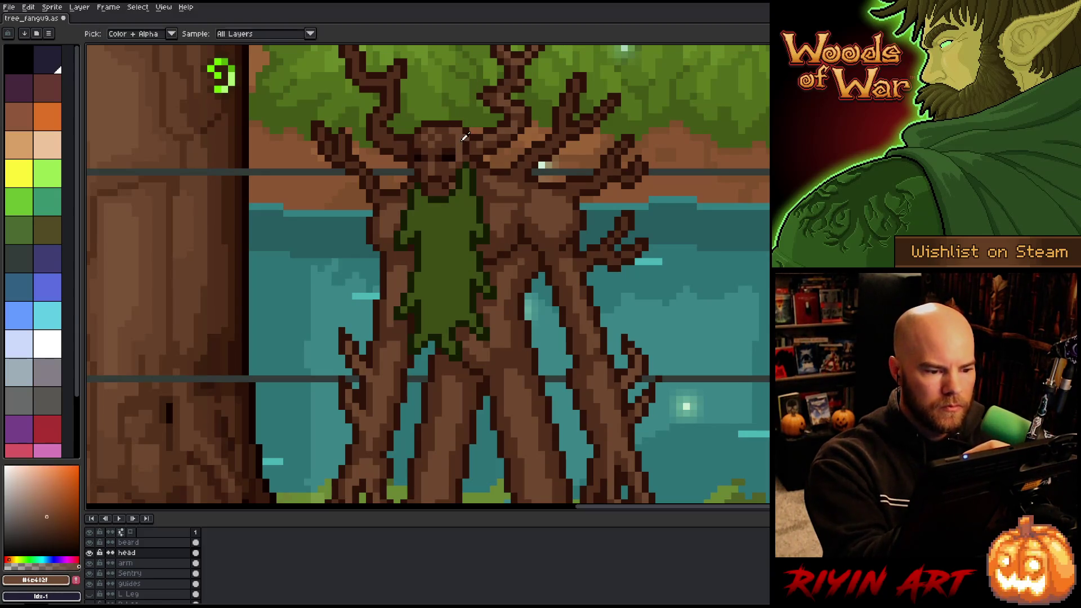
pyautogui.keyDown('alt'); pyautogui.click(437, 140); pyautogui.keyUp('alt')
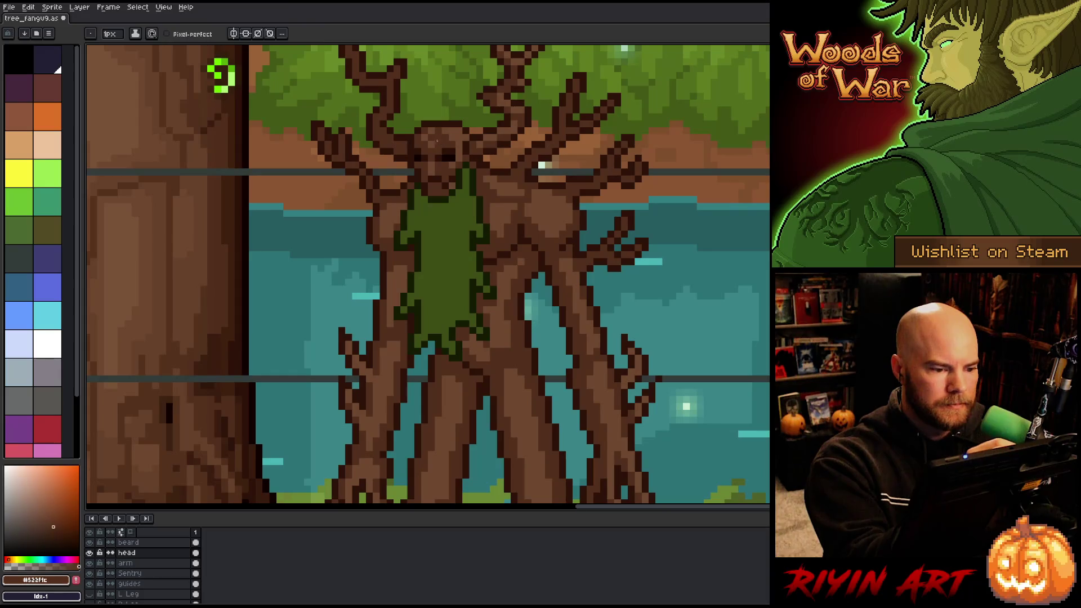
pyautogui.keyDown('alt'); pyautogui.click(438, 143); pyautogui.keyUp('alt')
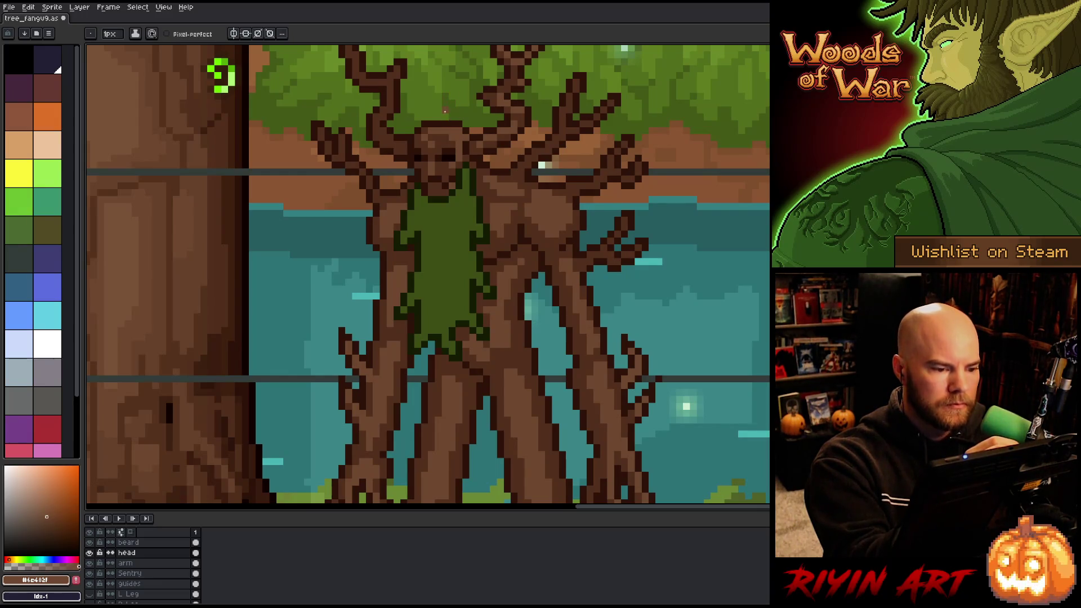
pyautogui.keyDown('alt'); pyautogui.click(437, 150); pyautogui.keyUp('alt')
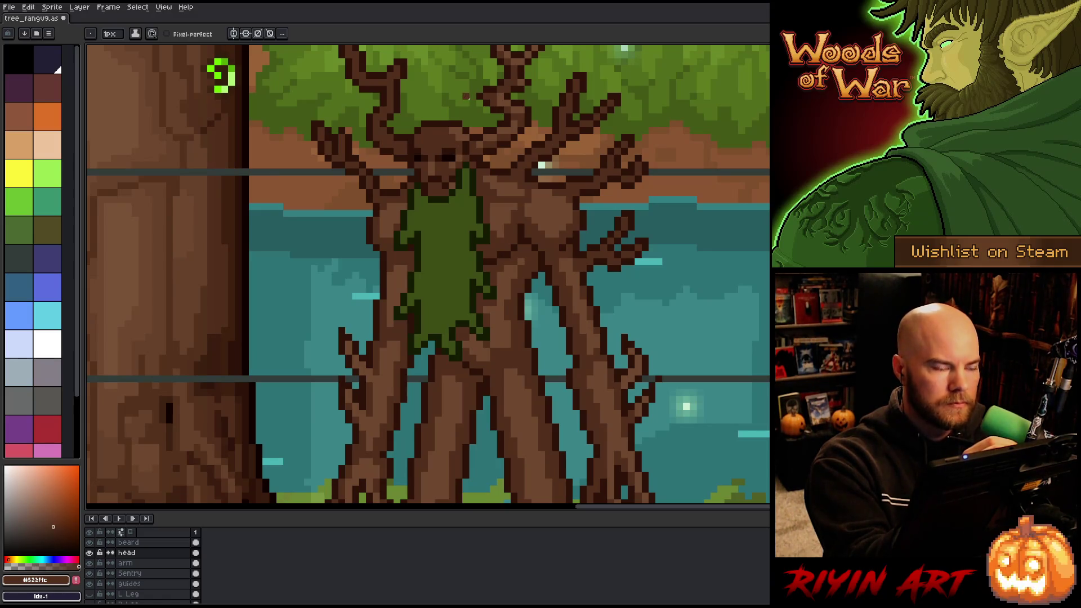
pyautogui.keyDown('alt'); pyautogui.click(465, 116); pyautogui.keyUp('alt')
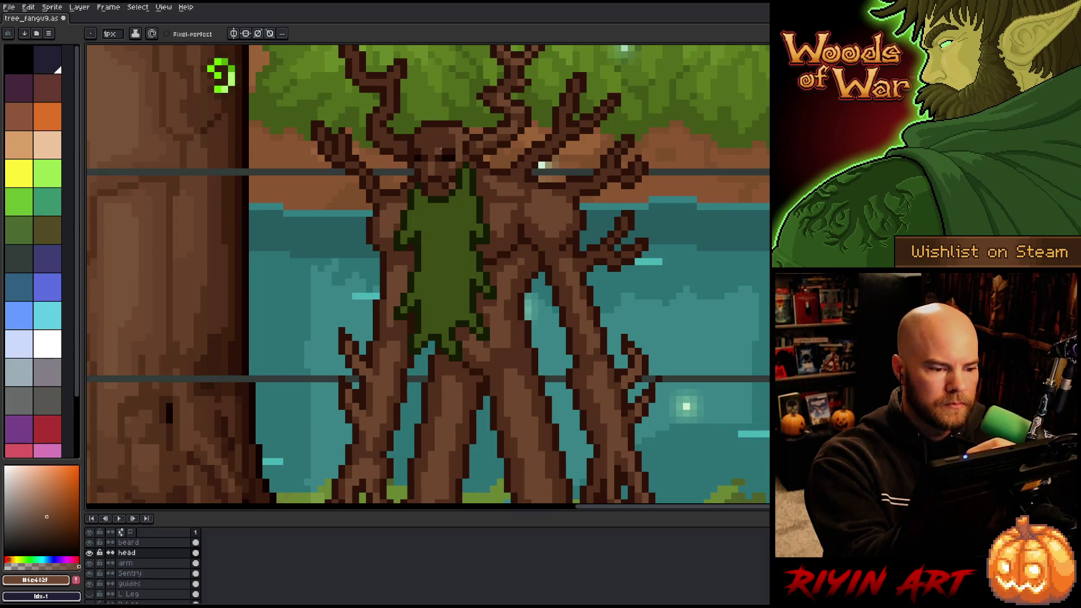
pyautogui.keyDown('alt'); pyautogui.click(439, 146); pyautogui.keyUp('alt')
pyautogui.keyDown('alt'); pyautogui.click(442, 142); pyautogui.keyUp('alt')
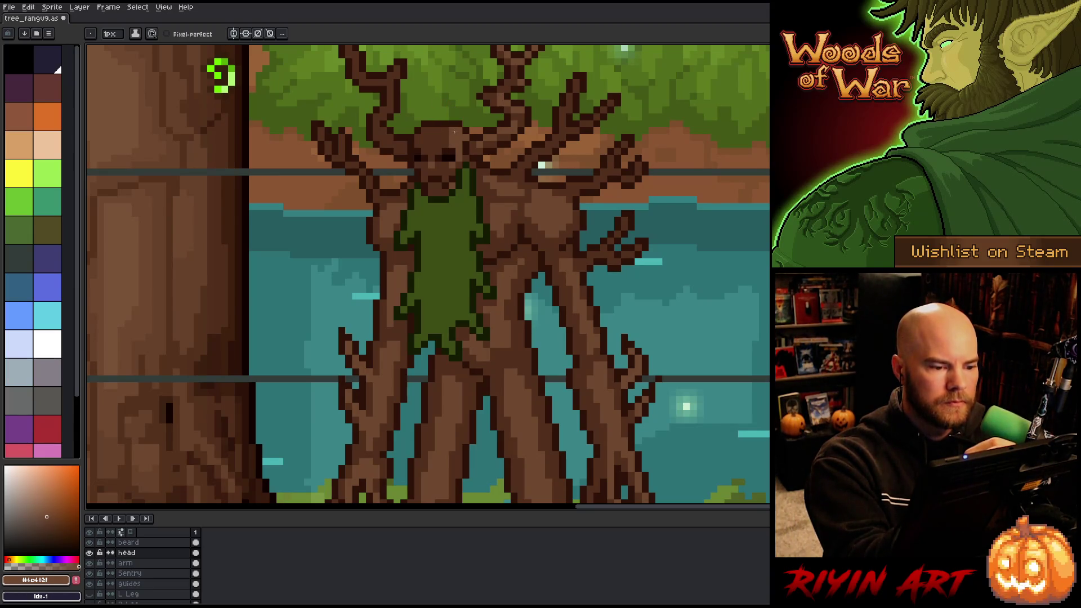
pyautogui.keyDown('alt'); pyautogui.click(449, 130); pyautogui.keyUp('alt')
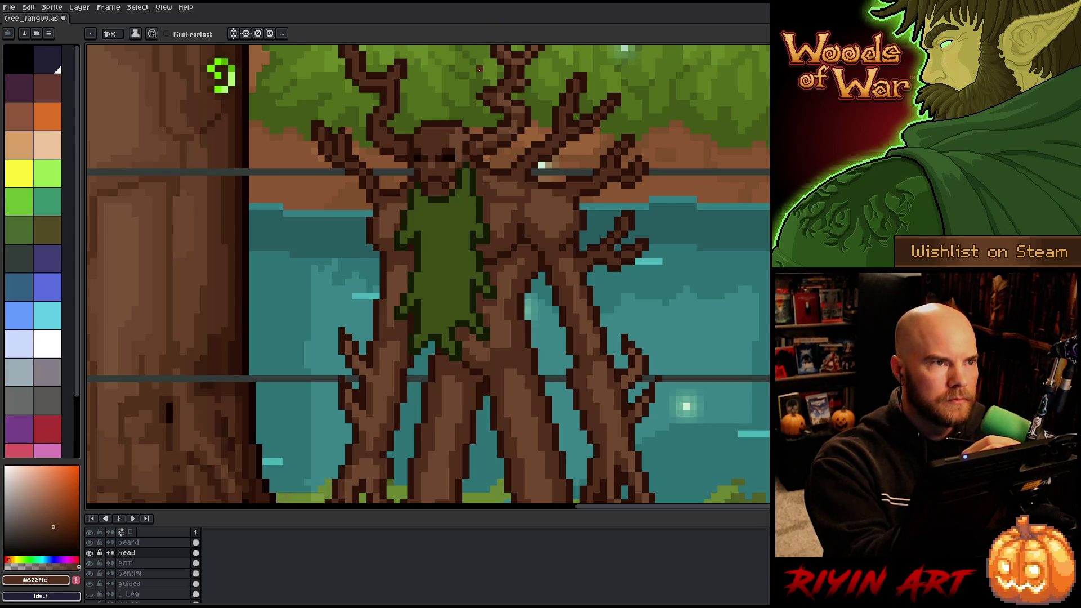
pyautogui.keyDown('alt'); pyautogui.click(444, 138); pyautogui.keyUp('alt')
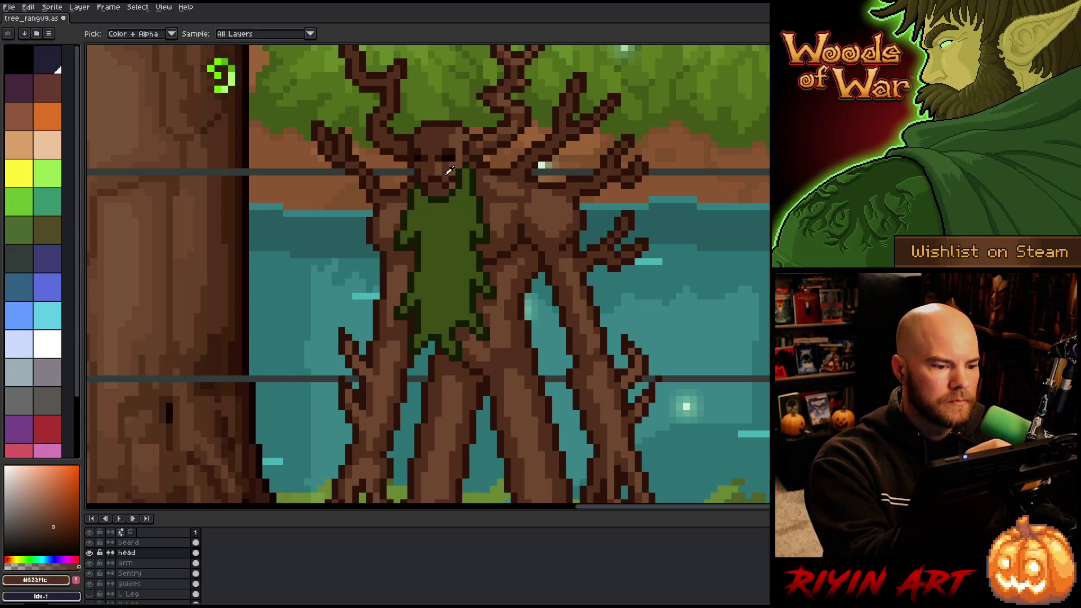
pyautogui.keyDown('alt'); pyautogui.click(438, 172); pyautogui.keyUp('alt')
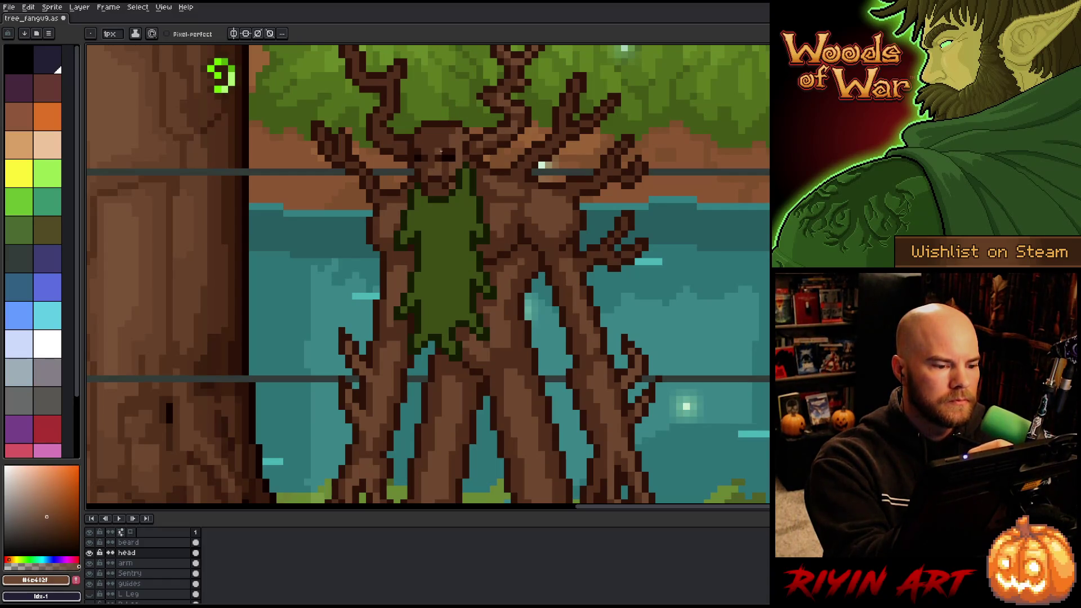
pyautogui.keyDown('alt'); pyautogui.click(447, 129); pyautogui.keyUp('alt')
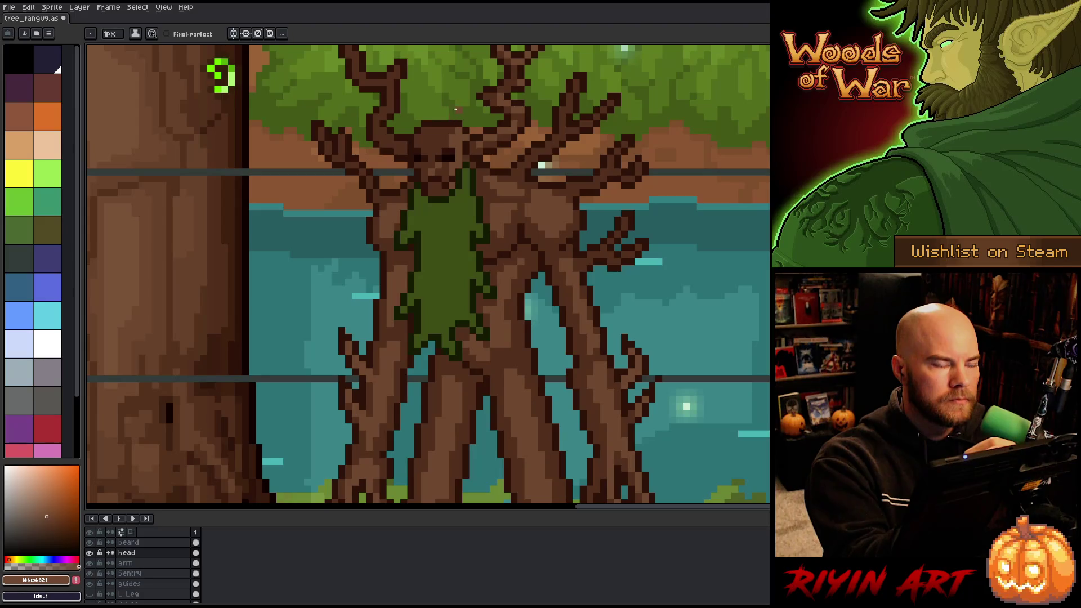
pyautogui.press('alt')
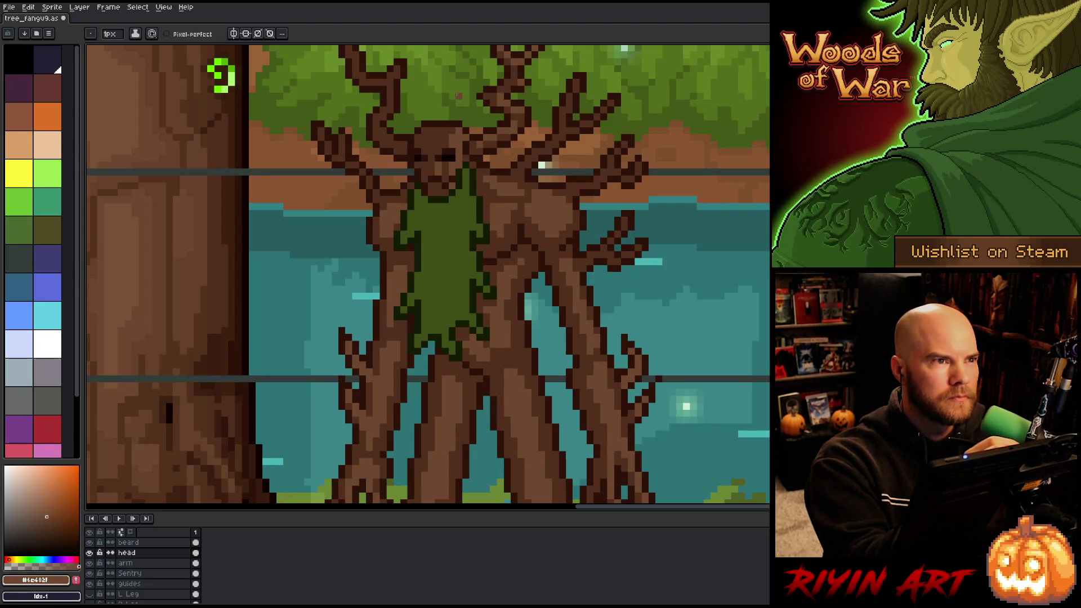
pyautogui.keyDown('alt'); pyautogui.click(450, 147); pyautogui.keyUp('alt')
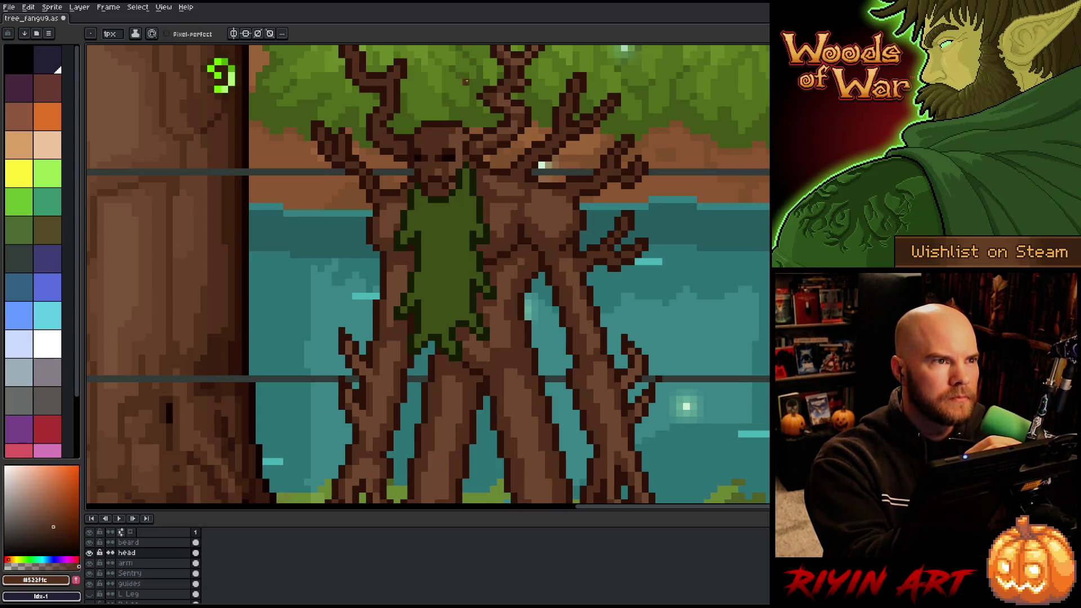
pyautogui.keyDown('alt'); pyautogui.click(454, 164); pyautogui.keyUp('alt')
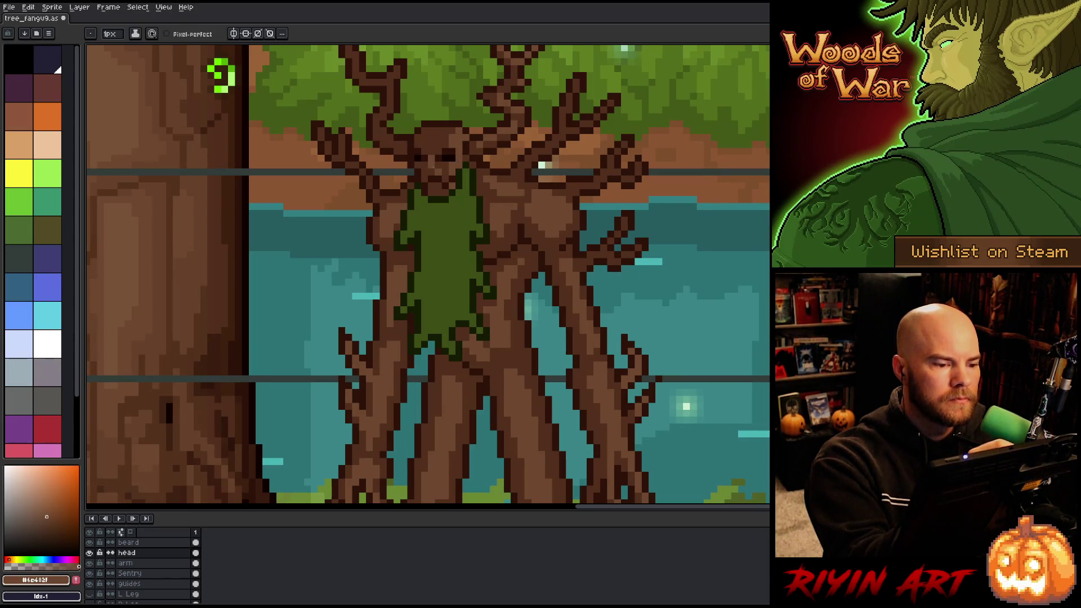
pyautogui.keyDown('alt'); pyautogui.click(453, 135); pyautogui.keyUp('alt')
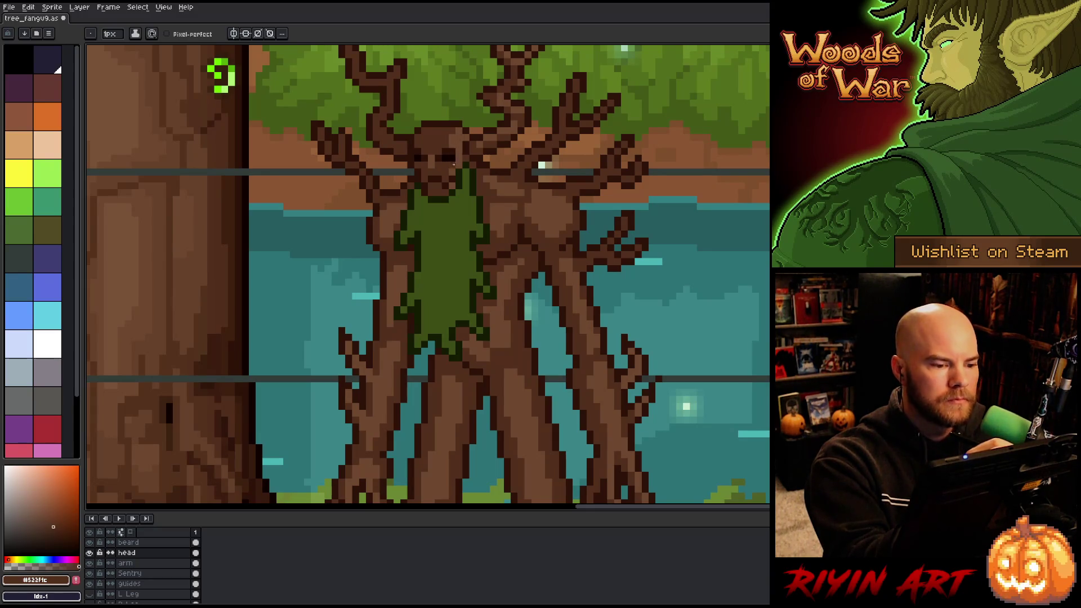
pyautogui.keyDown('alt'); pyautogui.click(451, 161); pyautogui.keyUp('alt')
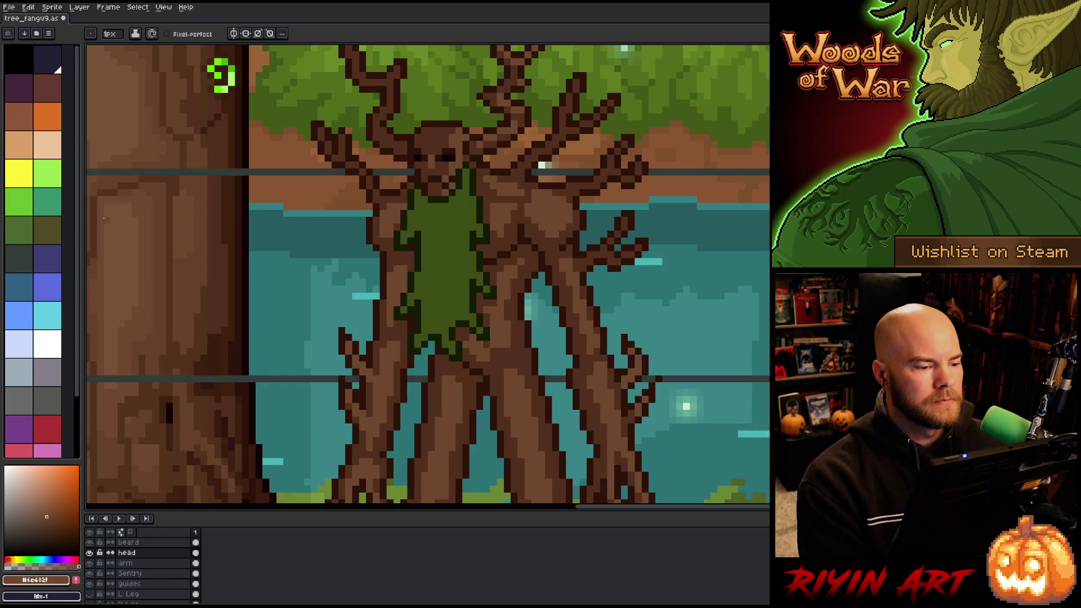
# Bring the whole treant into view and try out darker browns for face shading.
pyautogui.scroll(-3, 411, 332)
pyautogui.scroll(1, 396, 184)
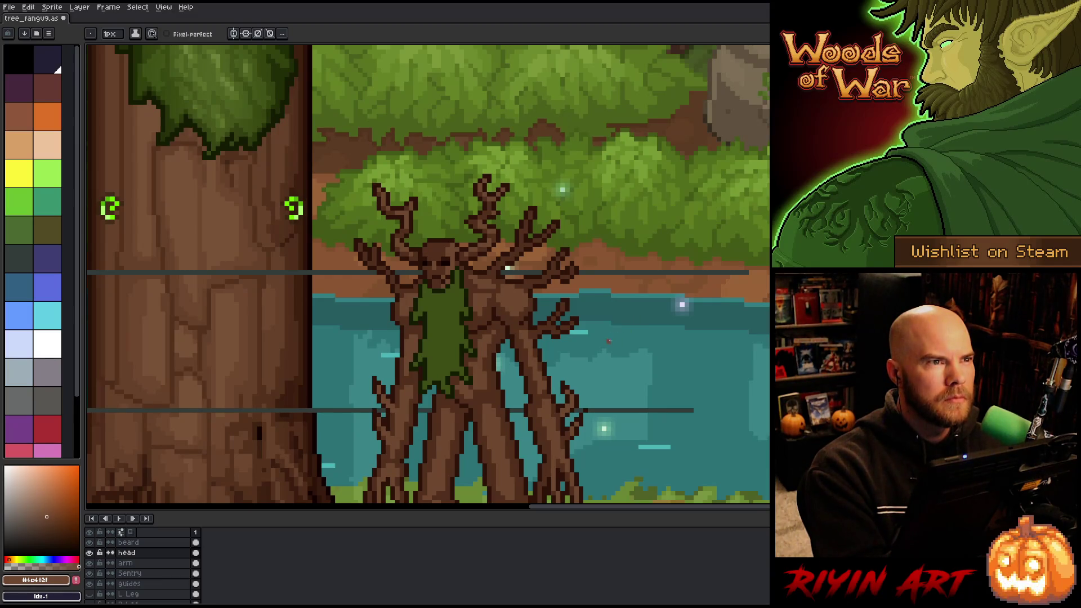
pyautogui.press('space')
pyautogui.moveTo(577, 389); pyautogui.dragTo(585, 301)
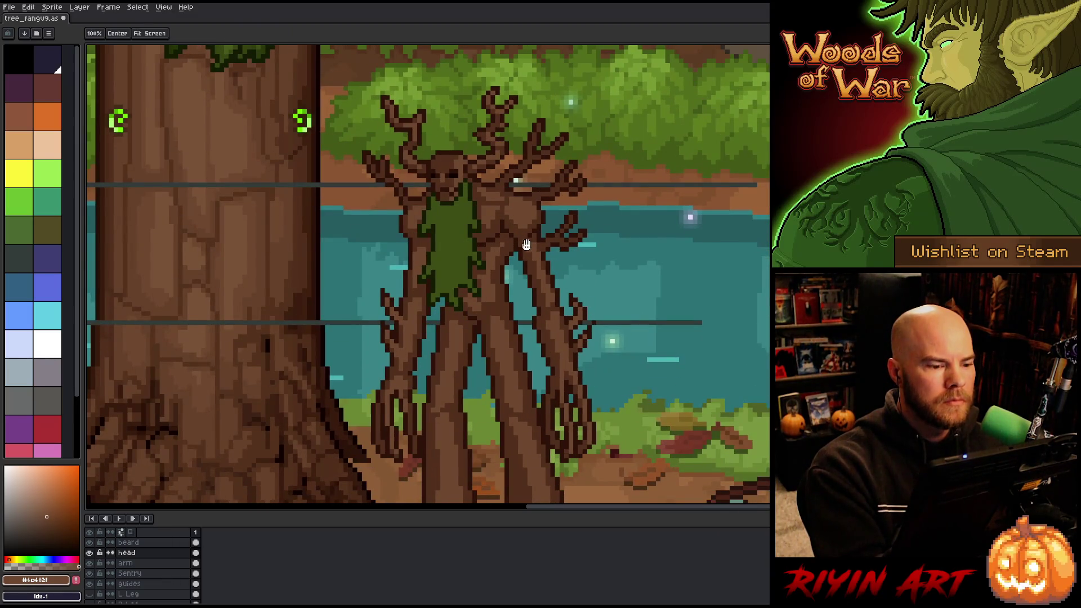
pyautogui.press('alt')
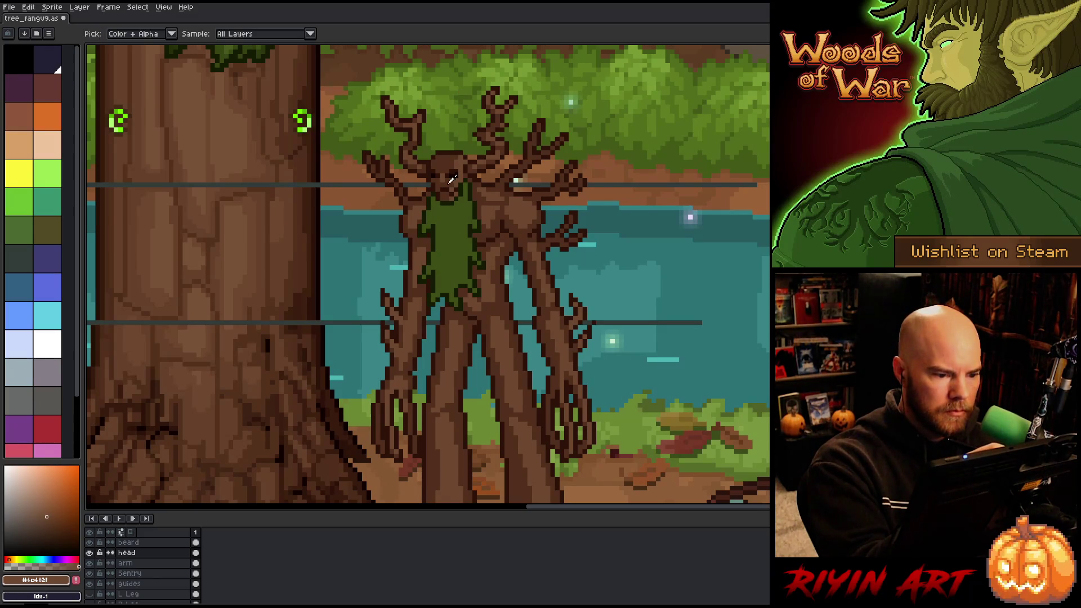
pyautogui.keyDown('alt'); pyautogui.click(450, 181); pyautogui.keyUp('alt')
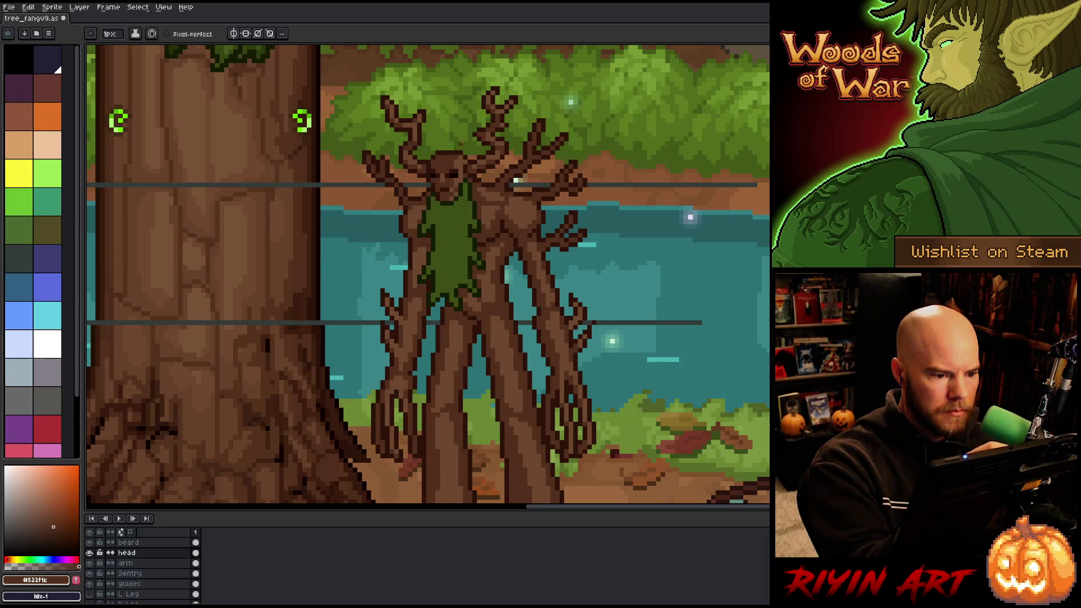
pyautogui.keyDown('alt'); pyautogui.click(452, 175); pyautogui.keyUp('alt')
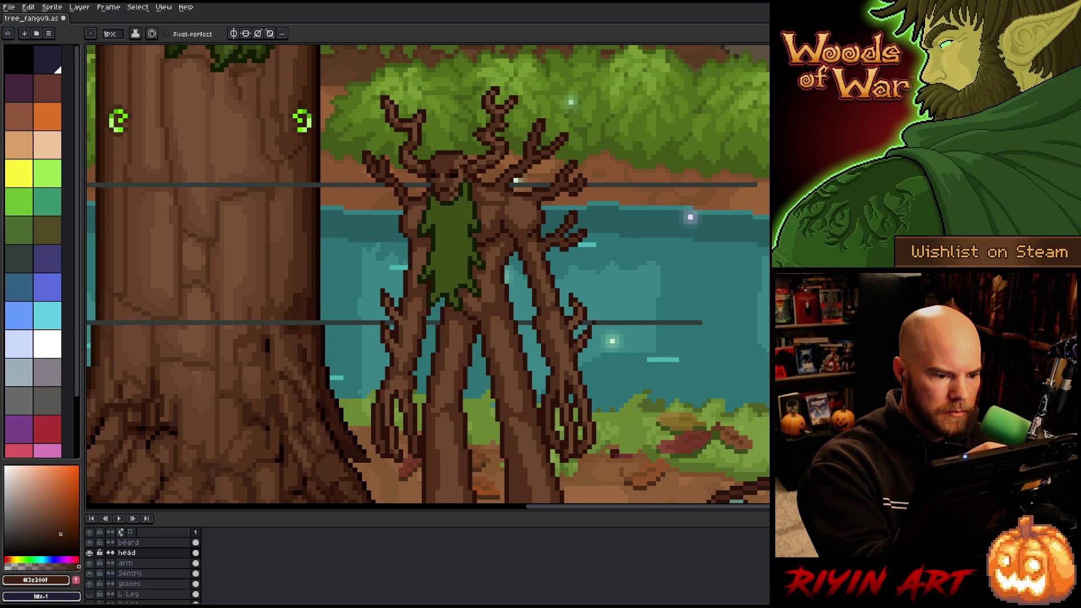
pyautogui.keyDown('alt'); pyautogui.click(452, 209); pyautogui.keyUp('alt')
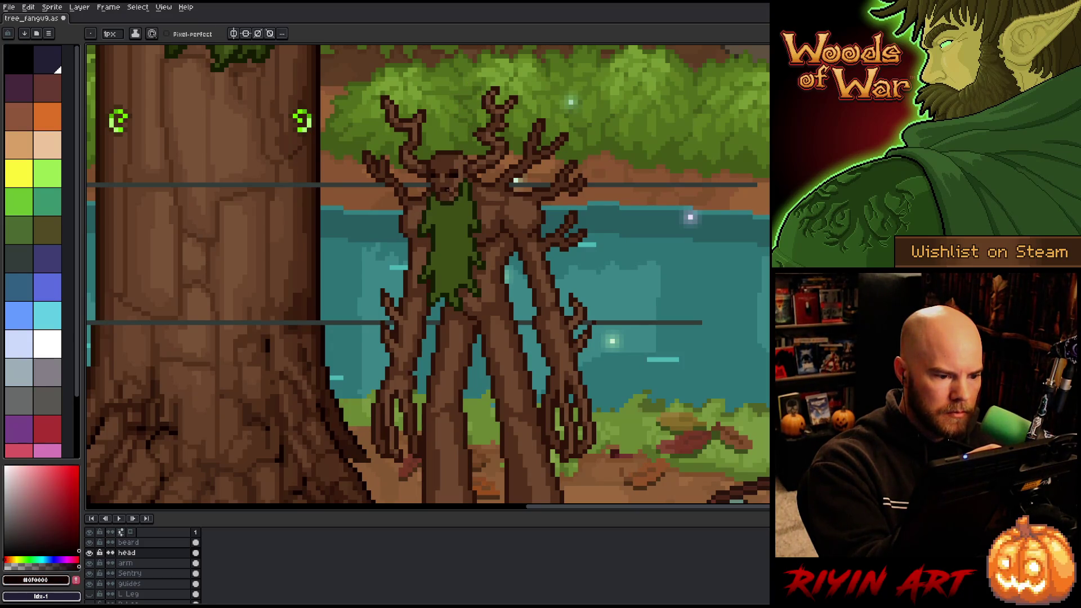
pyautogui.keyDown('alt'); pyautogui.click(450, 179); pyautogui.keyUp('alt')
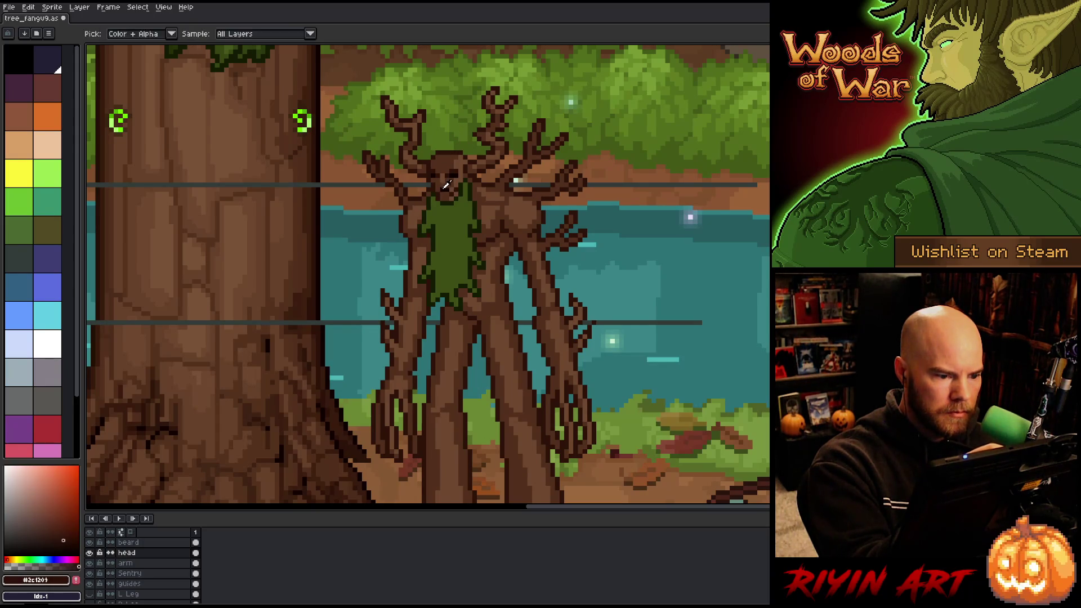
pyautogui.keyDown('alt'); pyautogui.click(438, 190); pyautogui.keyUp('alt')
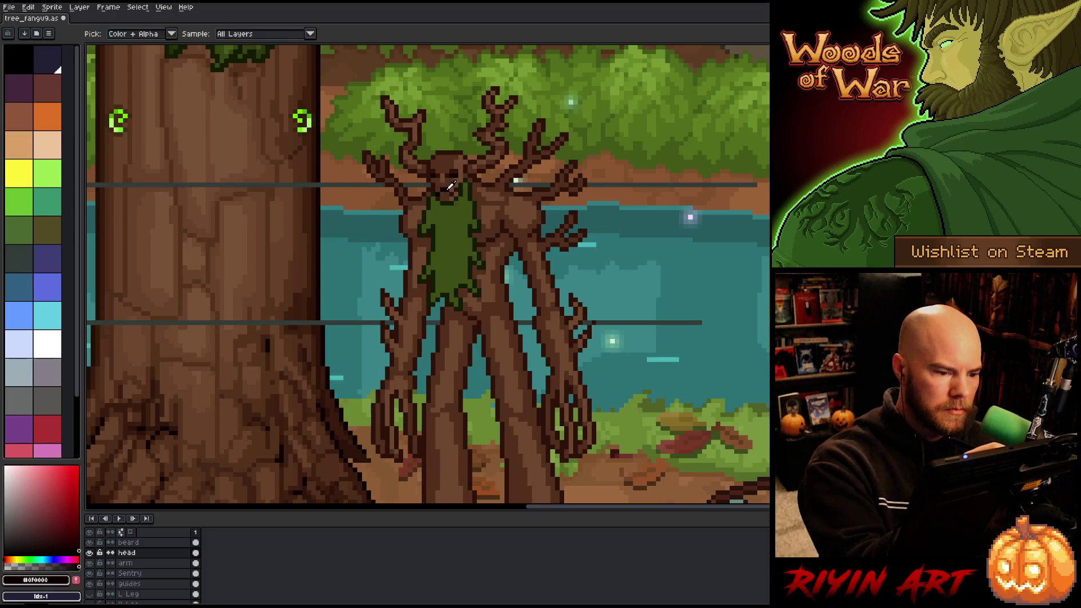
# Paint dark brown pixels onto the treant's face, then sample the very dark green outline colour.
pyautogui.keyDown('alt'); pyautogui.click(452, 171); pyautogui.keyUp('alt')
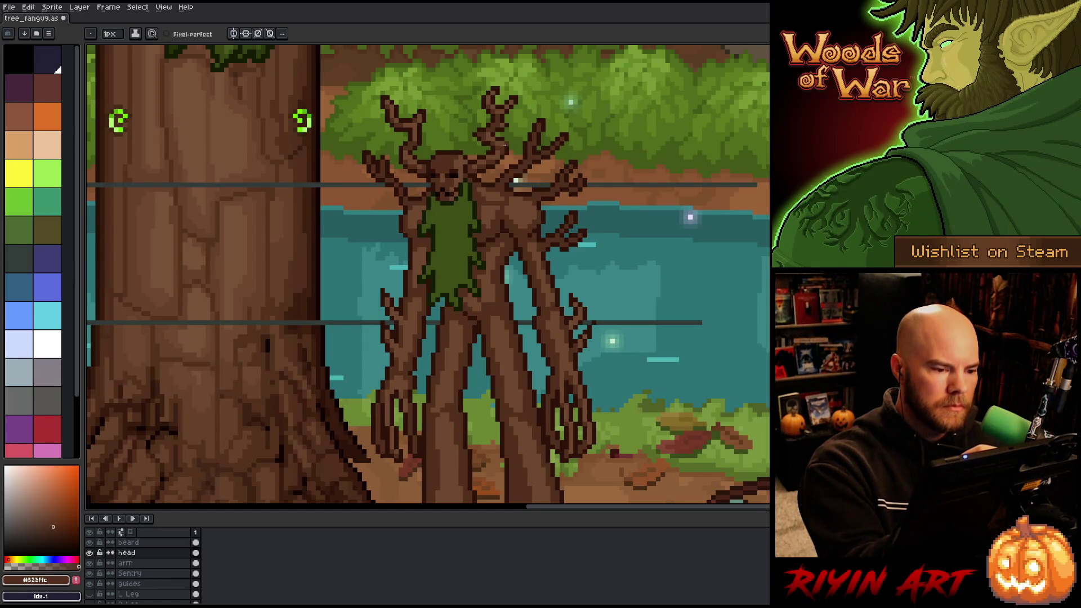
pyautogui.keyDown('alt'); pyautogui.click(449, 189); pyautogui.keyUp('alt')
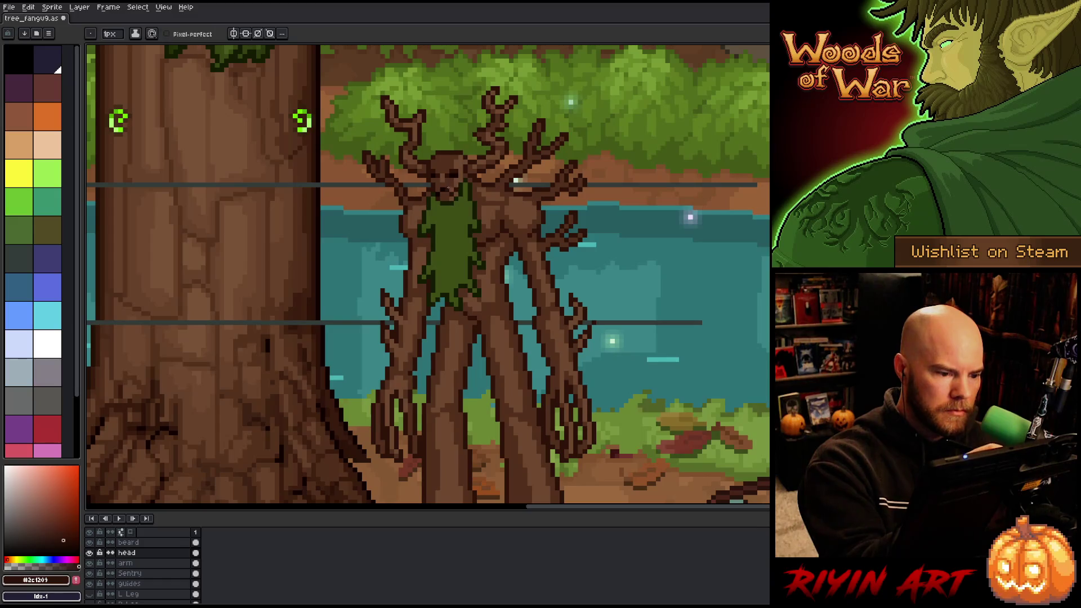
pyautogui.click(450, 173)
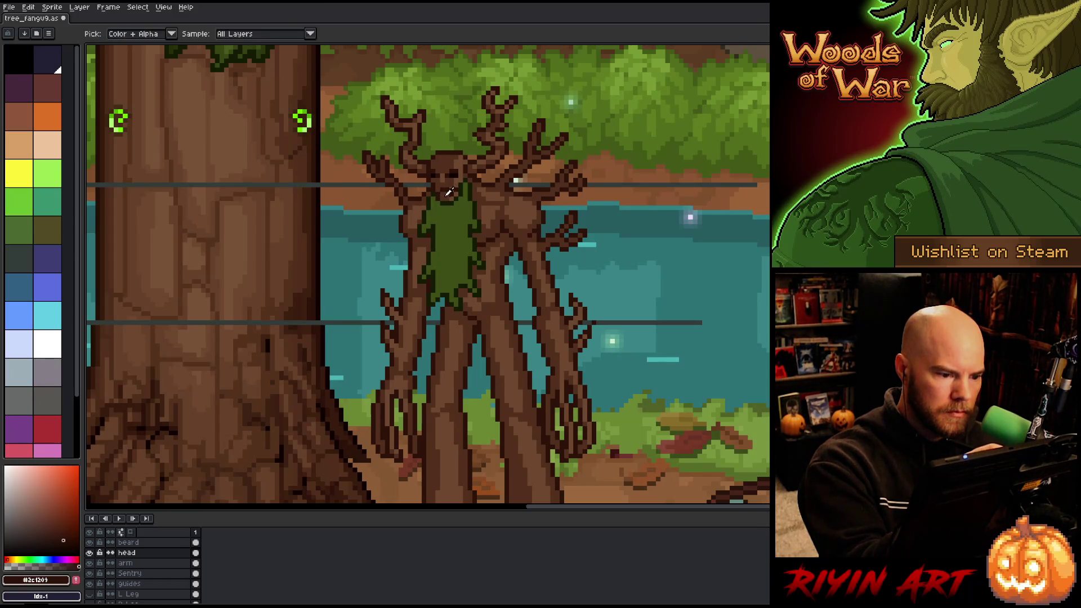
pyautogui.keyDown('alt'); pyautogui.click(458, 143); pyautogui.keyUp('alt')
pyautogui.keyDown('alt'); pyautogui.click(437, 194); pyautogui.keyUp('alt')
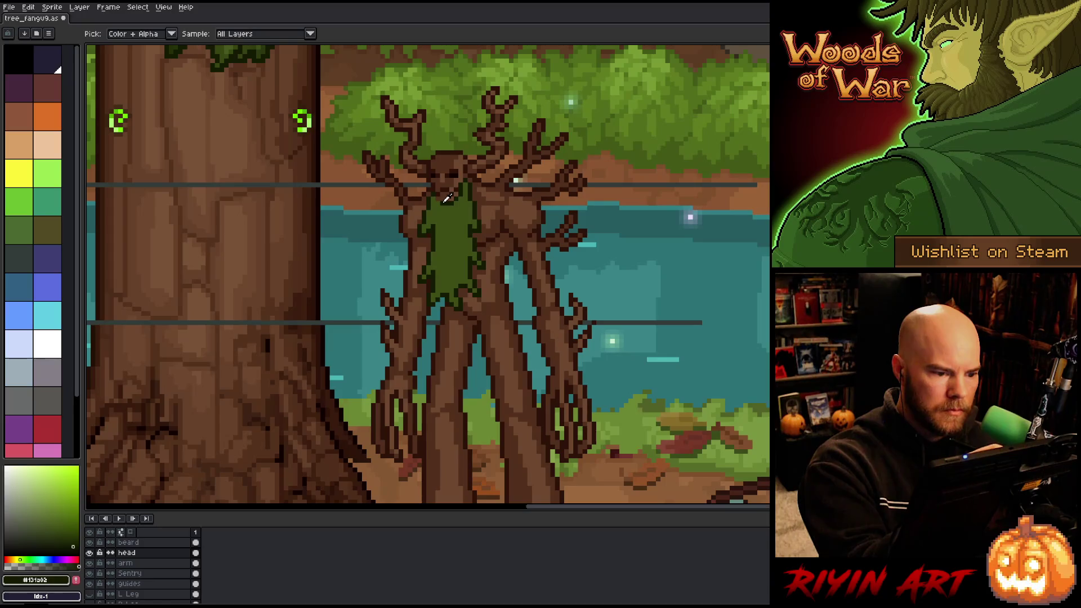
pyautogui.keyDown('ctrl'); pyautogui.click(445, 198); pyautogui.keyUp('ctrl')
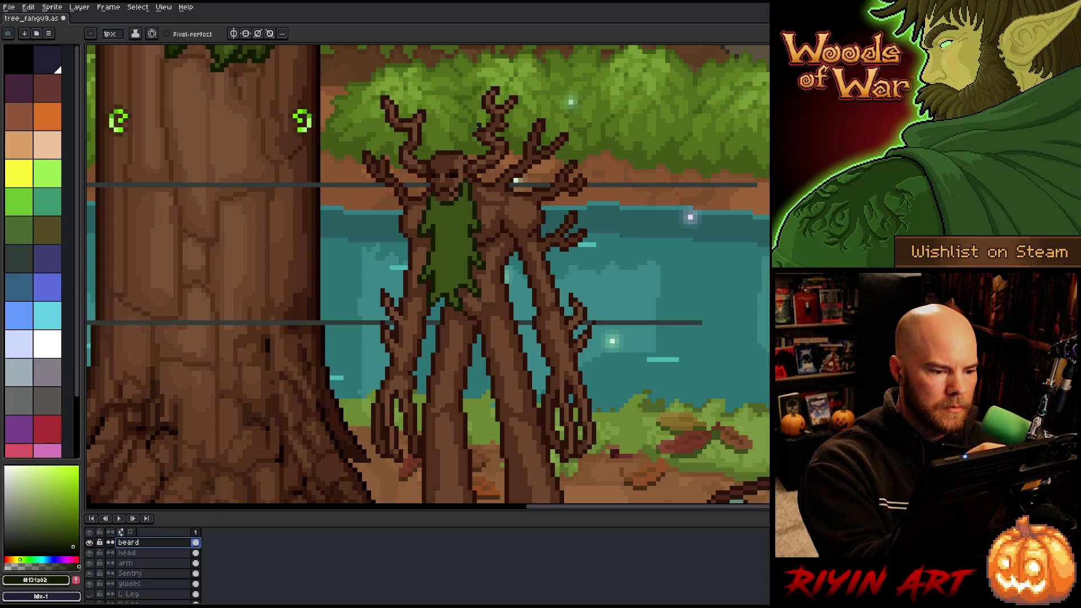
# On the beard layer, darken a small beard patch with very dark green #131a02.
pyautogui.hotkey('alt', 'Down')
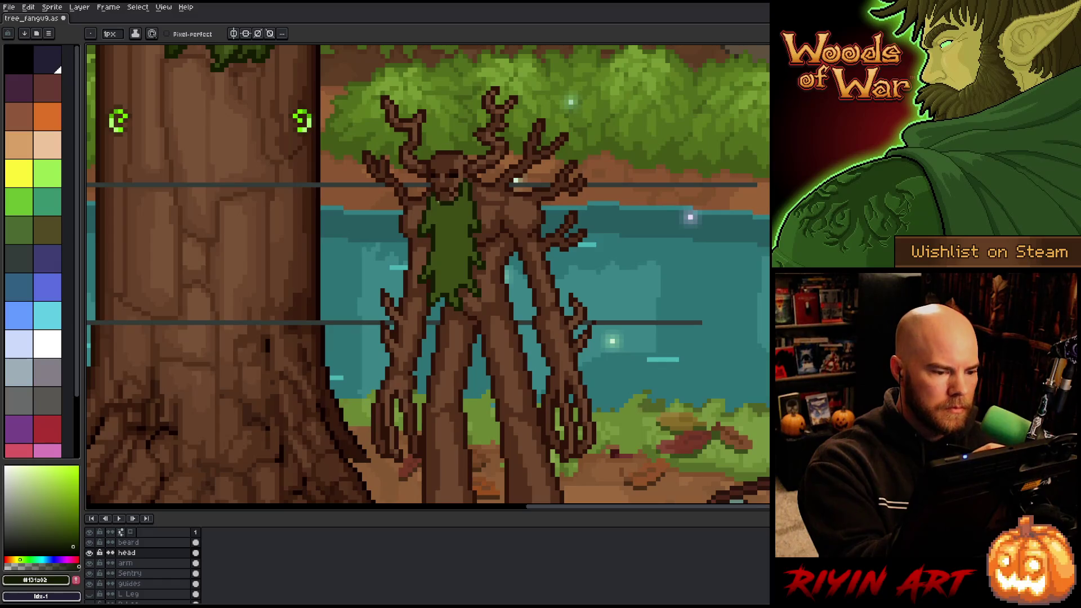
pyautogui.hotkey('alt', 'Up')
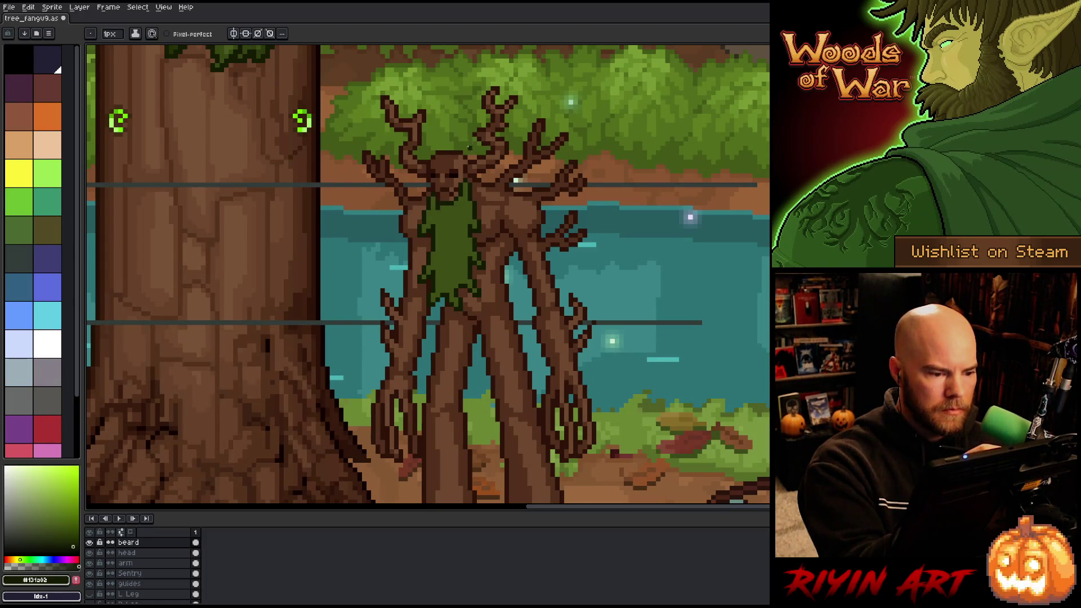
pyautogui.keyDown('alt'); pyautogui.click(445, 178); pyautogui.keyUp('alt')
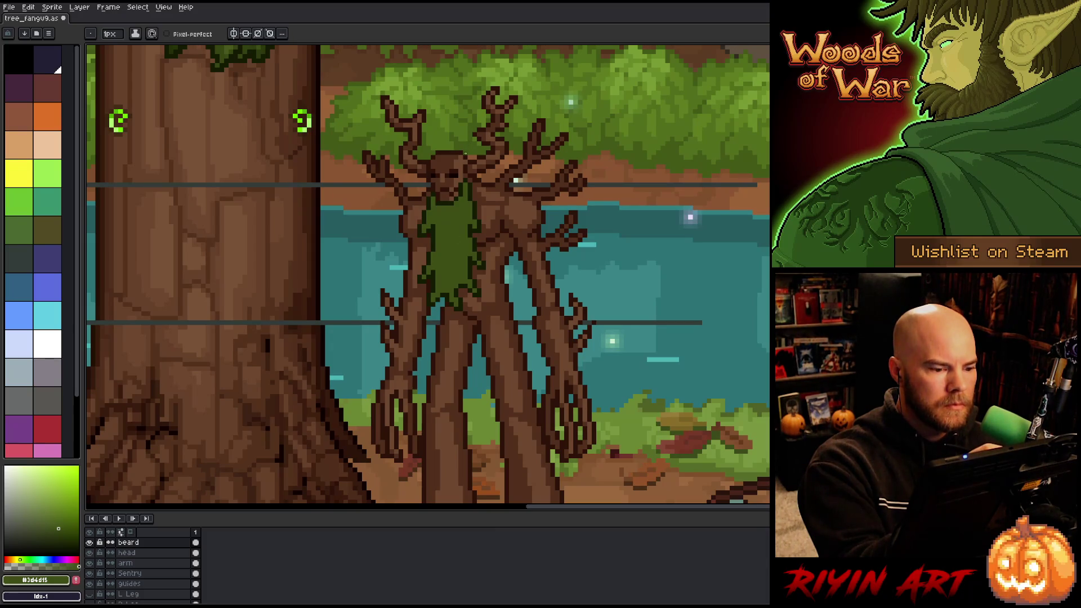
pyautogui.keyDown('alt'); pyautogui.click(445, 201); pyautogui.keyUp('alt')
pyautogui.keyDown('alt'); pyautogui.click(445, 202); pyautogui.keyUp('alt')
pyautogui.click(444, 204)
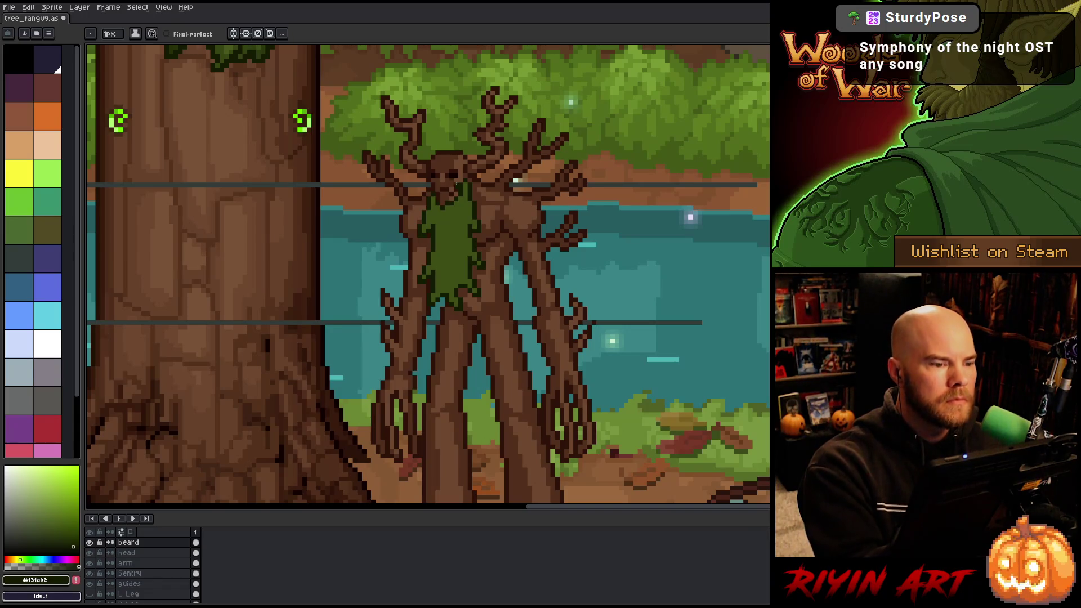
pyautogui.keyDown('alt'); pyautogui.click(438, 199); pyautogui.keyUp('alt')
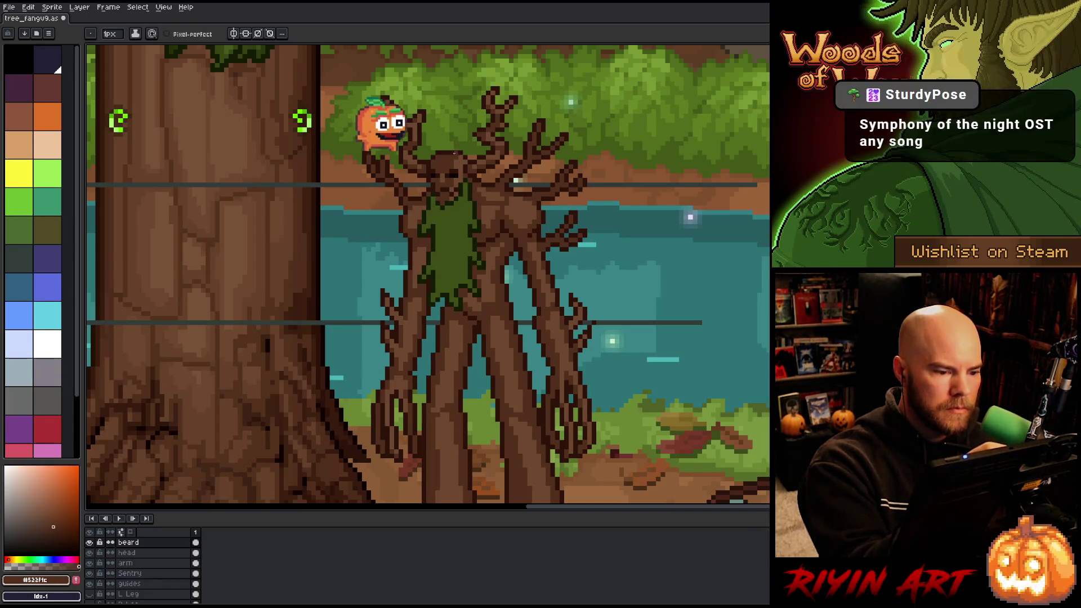
pyautogui.keyDown('alt'); pyautogui.click(432, 197); pyautogui.keyUp('alt')
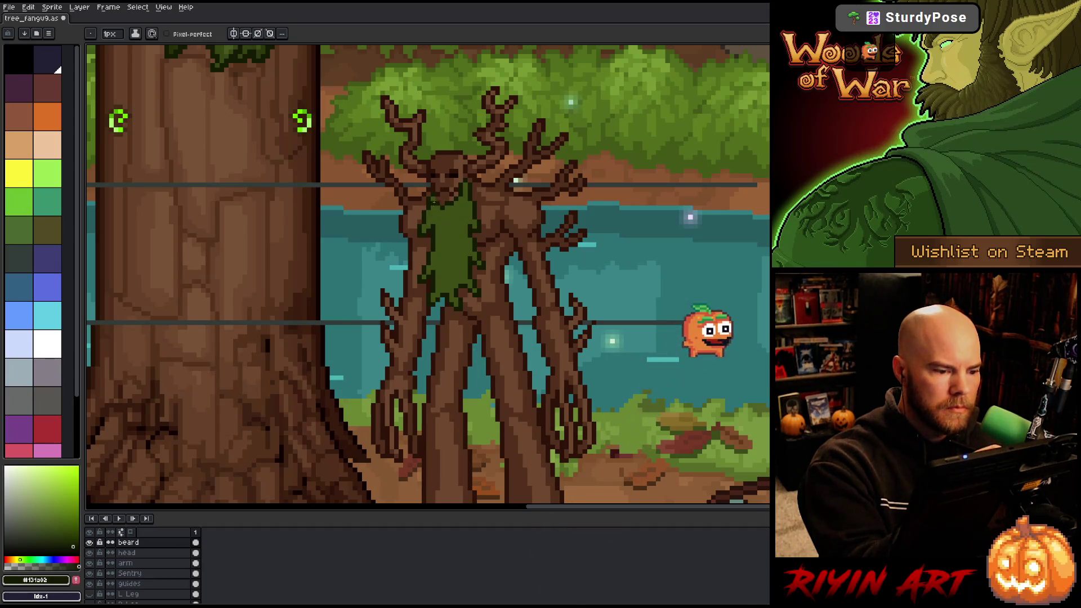
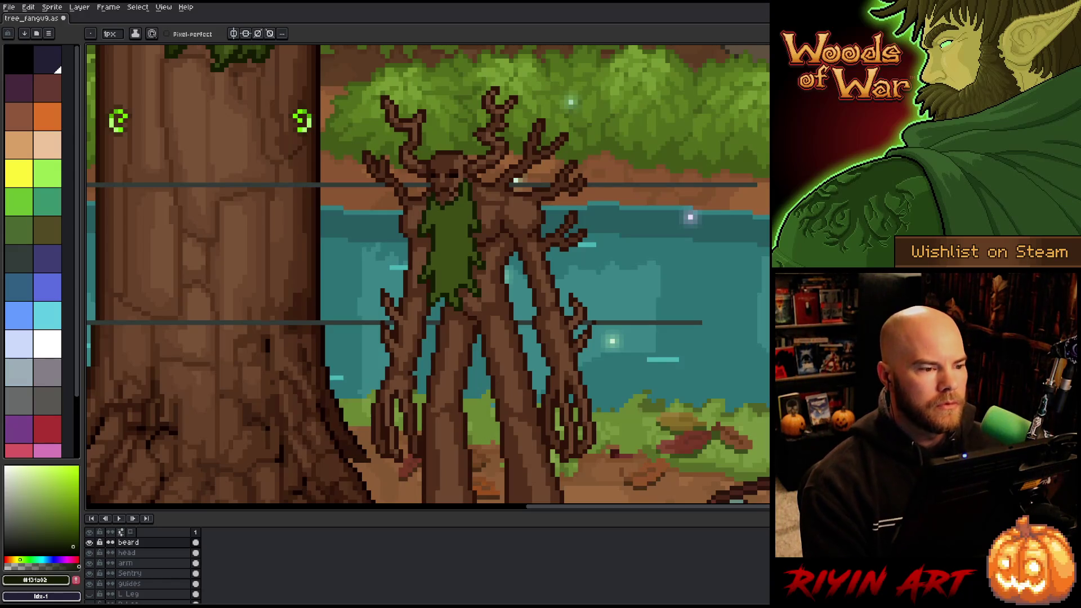
# Recolour the tall treant's whole beard with a dark green sampled from the canvas.
pyautogui.press('-')
pyautogui.press('-')
pyautogui.scroll(2, 460, 340)
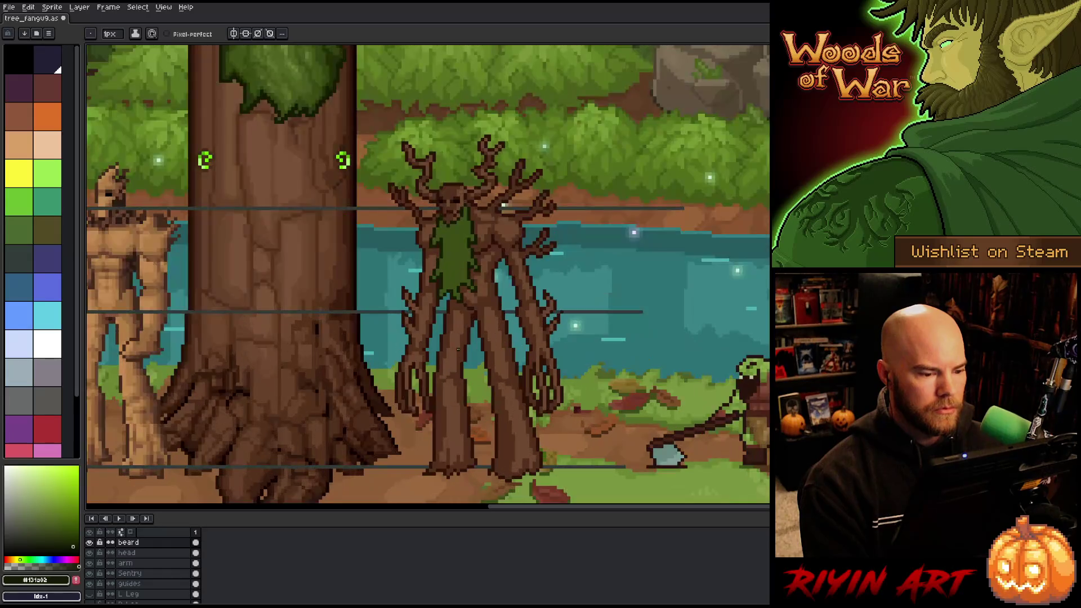
pyautogui.scroll(-1, 458, 347)
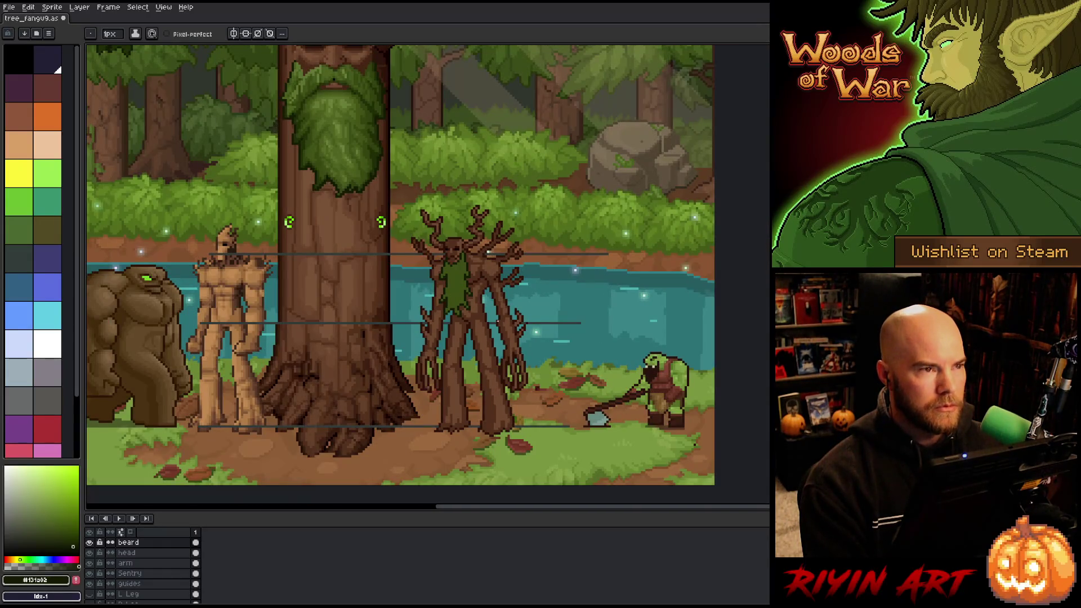
pyautogui.scroll(1, 512, 305)
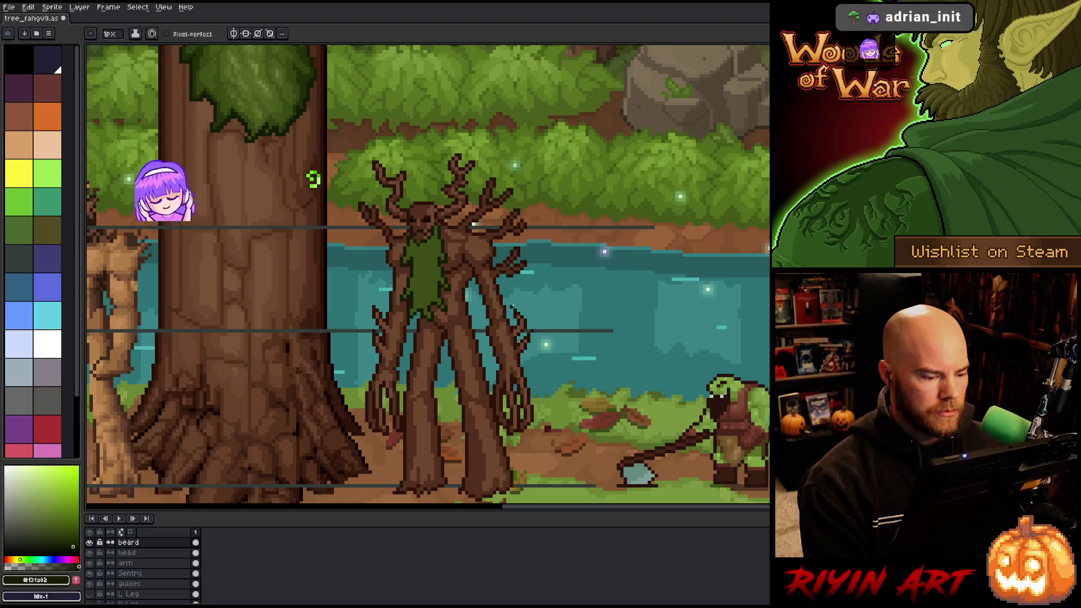
pyautogui.scroll(-1, 512, 306)
pyautogui.scroll(1, 538, 395)
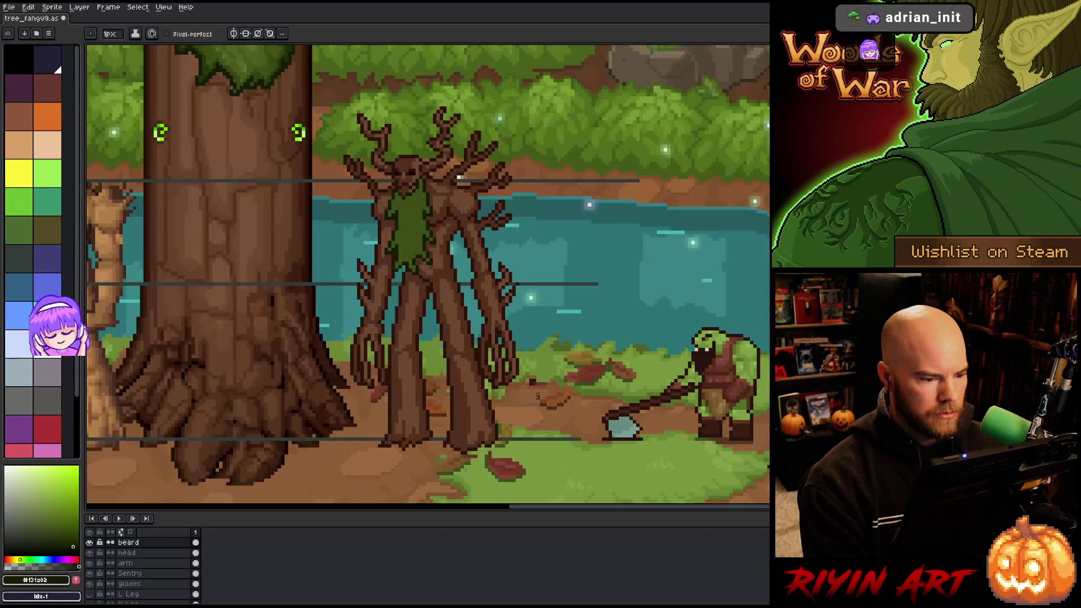
pyautogui.press('space')
pyautogui.moveTo(468, 242); pyautogui.dragTo(505, 360)
pyautogui.press('i')
pyautogui.click(306, 124)
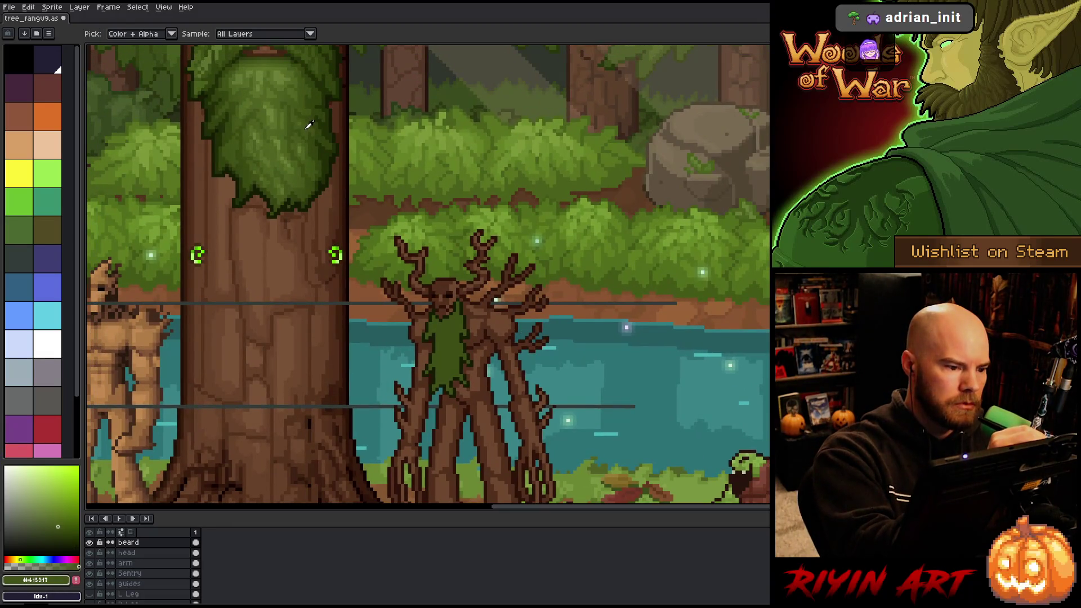
pyautogui.press('w')
pyautogui.click(457, 310)
pyautogui.press('f')
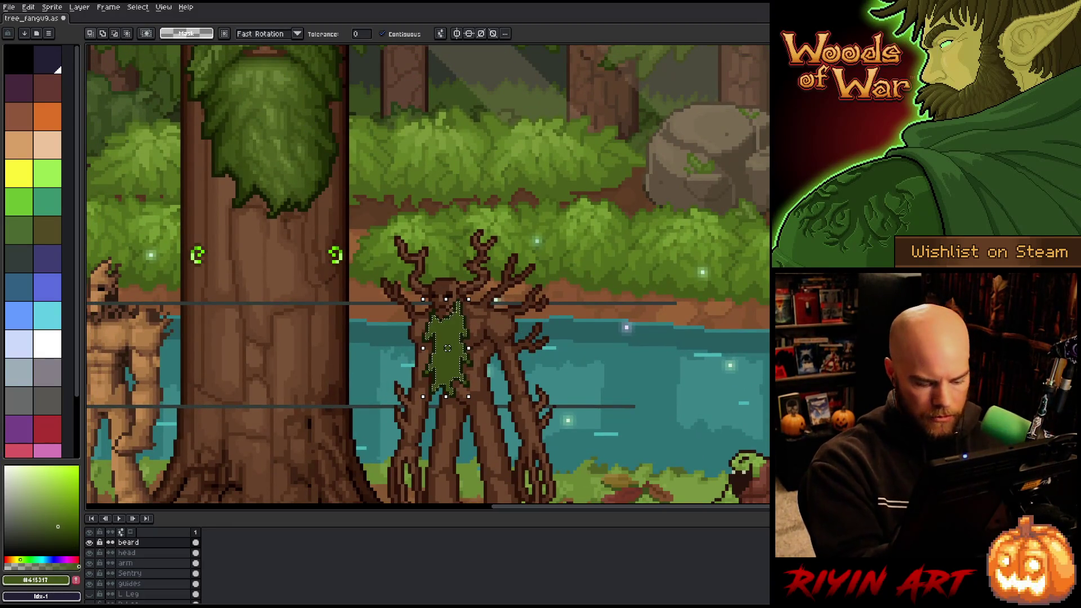
pyautogui.hotkey('ctrl', 'd')
# Add a light-green dab and a light-green streak down the beard.
pyautogui.press('b')
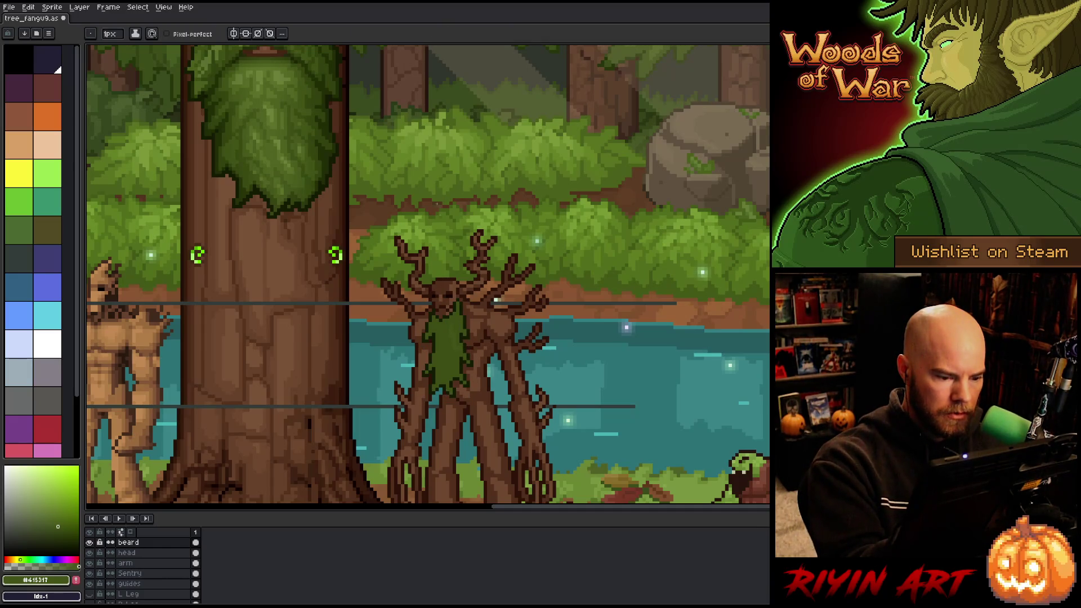
pyautogui.keyDown('alt'); pyautogui.click(274, 84); pyautogui.keyUp('alt')
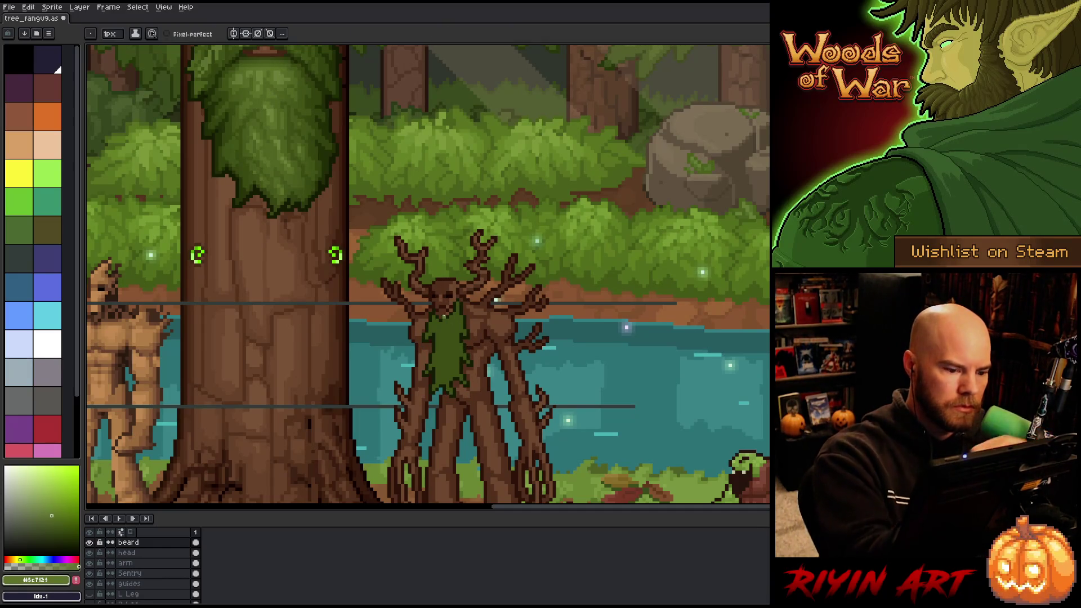
pyautogui.click(452, 342)
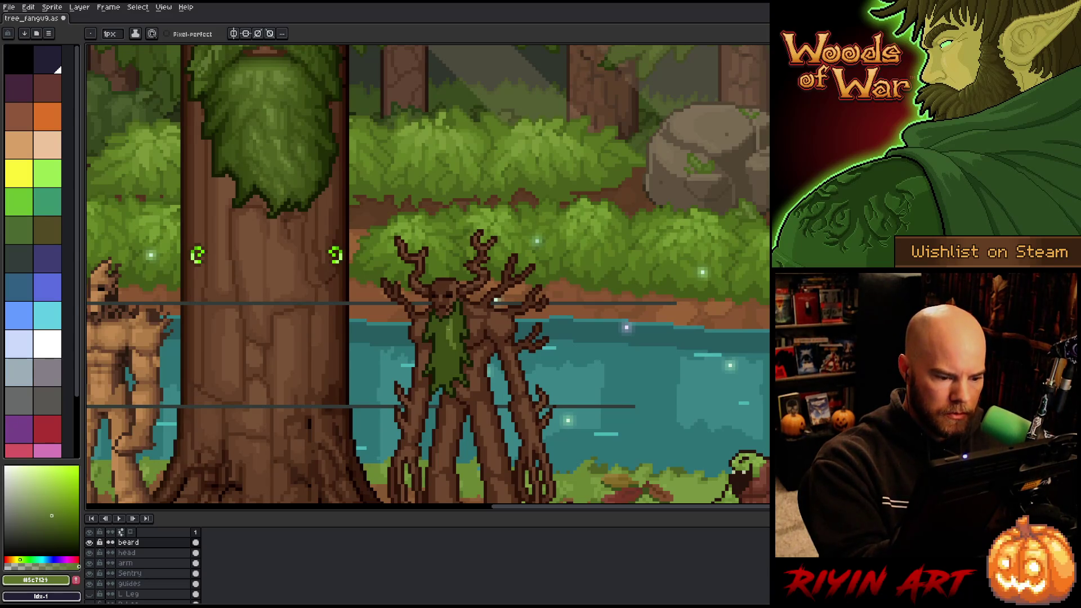
pyautogui.moveTo(454, 317); pyautogui.dragTo(460, 328)
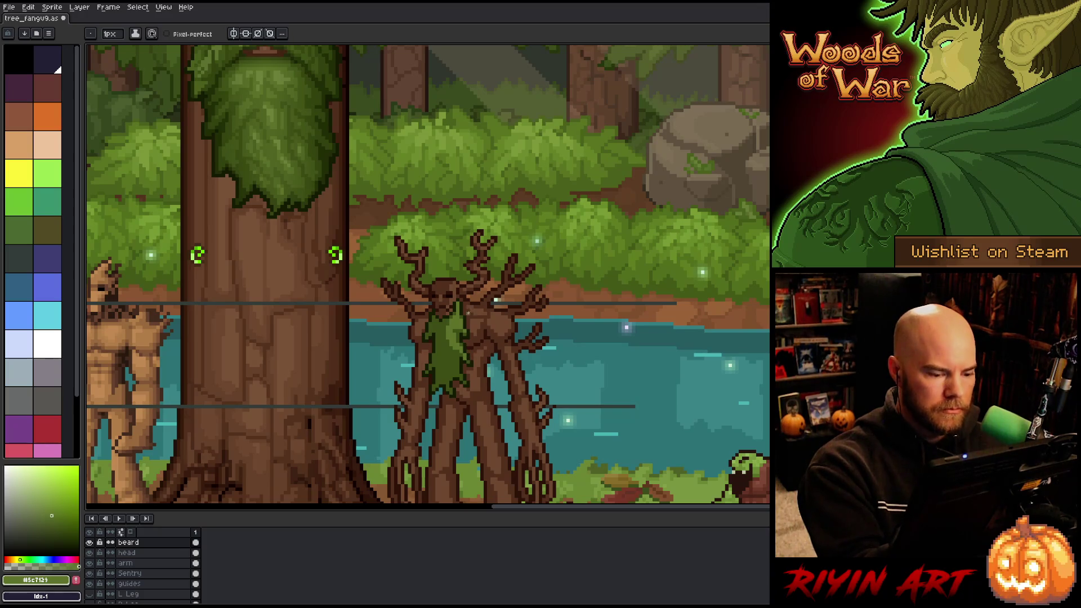
pyautogui.press('w')
pyautogui.click(465, 382)
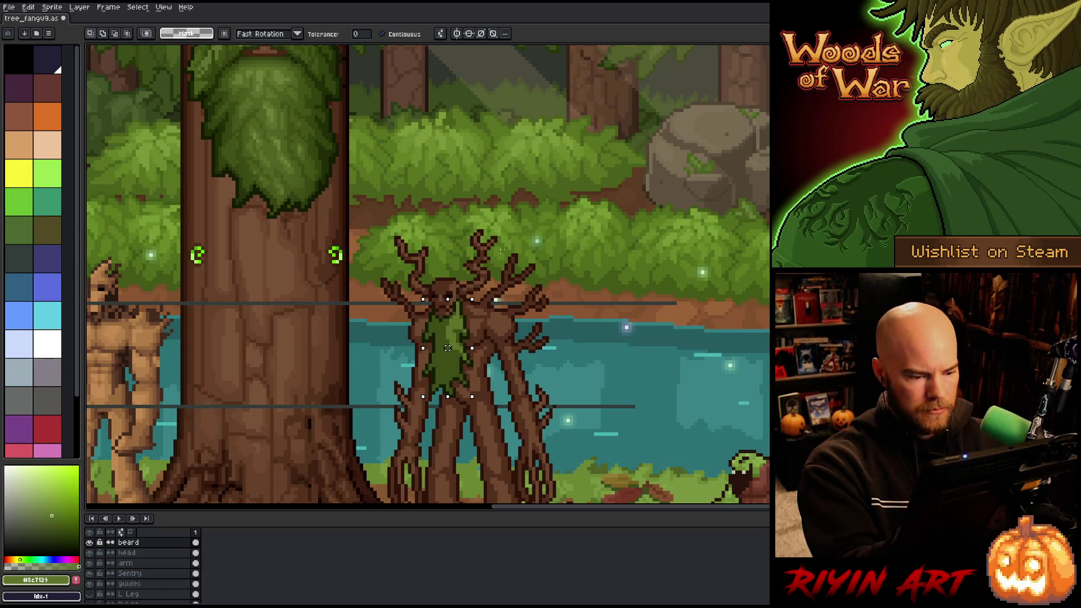
pyautogui.hotkey('ctrl', 'd')
pyautogui.press('b')
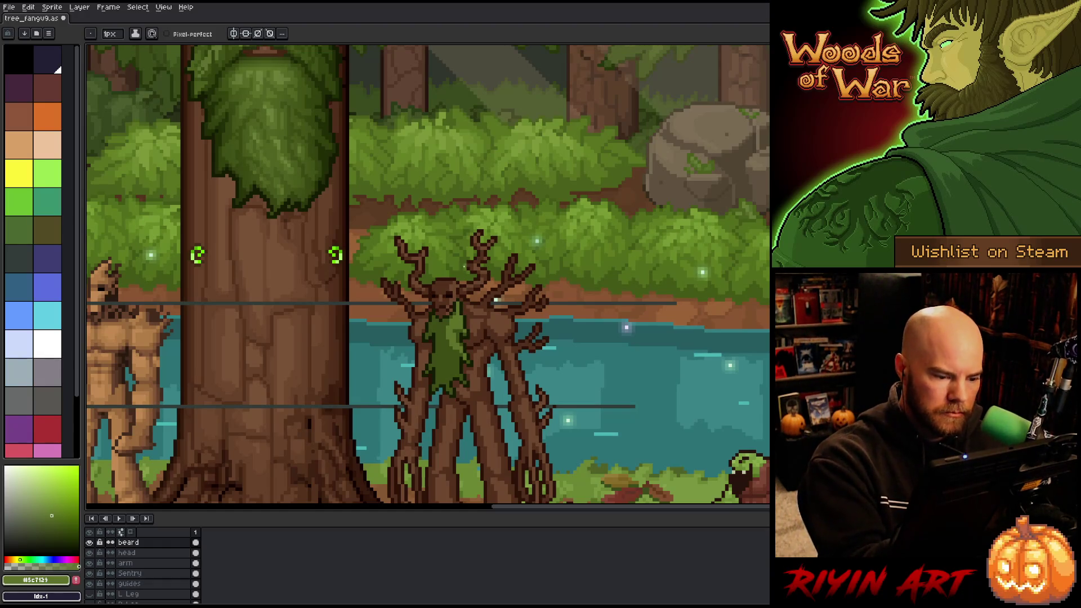
# Alternate between #3d4d15 and #5c7129 to paint dark and light moss flecks on the beard.
pyautogui.keyDown('alt'); pyautogui.click(448, 322); pyautogui.keyUp('alt')
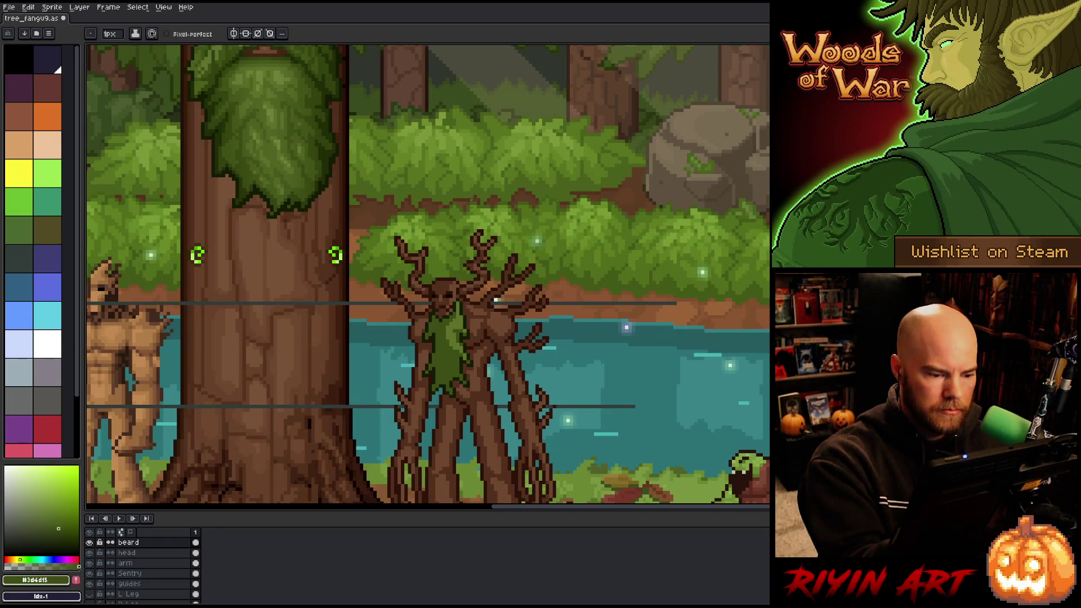
pyautogui.keyDown('alt'); pyautogui.click(457, 326); pyautogui.keyUp('alt')
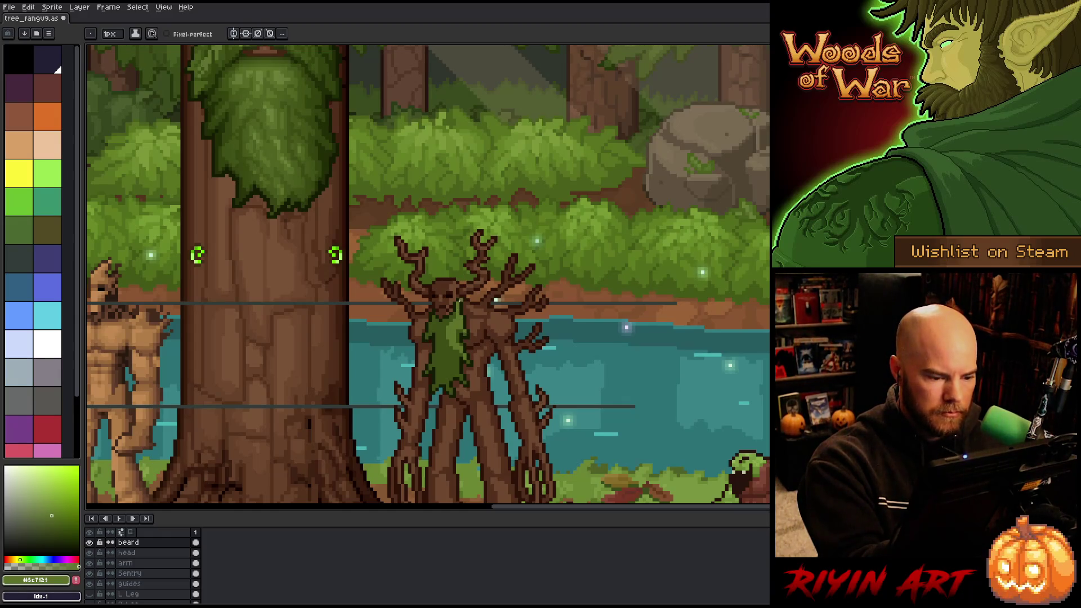
pyautogui.keyDown('alt'); pyautogui.click(462, 352); pyautogui.keyUp('alt')
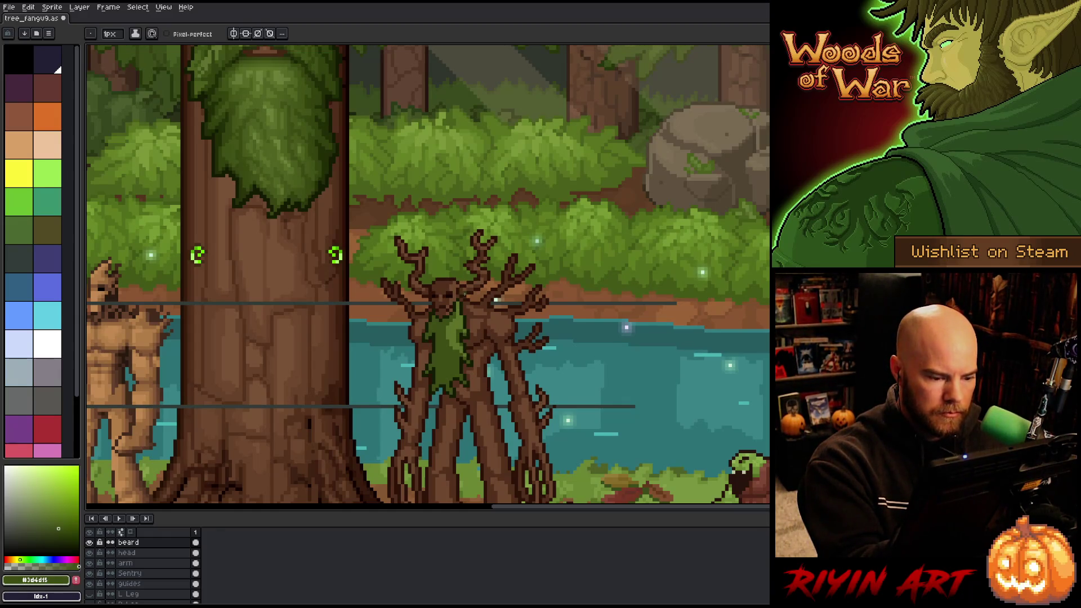
pyautogui.keyDown('alt'); pyautogui.click(457, 325); pyautogui.keyUp('alt')
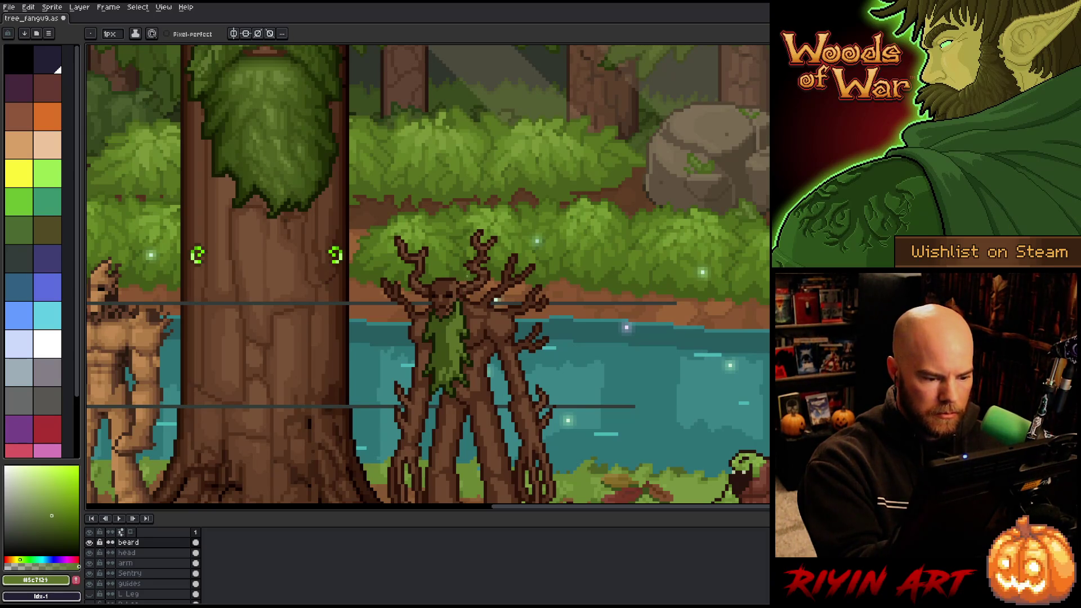
pyautogui.keyDown('alt'); pyautogui.click(458, 326); pyautogui.keyUp('alt')
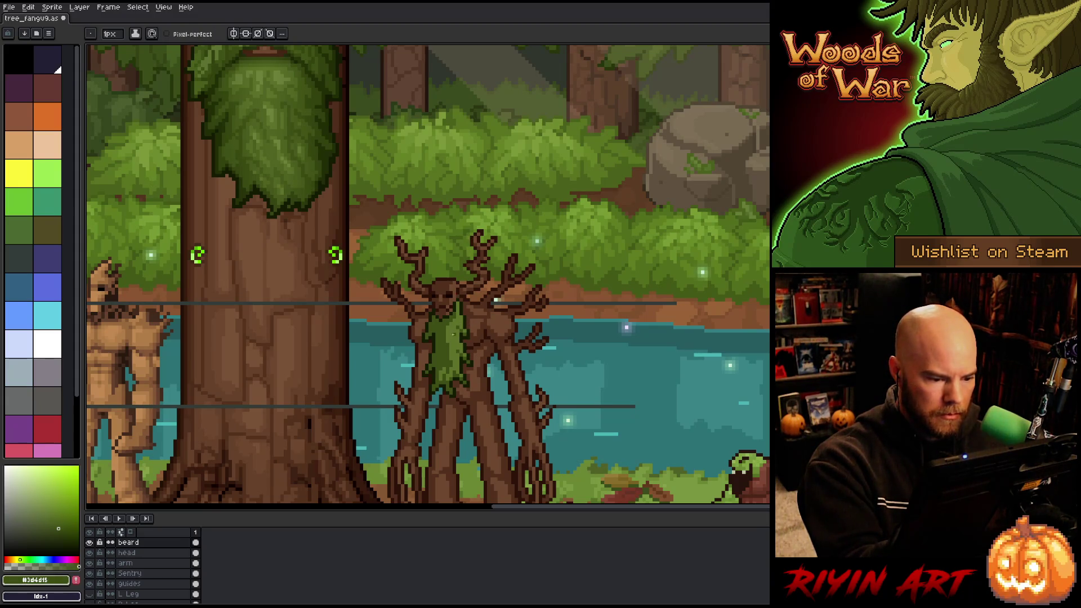
pyautogui.keyDown('alt'); pyautogui.click(453, 334); pyautogui.keyUp('alt')
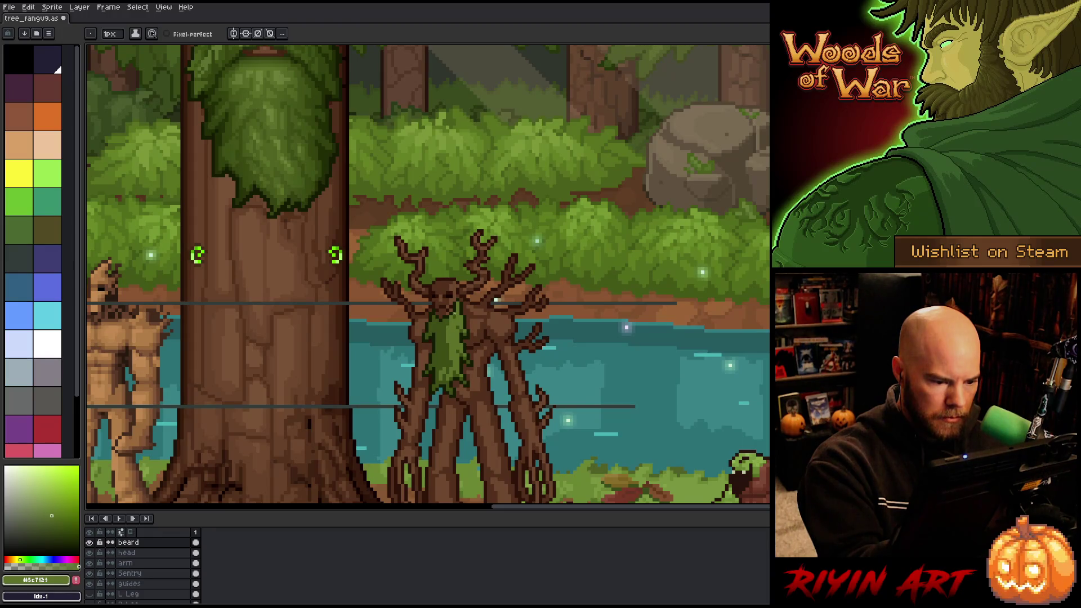
pyautogui.keyDown('alt'); pyautogui.click(454, 344); pyautogui.keyUp('alt')
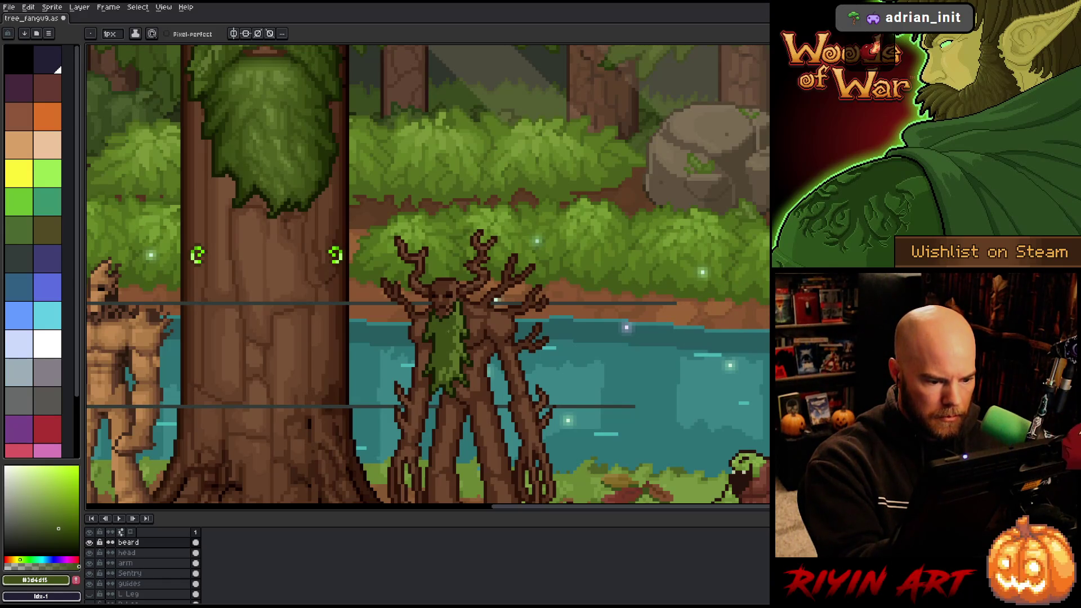
pyautogui.keyDown('alt'); pyautogui.click(458, 316); pyautogui.keyUp('alt')
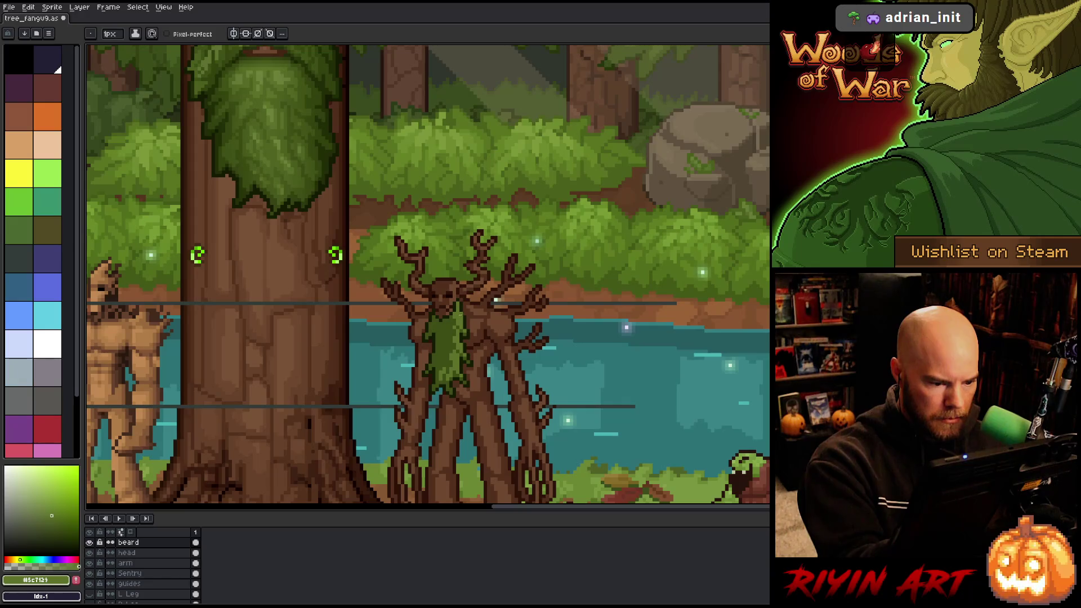
pyautogui.keyDown('alt'); pyautogui.click(458, 315); pyautogui.keyUp('alt')
pyautogui.keyDown('alt'); pyautogui.click(459, 315); pyautogui.keyUp('alt')
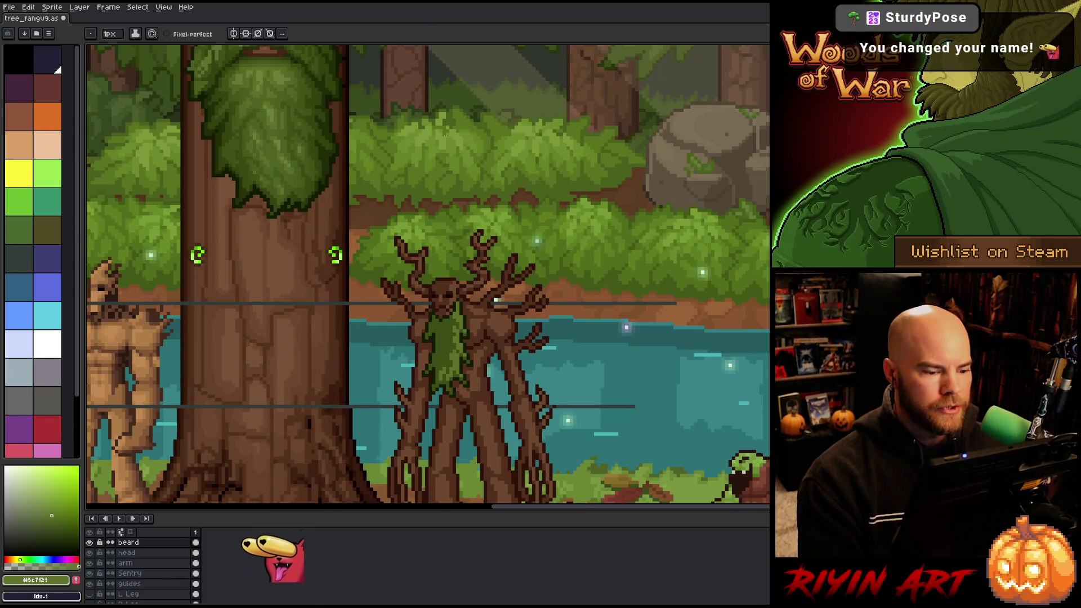
# Zoom in on the treants and paint dark #3d4d15 shading into the beard.
pyautogui.press('-')
pyautogui.press('-')
pyautogui.press('+')
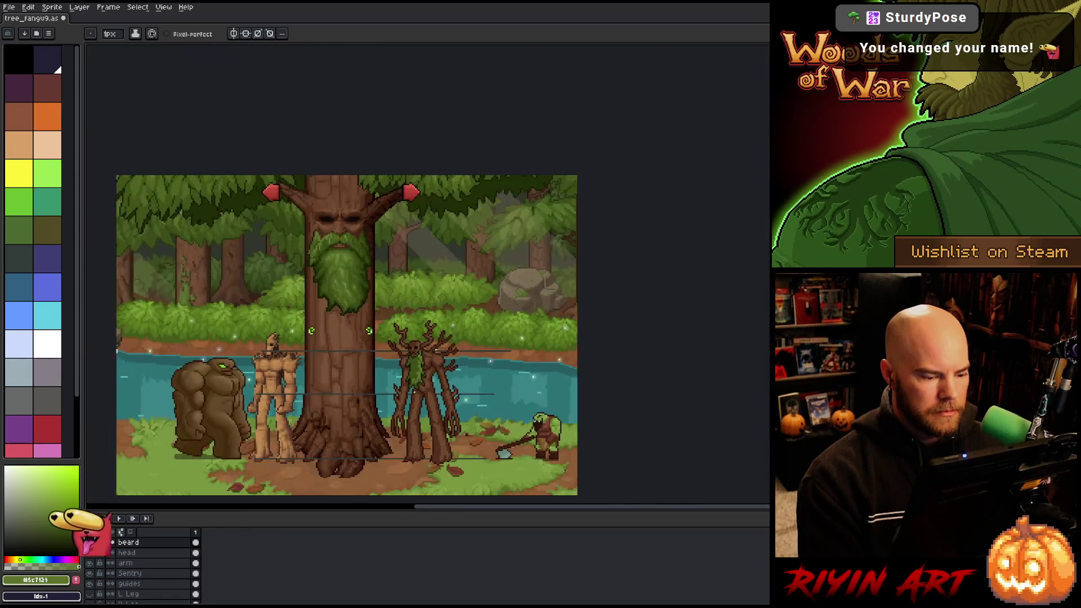
pyautogui.press('-')
pyautogui.press('+')
pyautogui.scroll(-1, 378, 273)
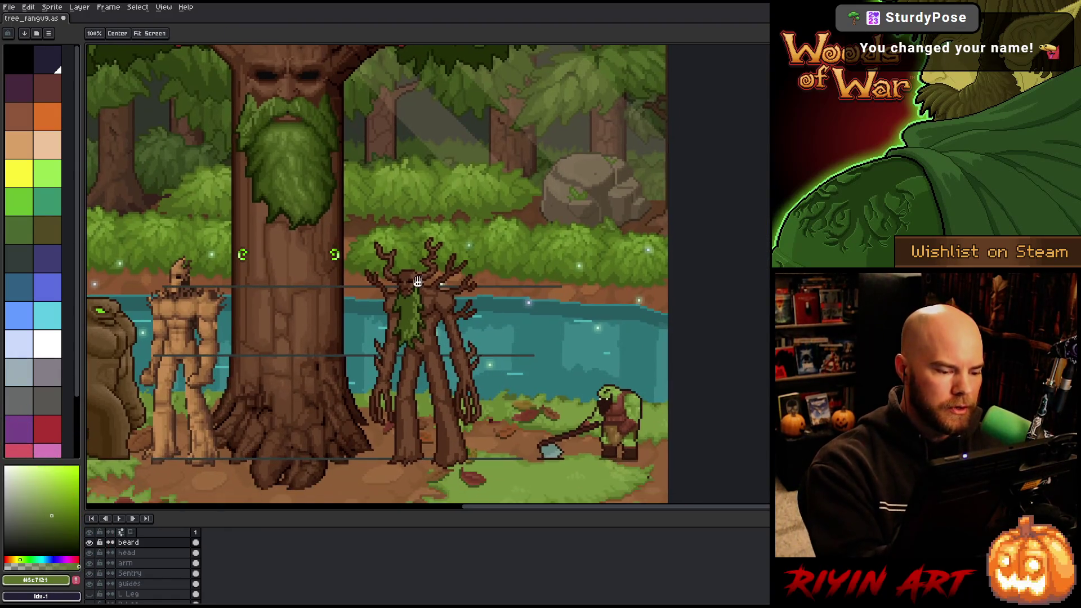
pyautogui.keyDown('alt'); pyautogui.click(281, 185); pyautogui.keyUp('alt')
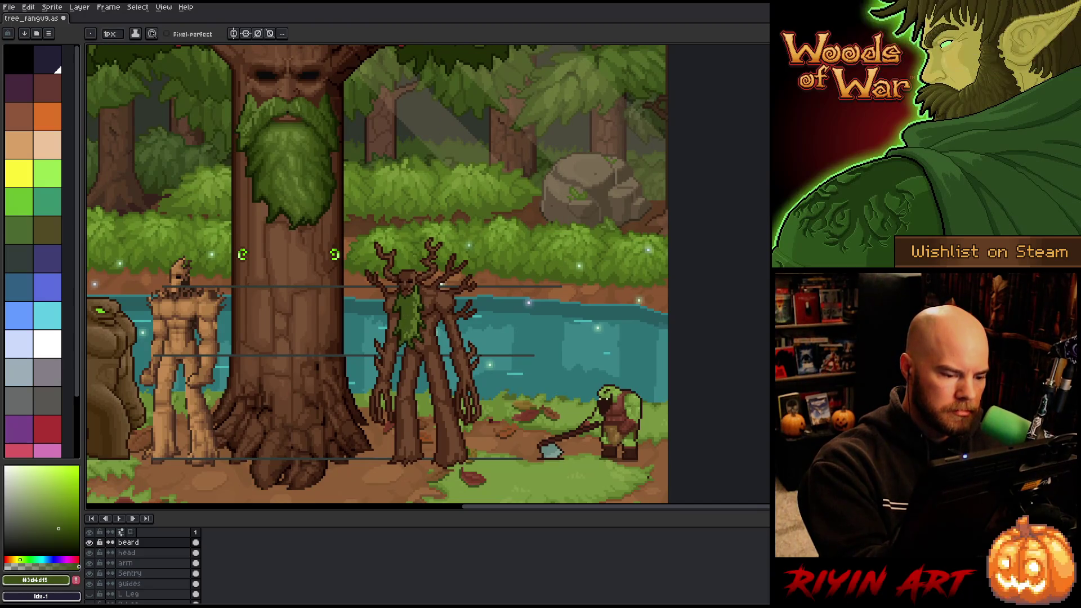
pyautogui.keyDown('alt'); pyautogui.click(410, 333); pyautogui.keyUp('alt')
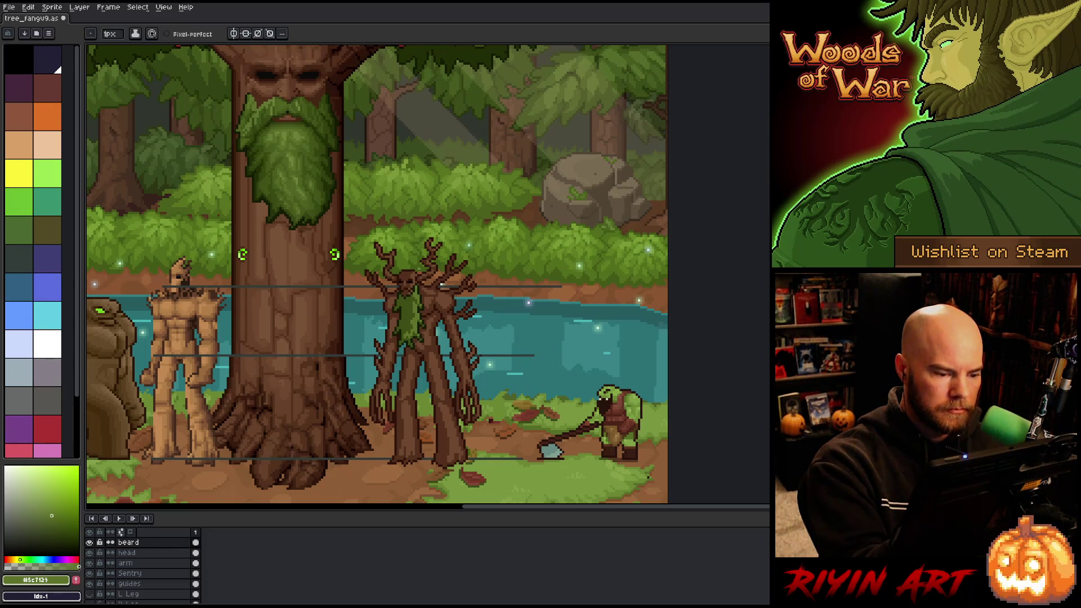
pyautogui.keyDown('alt'); pyautogui.click(281, 186); pyautogui.keyUp('alt')
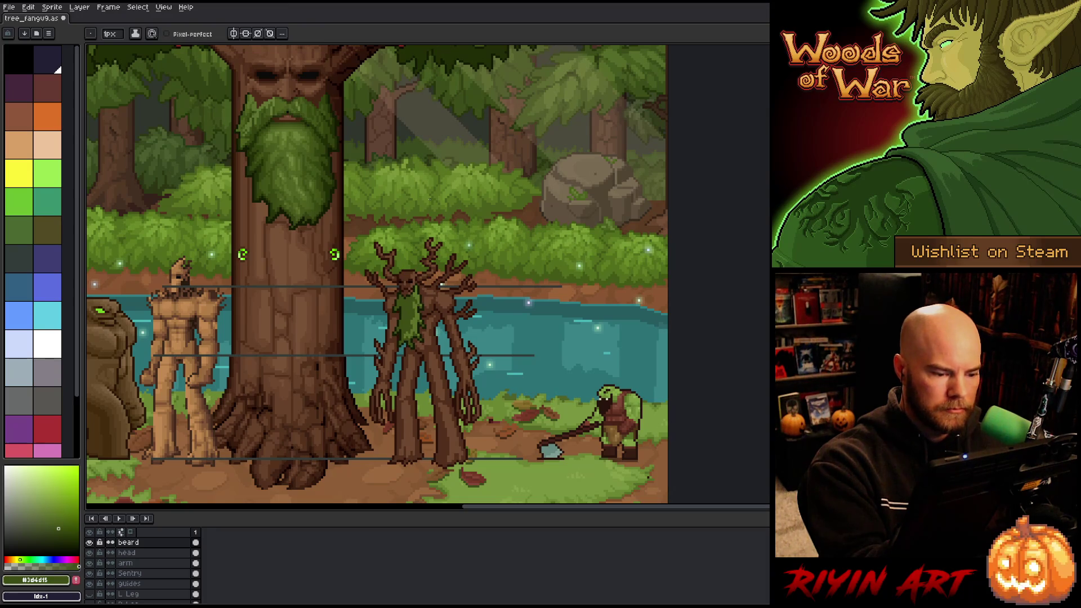
pyautogui.keyDown('alt'); pyautogui.click(418, 293); pyautogui.keyUp('alt')
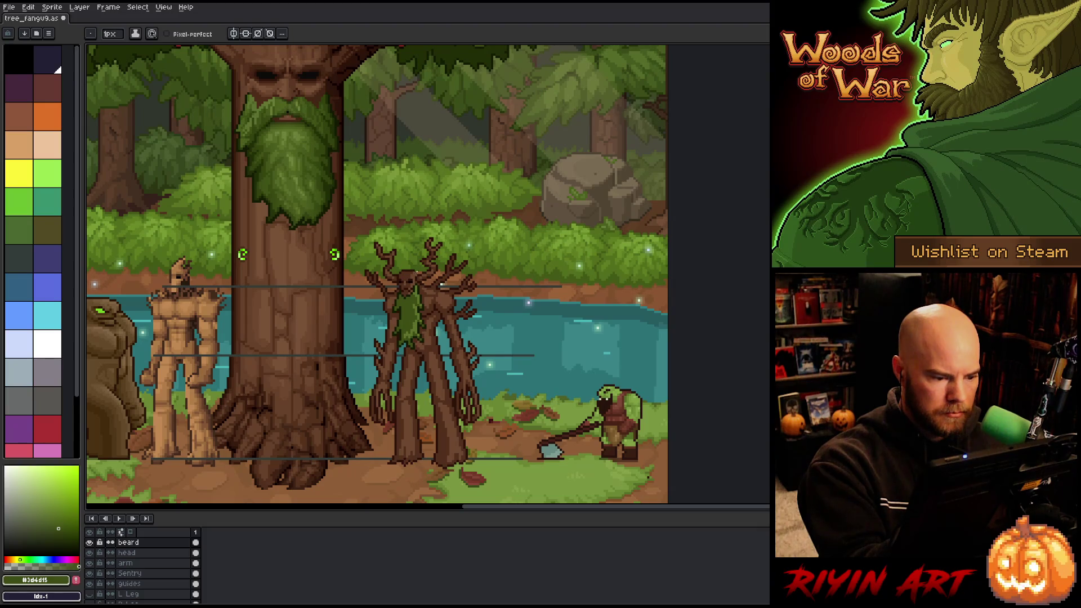
pyautogui.keyDown('alt'); pyautogui.click(411, 319); pyautogui.keyUp('alt')
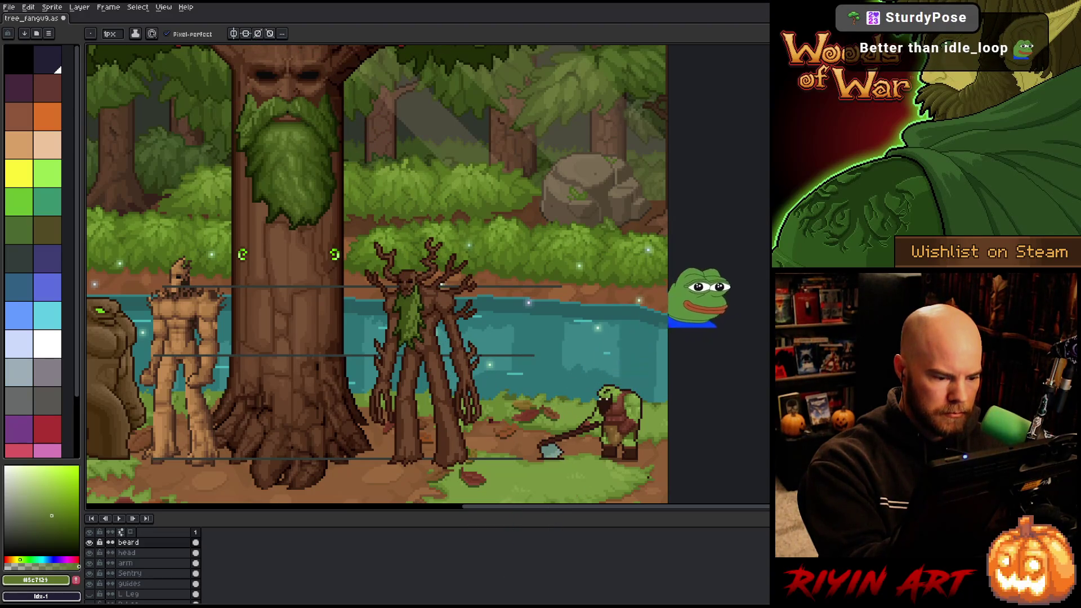
# Keep alternating dark #3d4d15 and mid #5c7129 to mottle the beard's moss.
pyautogui.click(58, 528)
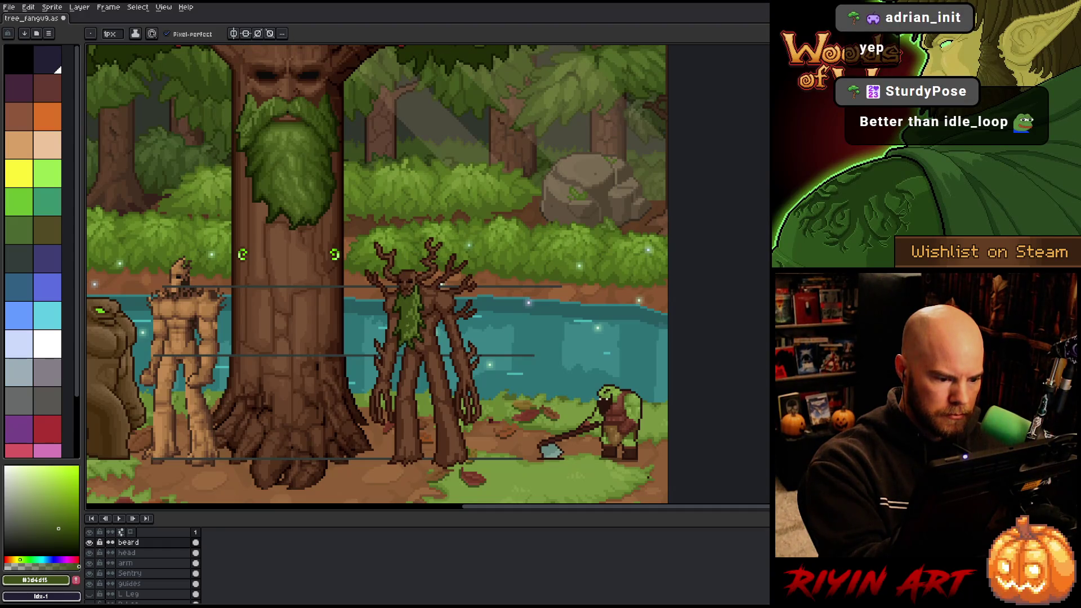
pyautogui.press('alt')
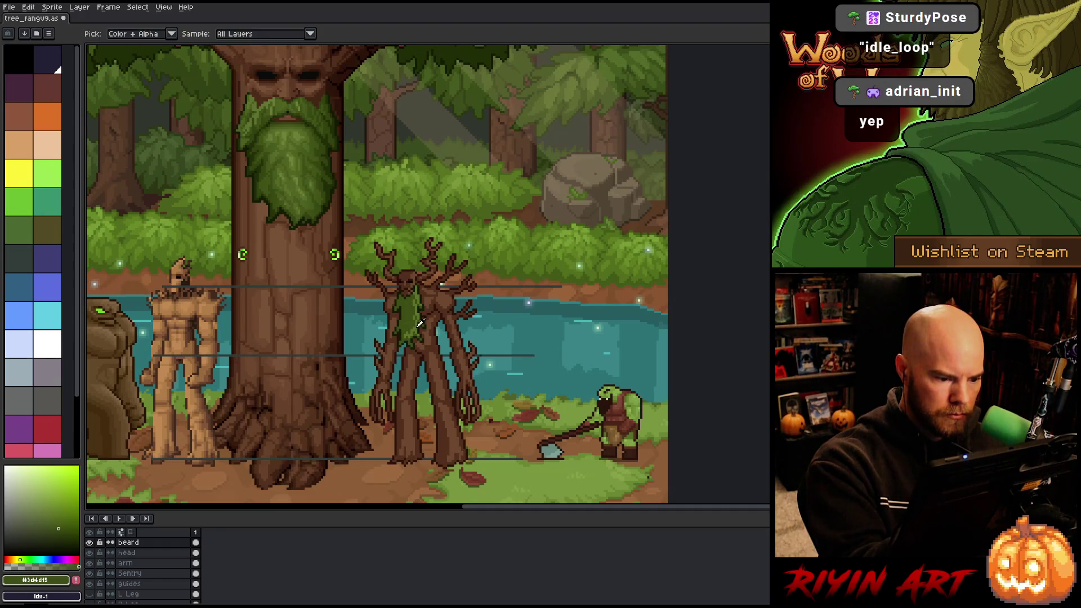
pyautogui.keyDown('alt'); pyautogui.click(420, 322); pyautogui.keyUp('alt')
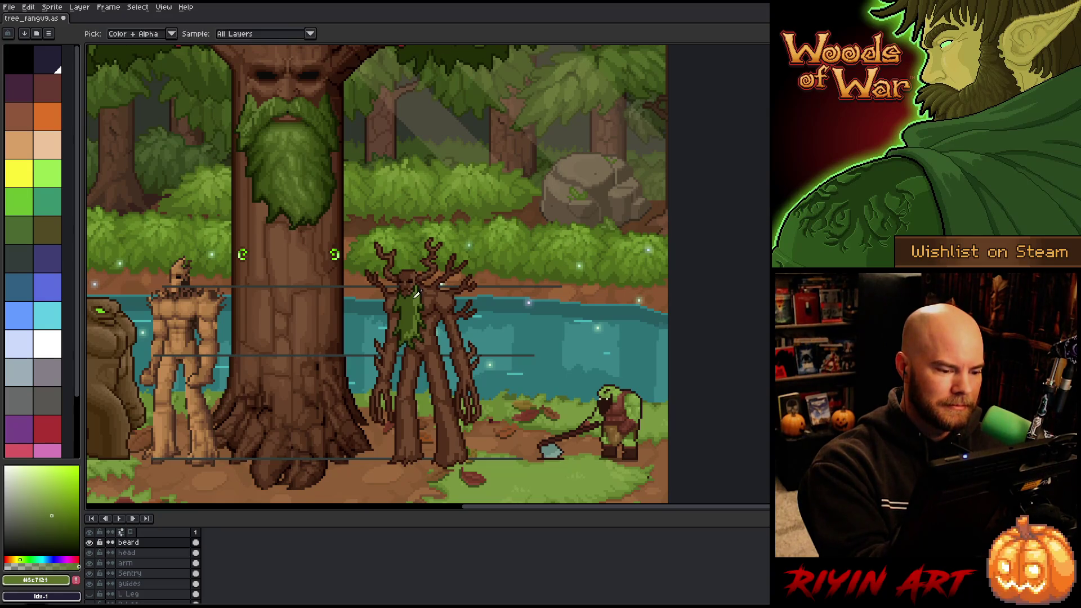
pyautogui.keyDown('alt'); pyautogui.click(282, 186); pyautogui.keyUp('alt')
pyautogui.keyDown('alt'); pyautogui.click(282, 169); pyautogui.keyUp('alt')
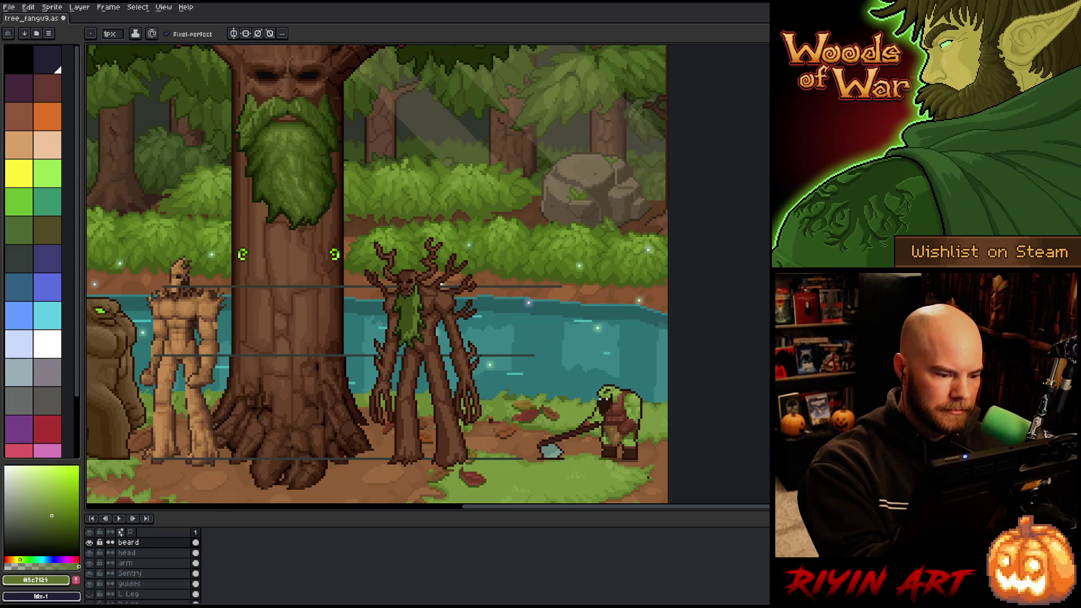
pyautogui.keyDown('alt'); pyautogui.click(414, 307); pyautogui.keyUp('alt')
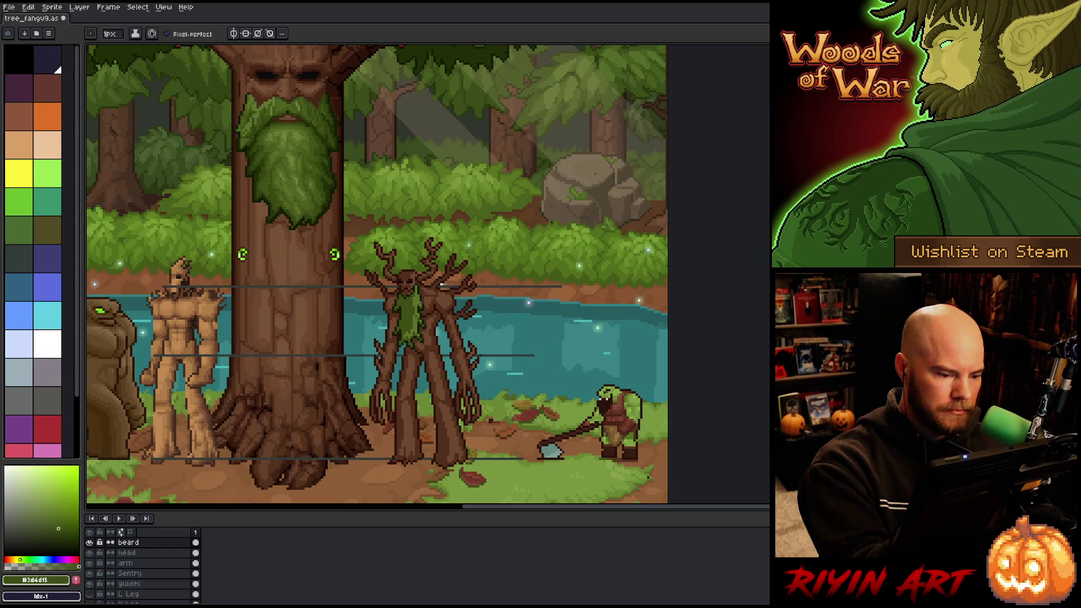
pyautogui.keyDown('alt'); pyautogui.click(415, 315); pyautogui.keyUp('alt')
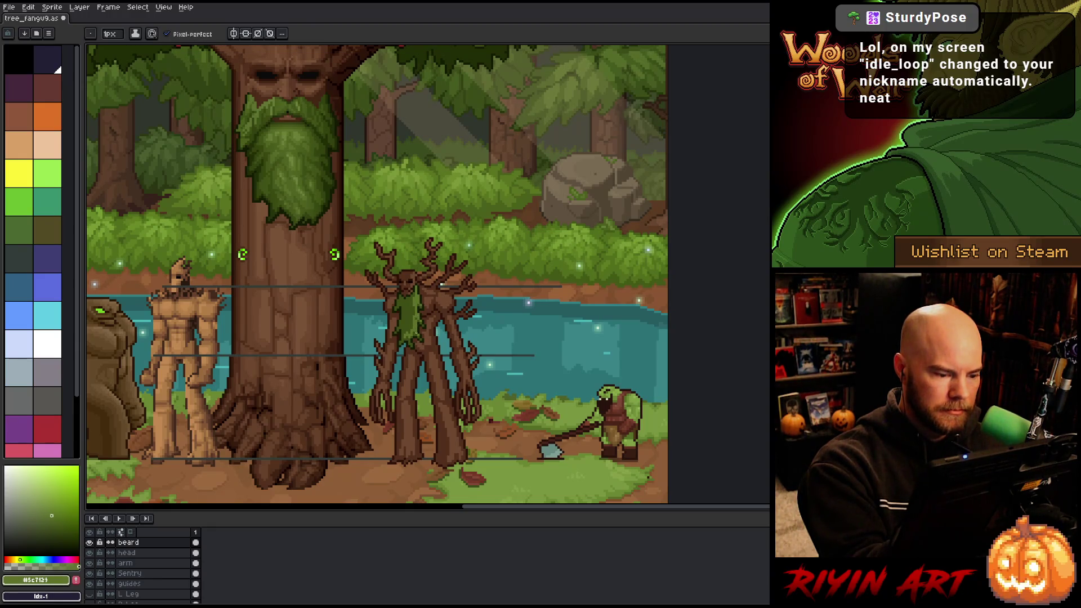
pyautogui.keyDown('alt'); pyautogui.click(409, 308); pyautogui.keyUp('alt')
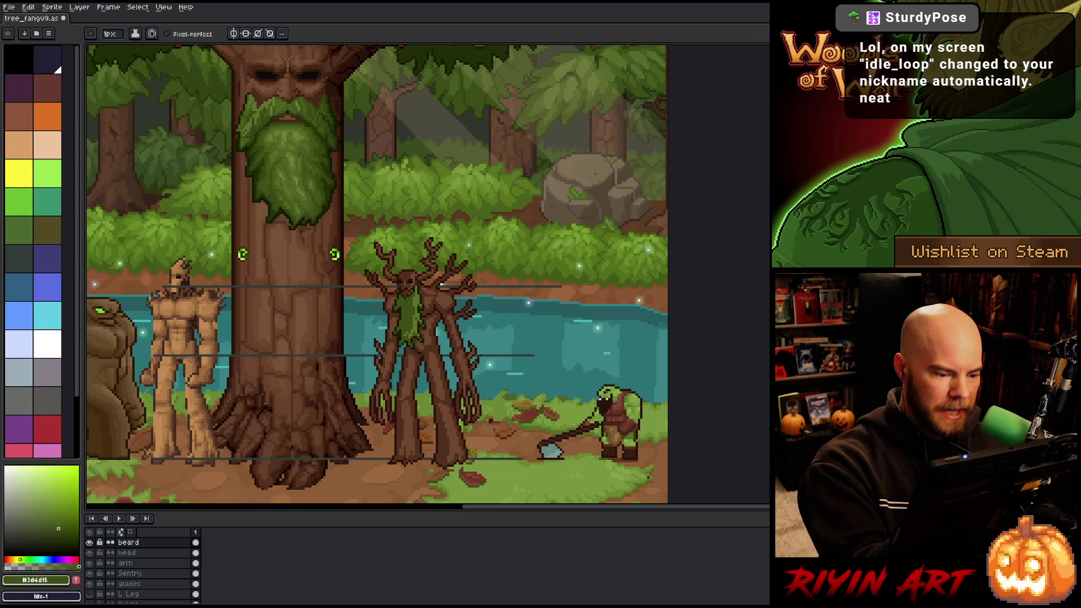
pyautogui.keyDown('alt'); pyautogui.click(415, 315); pyautogui.keyUp('alt')
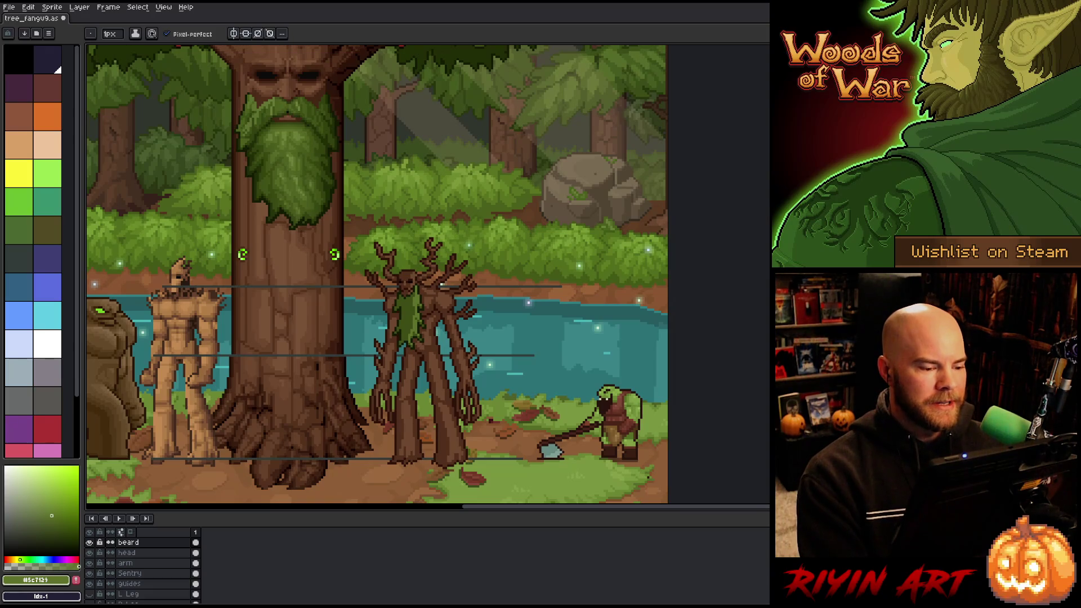
# Zoom and pan to the tall treant, then eyedrop the dark trunk brown #532f1c.
pyautogui.scroll(1, 433, 350)
pyautogui.scroll(-3, 428, 277)
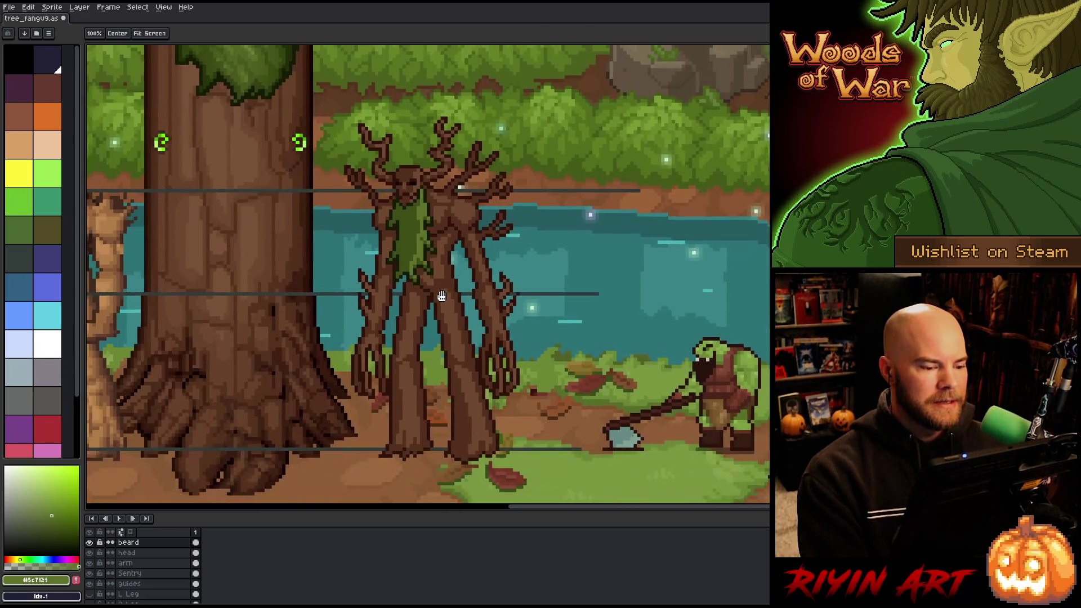
pyautogui.scroll(1, 394, 197)
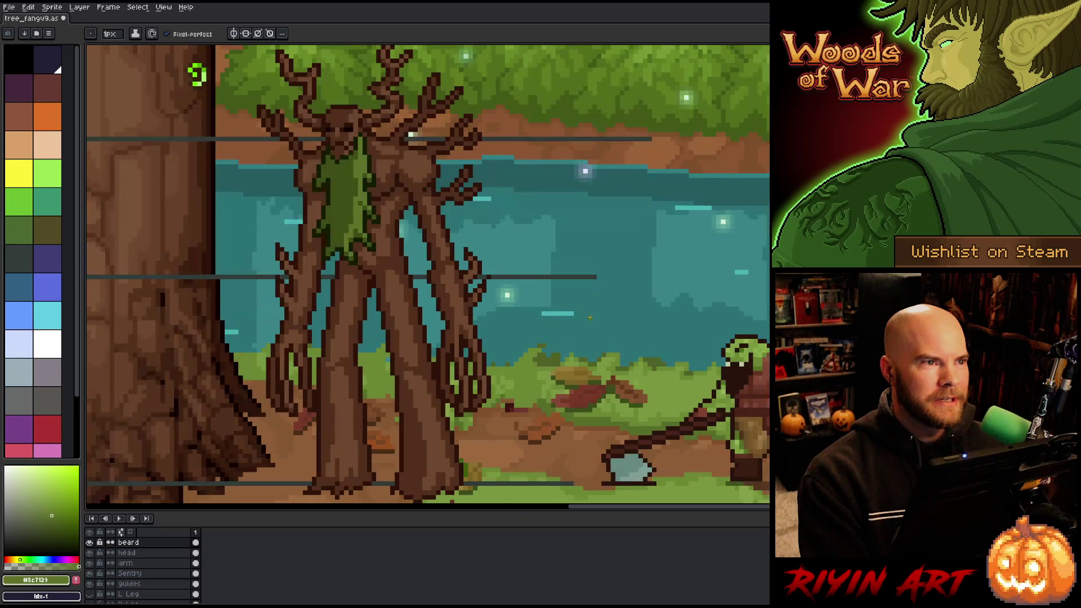
pyautogui.scroll(-1, 394, 197)
pyautogui.scroll(1, 428, 298)
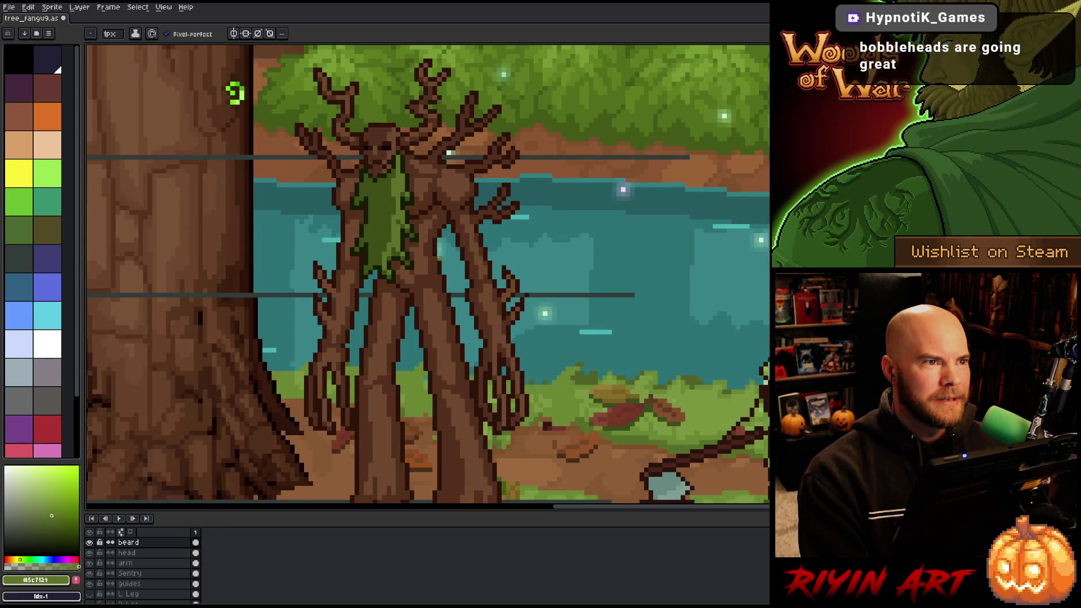
pyautogui.scroll(-1, 428, 299)
pyautogui.moveTo(428, 296); pyautogui.dragTo(424, 309)
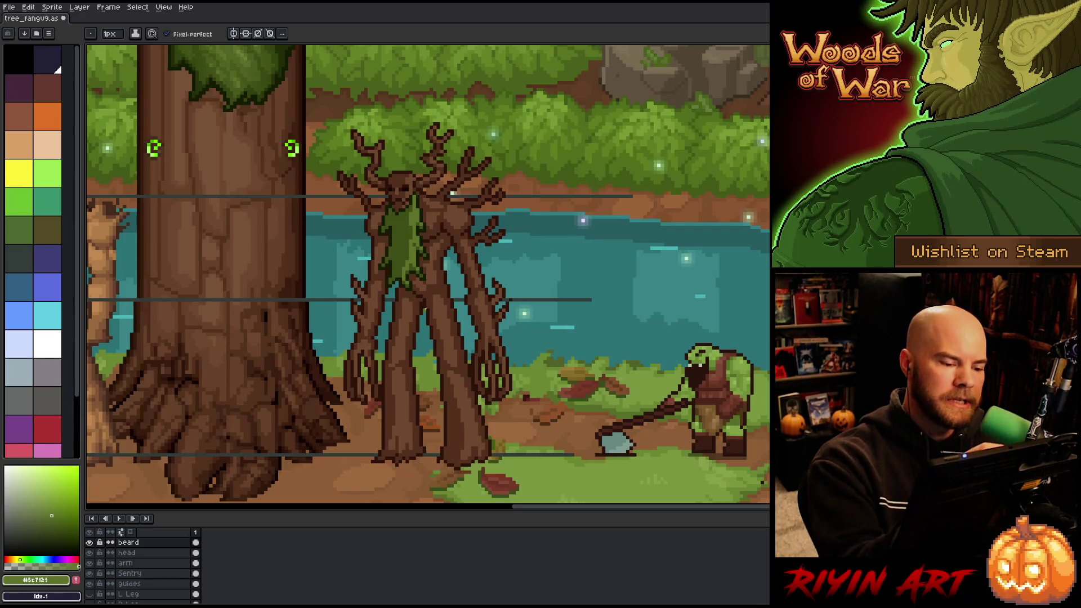
pyautogui.keyDown('alt'); pyautogui.click(405, 349); pyautogui.keyUp('alt')
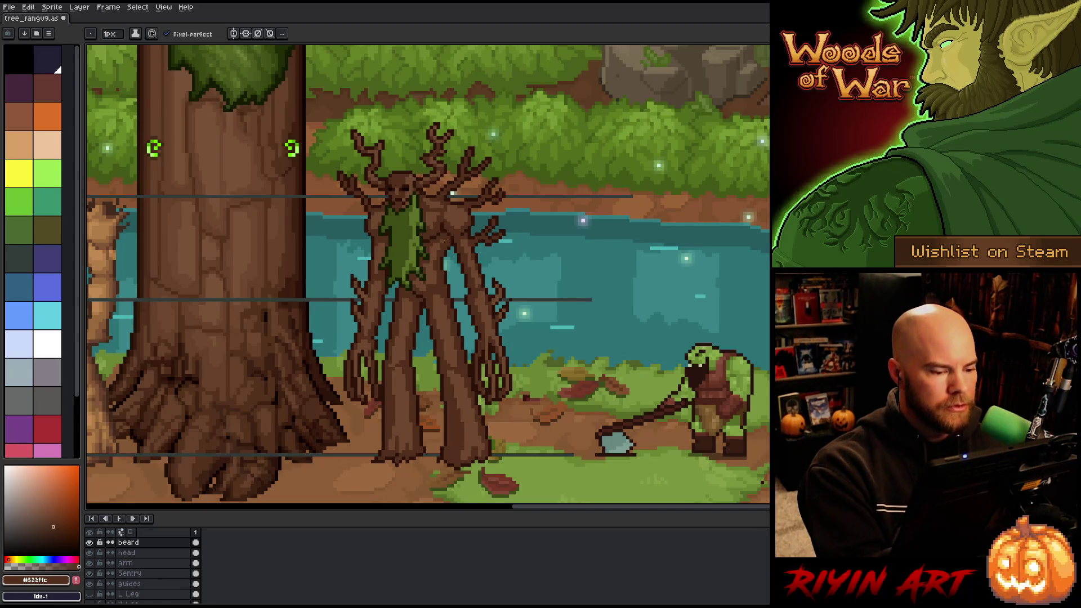
# Make the Sentry layer active and shade its bark in lighter and dark trunk browns.
pyautogui.hotkey('alt', 'Down')
pyautogui.hotkey('alt', 'Down')
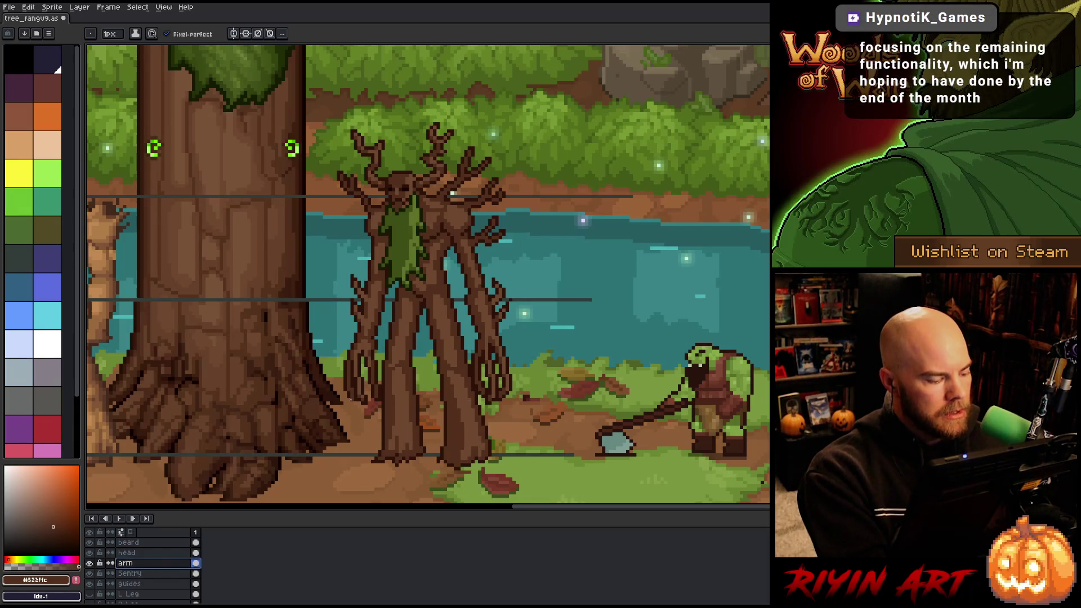
pyautogui.click(159, 572)
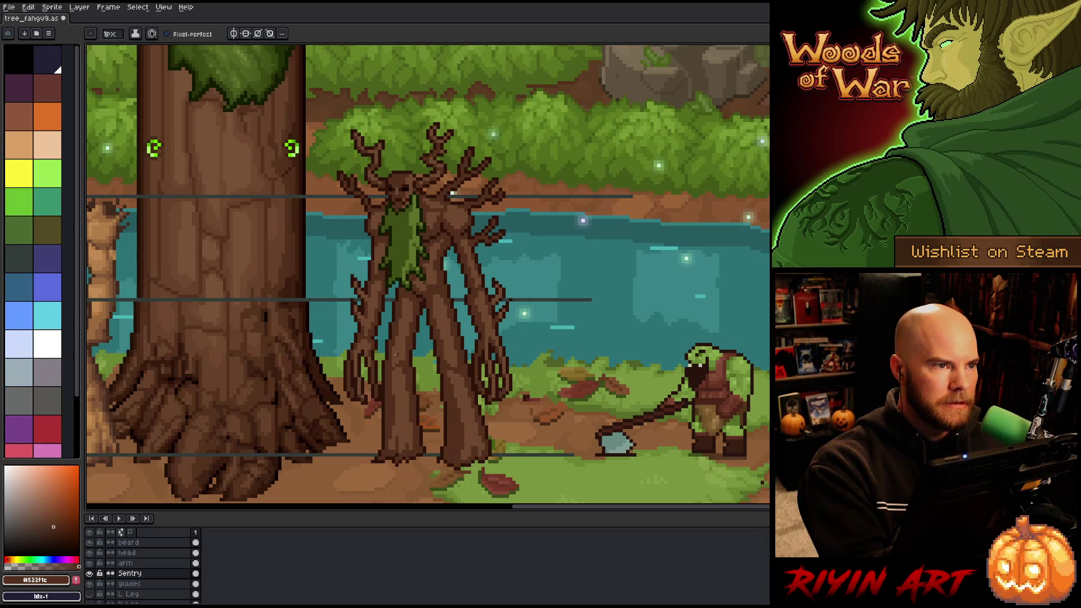
pyautogui.keyDown('alt'); pyautogui.click(453, 352); pyautogui.keyUp('alt')
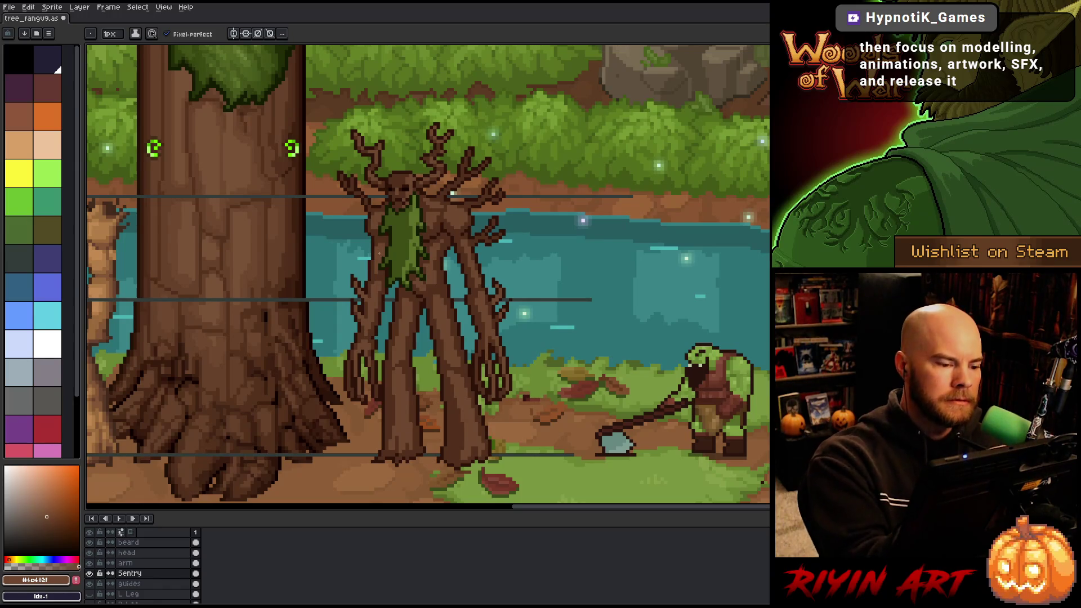
pyautogui.keyDown('alt'); pyautogui.click(380, 237); pyautogui.keyUp('alt')
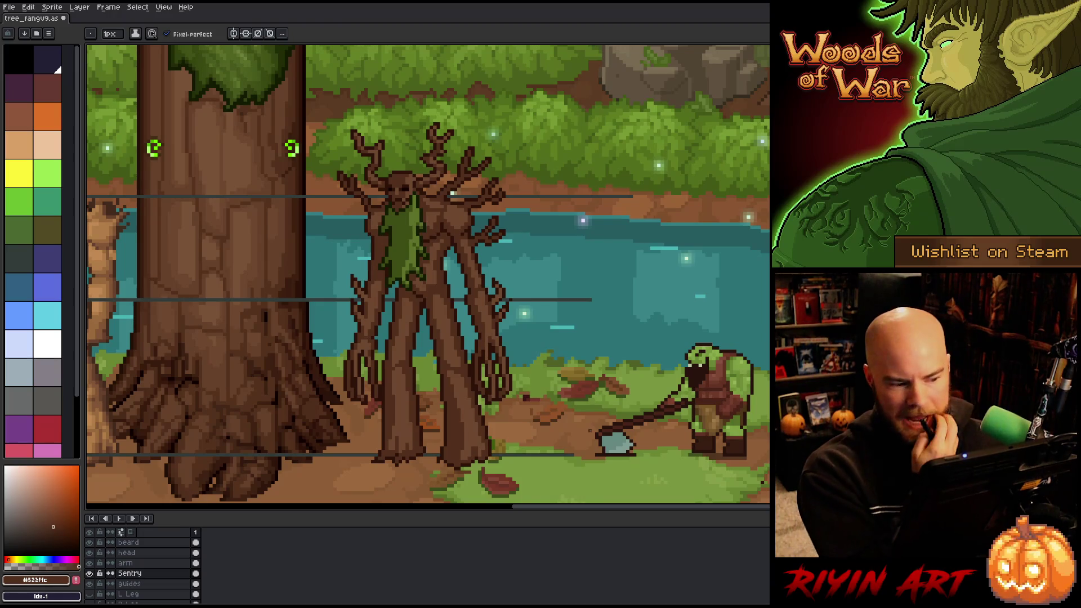
pyautogui.keyDown('alt'); pyautogui.click(590, 431); pyautogui.keyUp('alt')
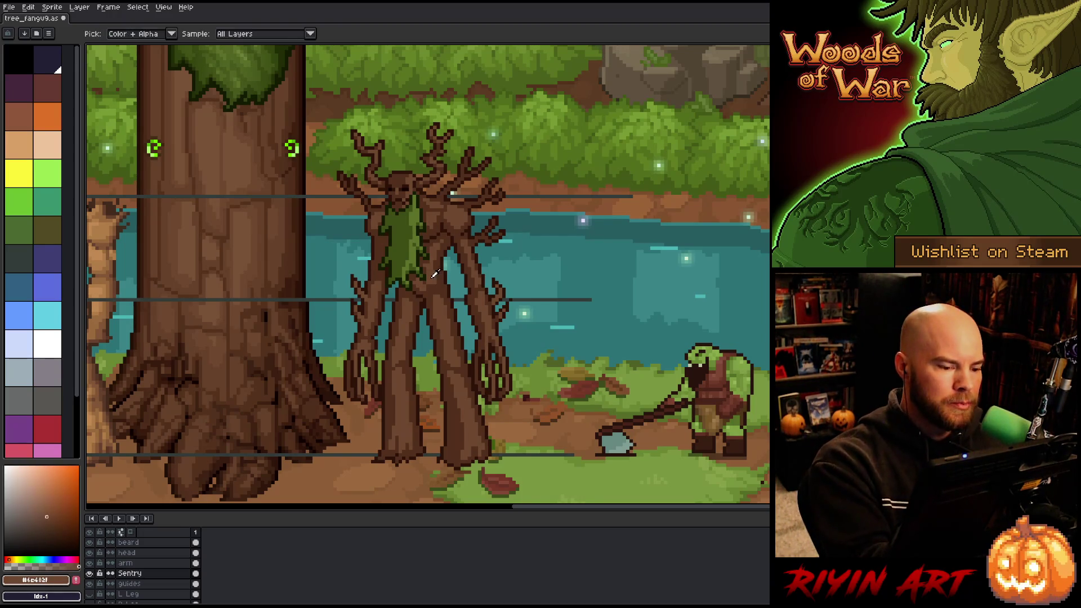
pyautogui.keyDown('alt'); pyautogui.click(418, 277); pyautogui.keyUp('alt')
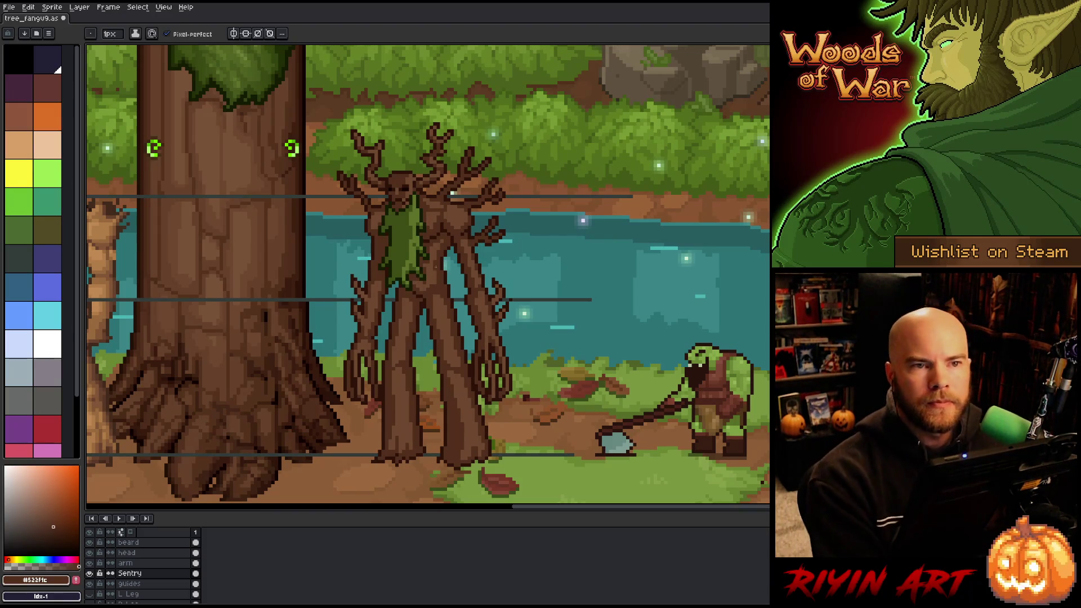
# Save the sprite, then continue shading the bark in lighter and dark brown.
pyautogui.hotkey('ctrl', 's')
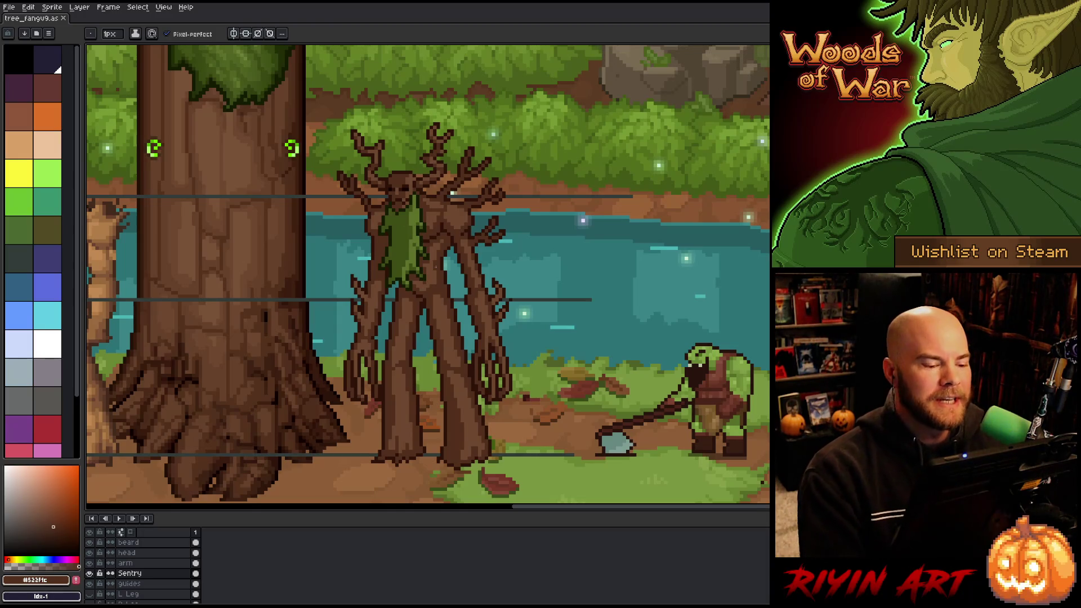
pyautogui.keyDown('alt'); pyautogui.click(436, 293); pyautogui.keyUp('alt')
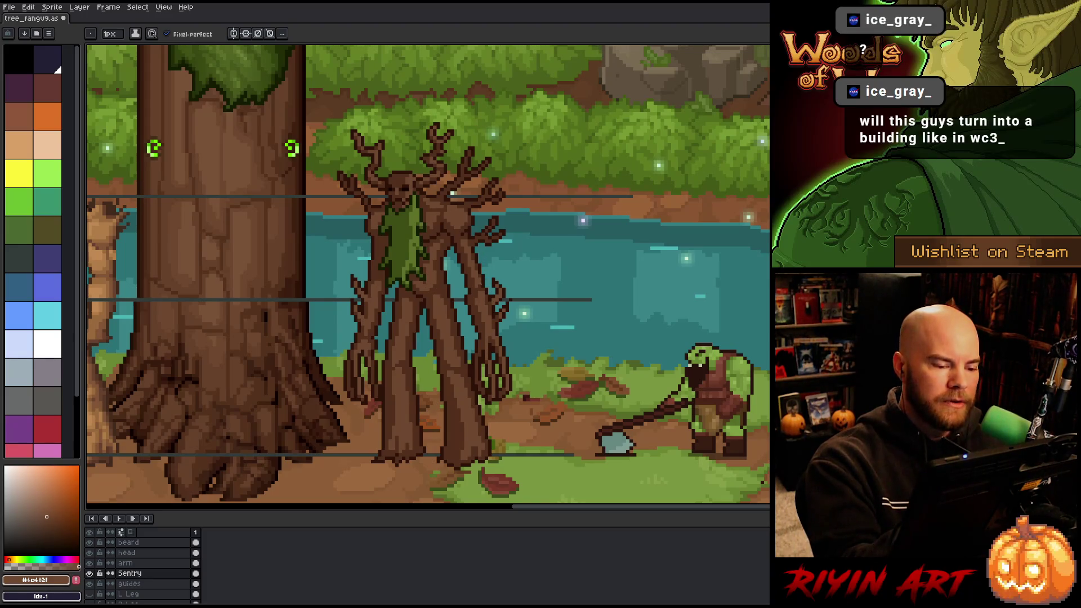
pyautogui.keyDown('alt'); pyautogui.click(479, 285); pyautogui.keyUp('alt')
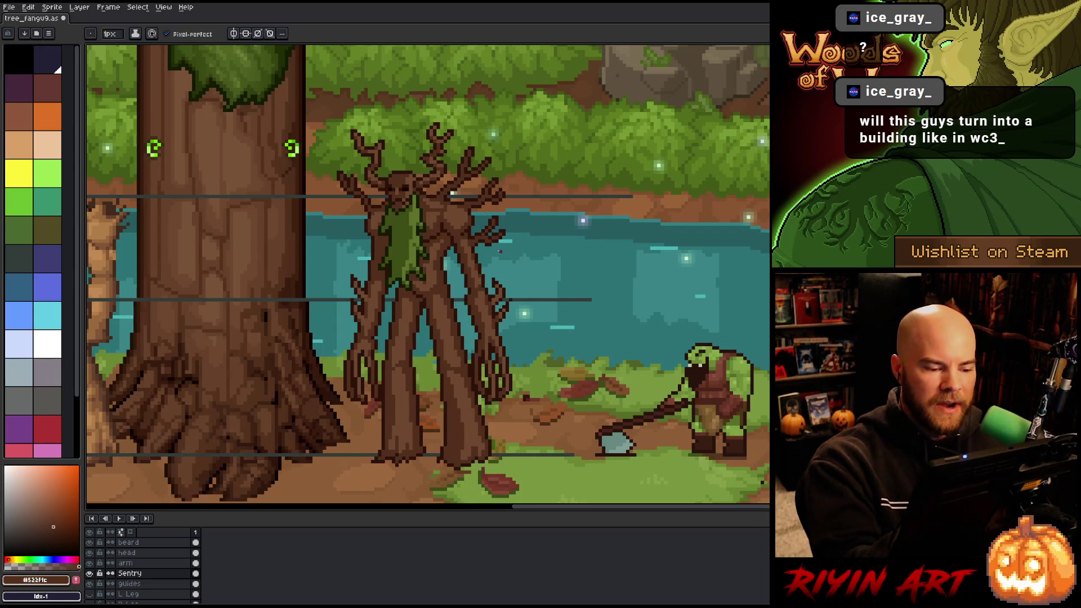
# On the arm layer, erase stray pixels and shade with #6e482f and #522f1c browns.
pyautogui.press('v')
pyautogui.click(155, 563)
pyautogui.press('b')
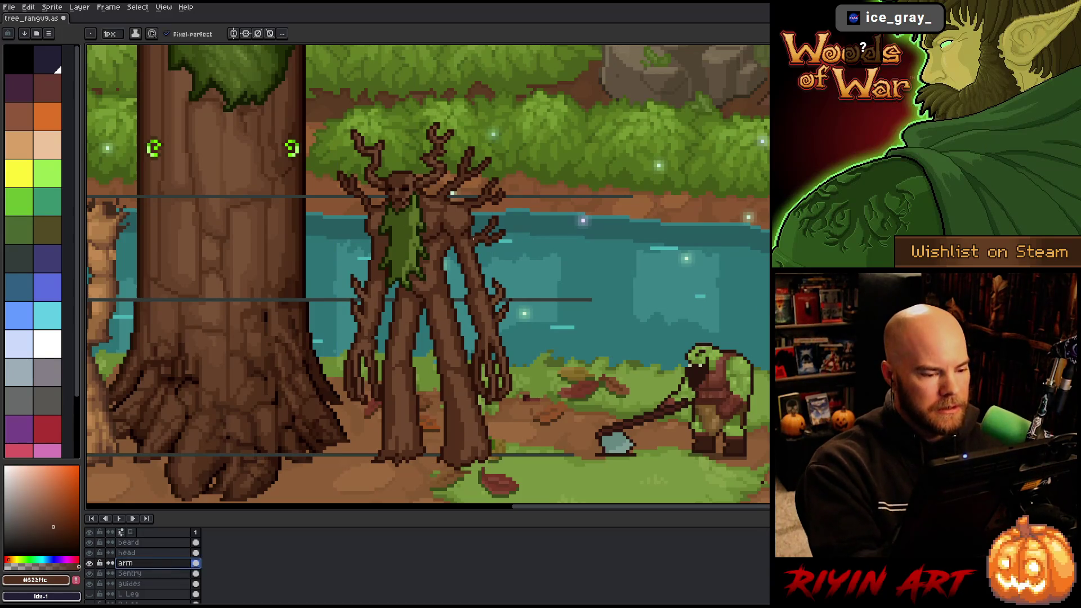
pyautogui.click(136, 573)
pyautogui.press('e')
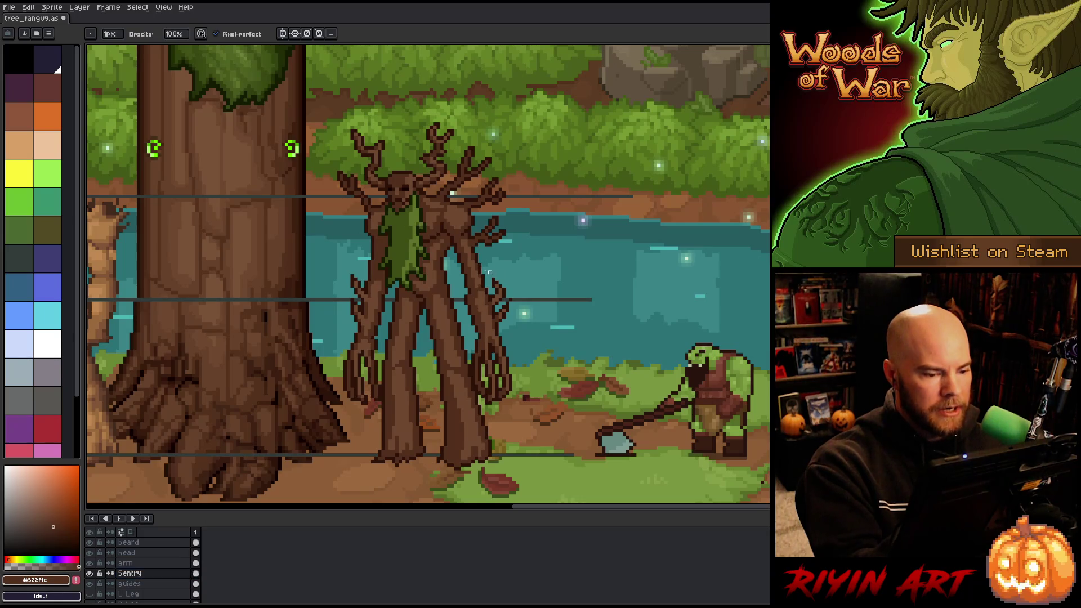
pyautogui.click(155, 563)
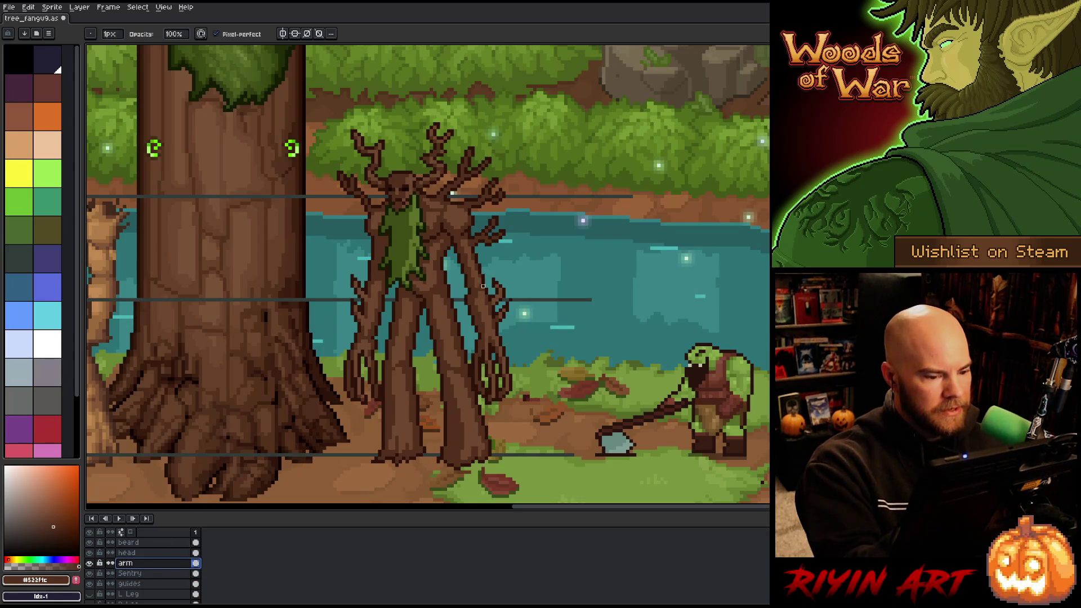
pyautogui.press('b')
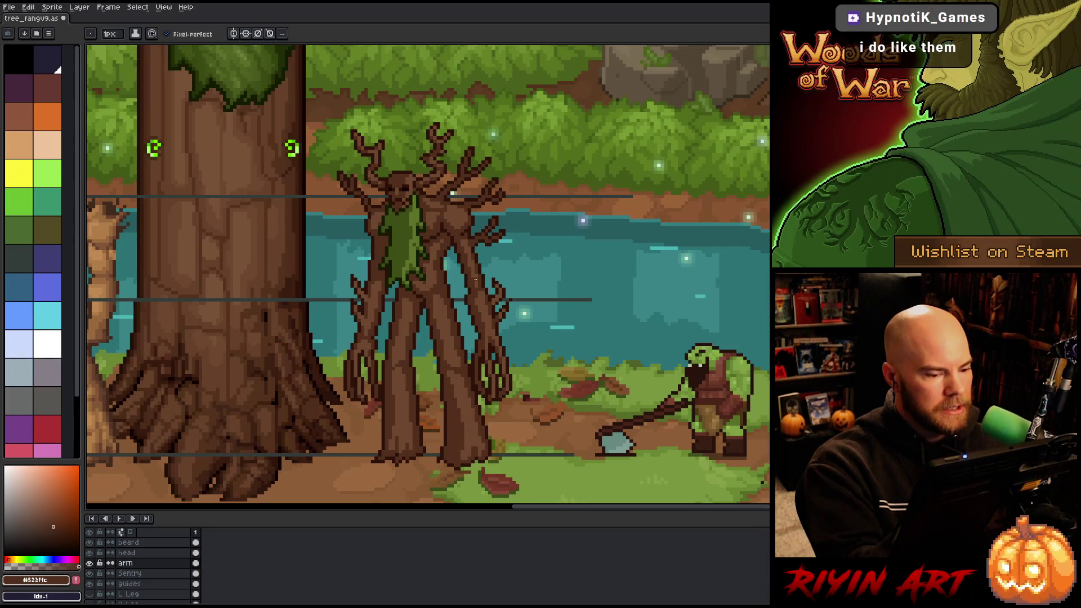
pyautogui.keyDown('alt'); pyautogui.click(473, 278); pyautogui.keyUp('alt')
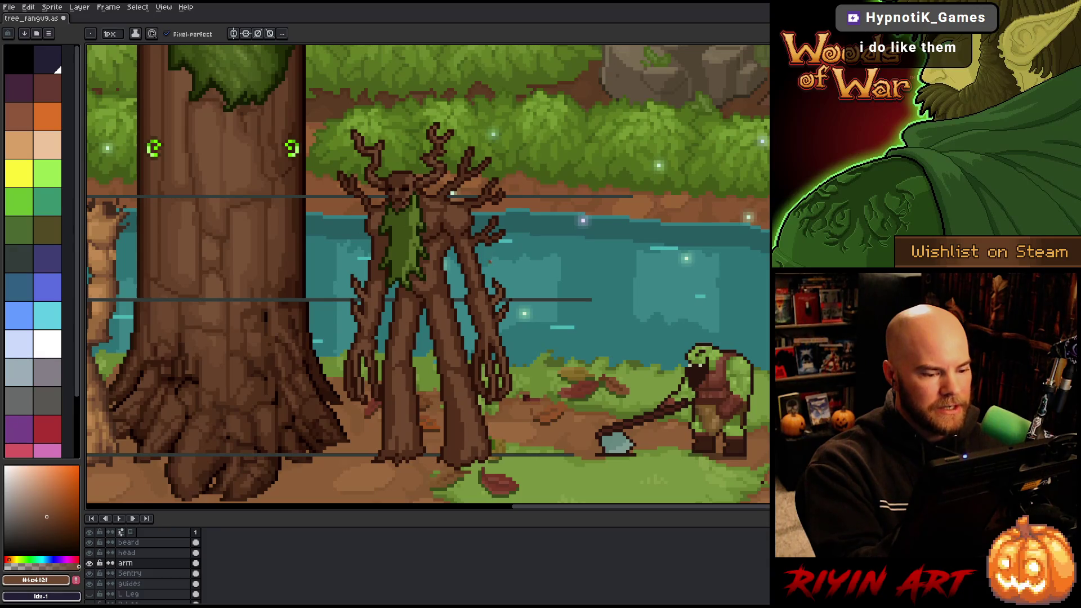
pyautogui.keyDown('alt'); pyautogui.click(498, 281); pyautogui.keyUp('alt')
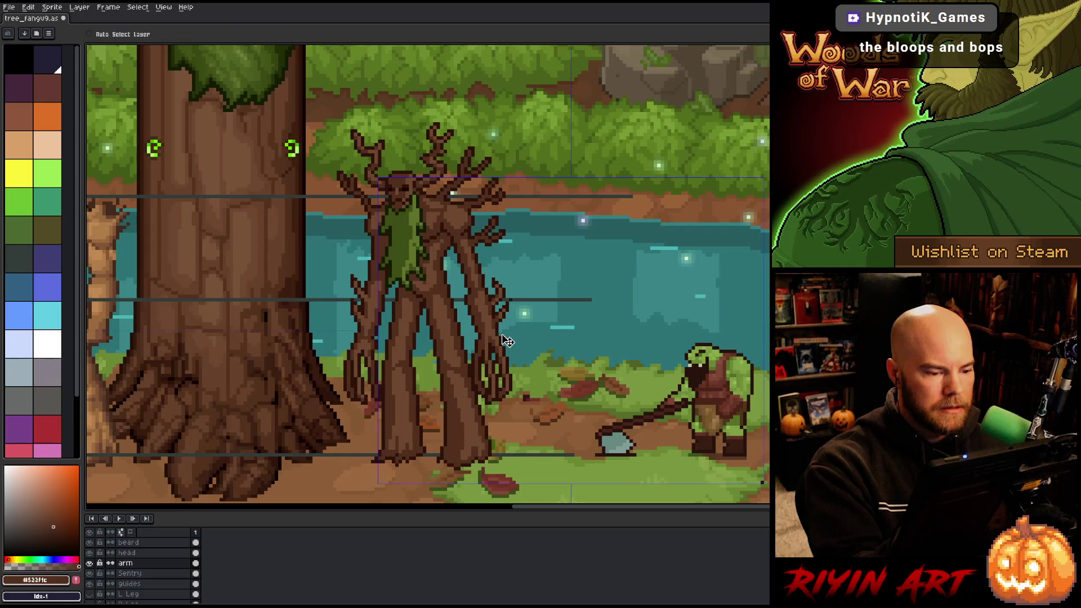
# Save the sprite and pan the scene slightly to the right.
pyautogui.press('ctrl')
pyautogui.rightClick(476, 219)
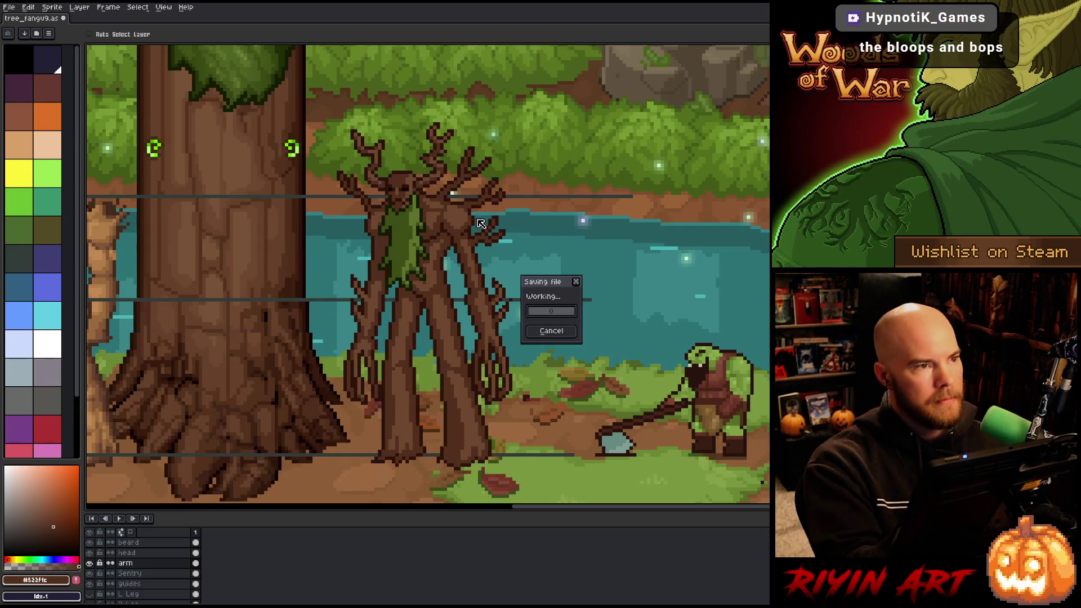
pyautogui.press('space')
pyautogui.moveTo(485, 205); pyautogui.dragTo(503, 203)
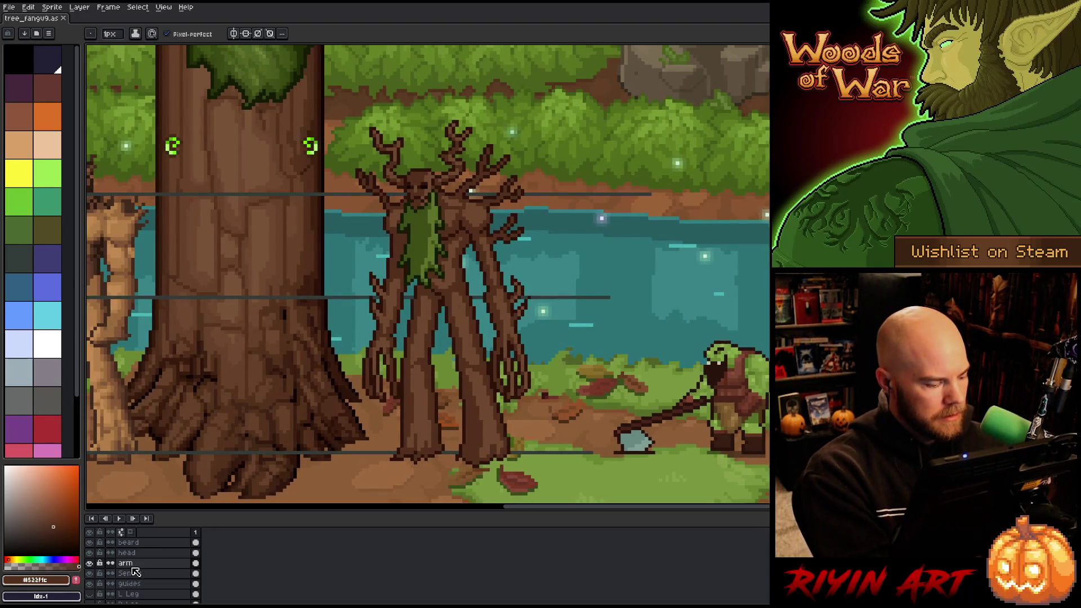
# Hide the guides layer and Layer 1's pale tree figure.
pyautogui.click(90, 584)
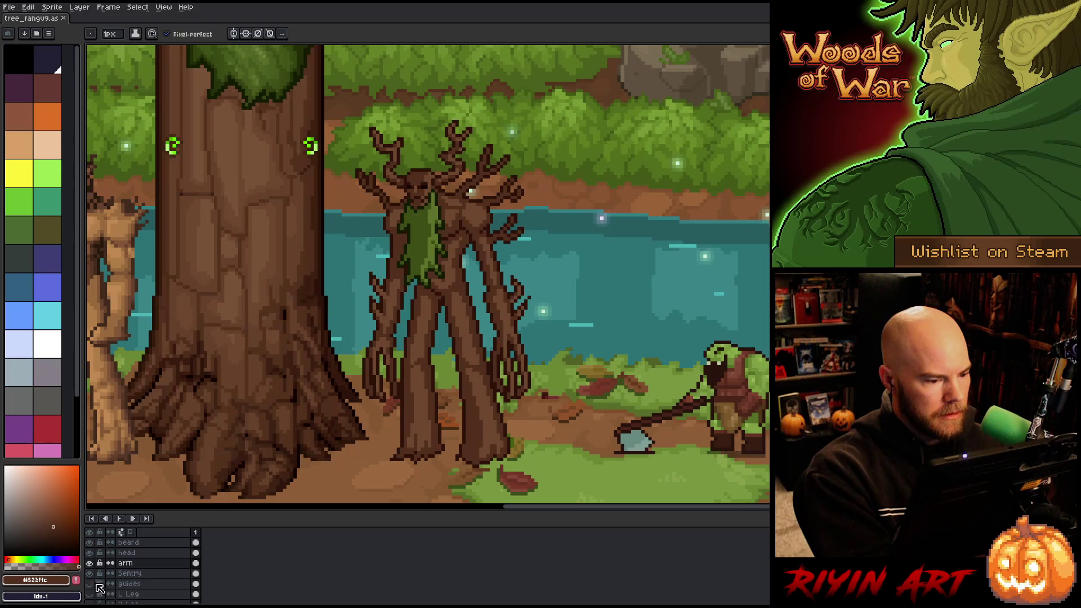
pyautogui.scroll(-3, 141, 580)
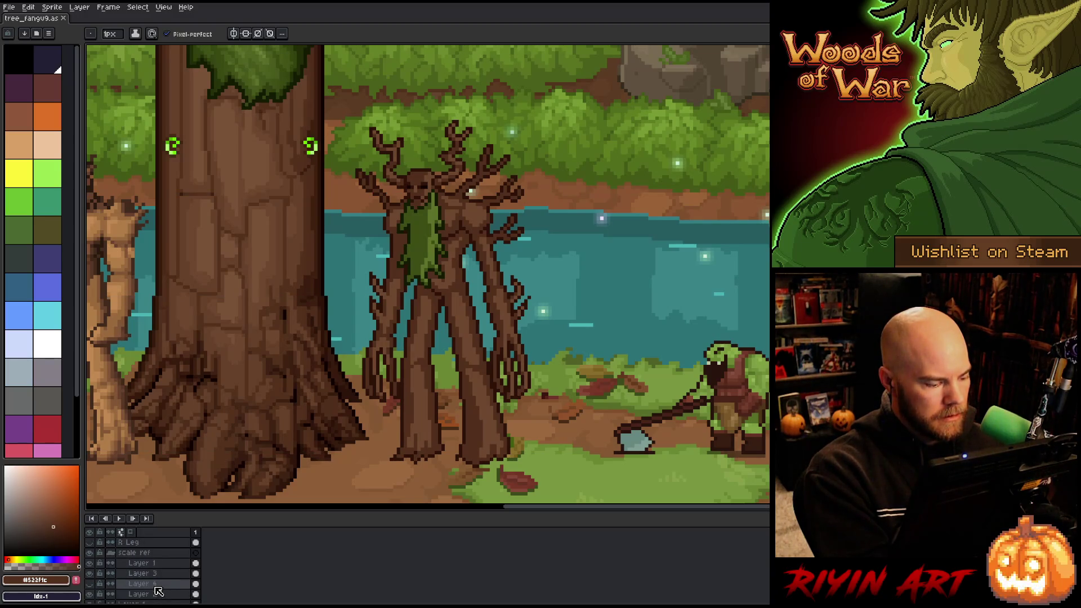
pyautogui.scroll(1, 152, 585)
pyautogui.click(90, 563)
pyautogui.scroll(-2, 511, 272)
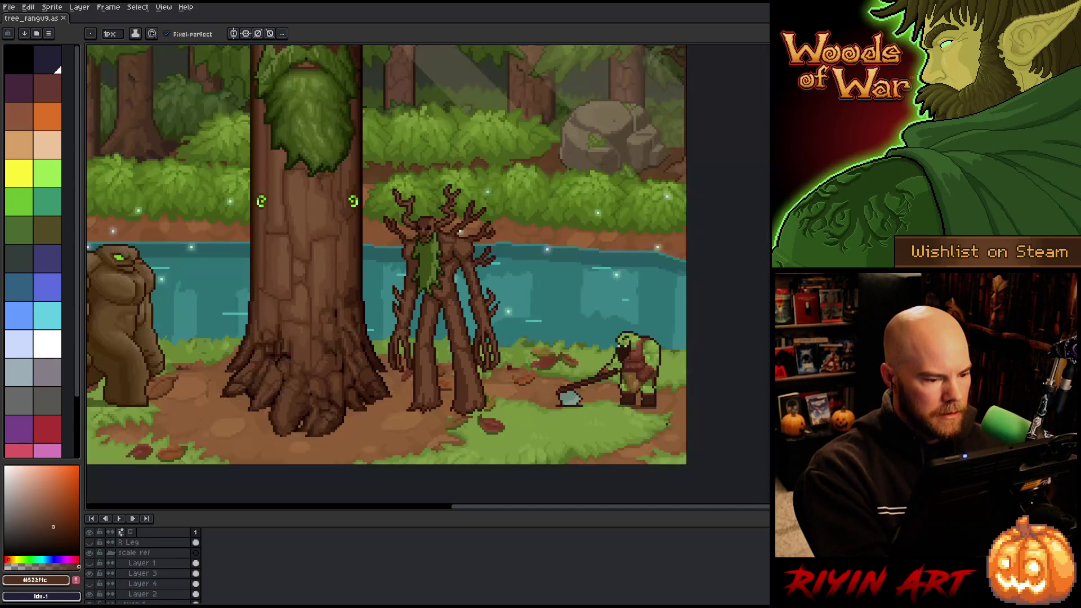
pyautogui.scroll(1, 511, 273)
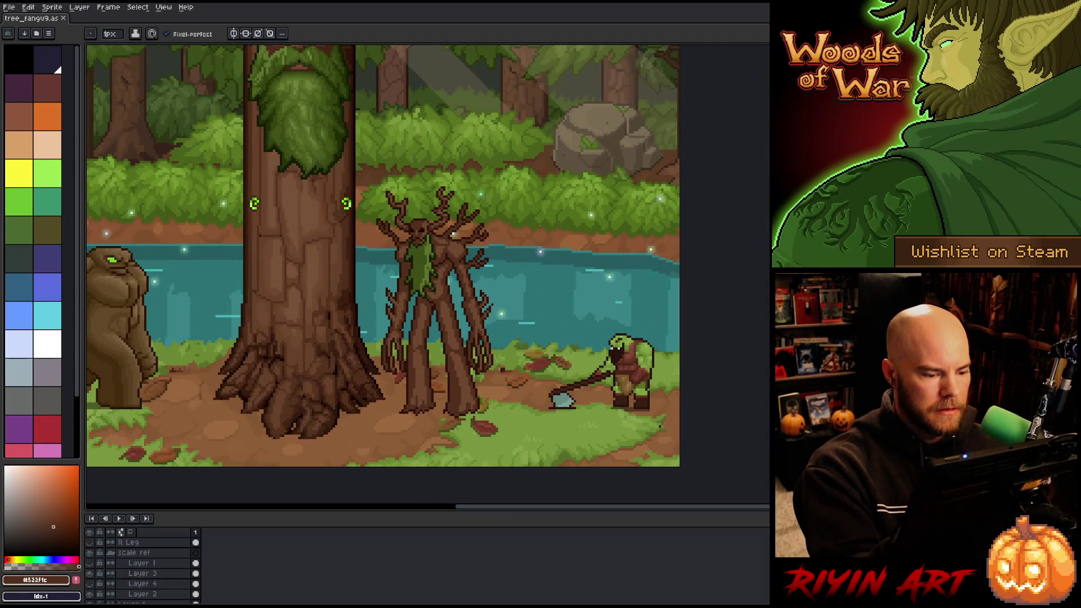
pyautogui.scroll(1, 517, 226)
pyautogui.scroll(-1, 517, 226)
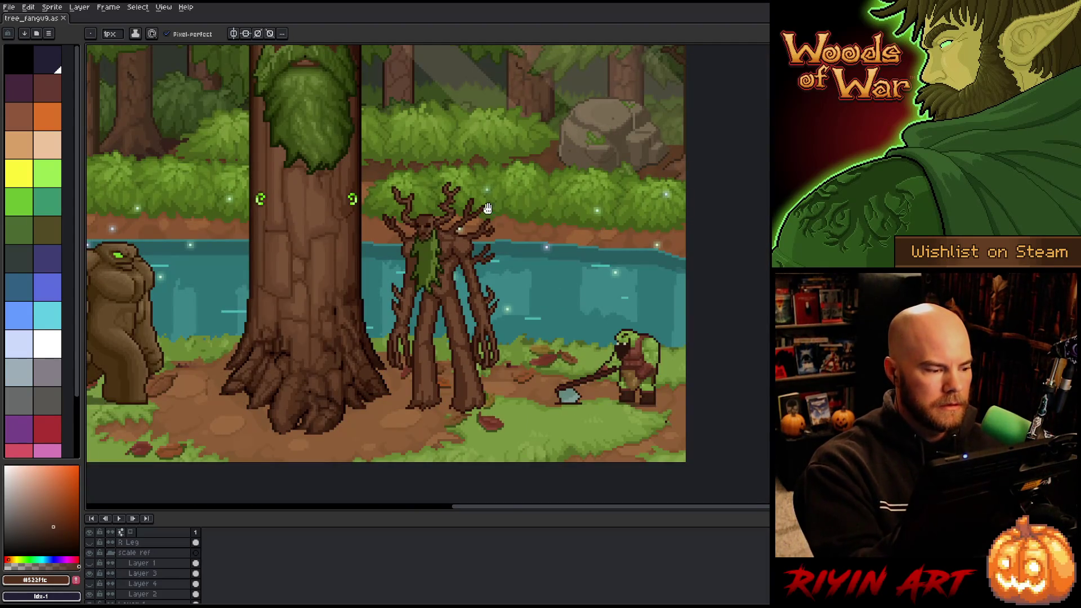
pyautogui.moveTo(517, 226)
pyautogui.mouseDown()
pyautogui.moveTo(527, 208)
pyautogui.moveTo(518, 219)
pyautogui.mouseUp()
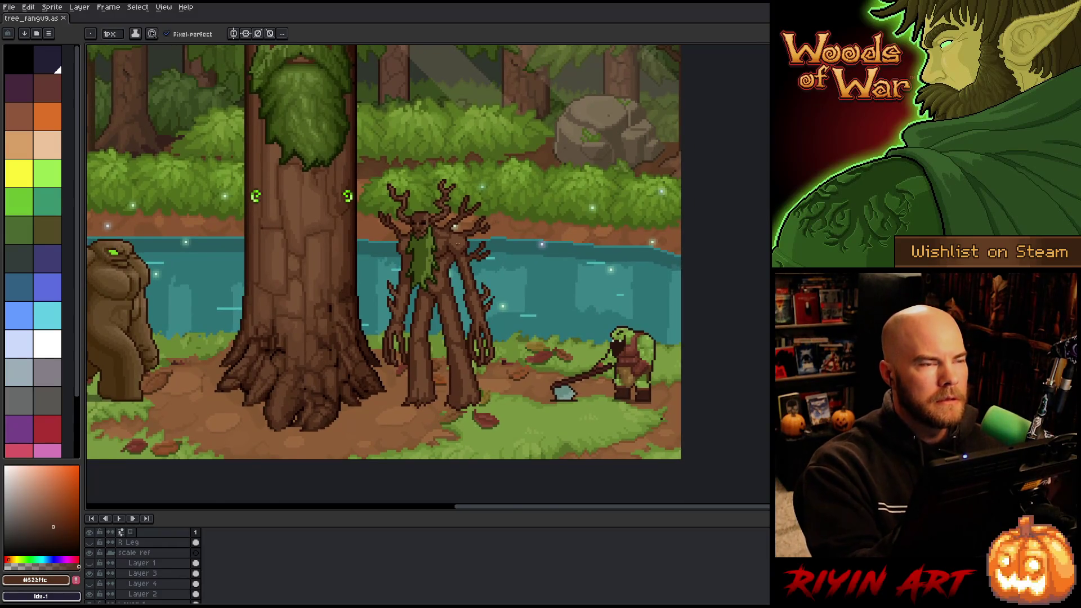
pyautogui.scroll(2, 467, 223)
pyautogui.scroll(-2, 456, 244)
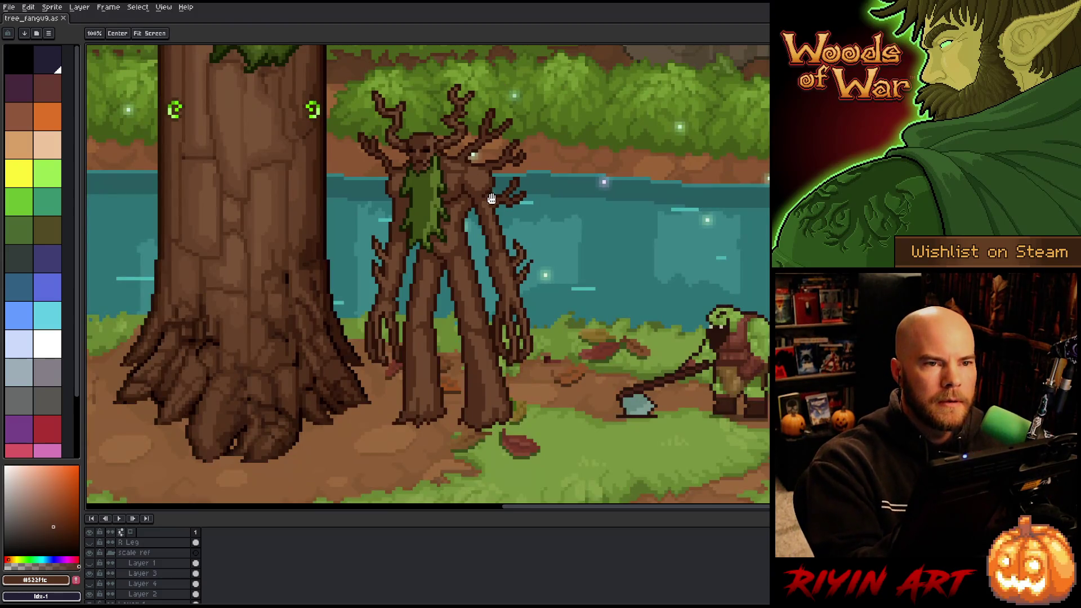
pyautogui.moveTo(483, 201); pyautogui.dragTo(471, 224)
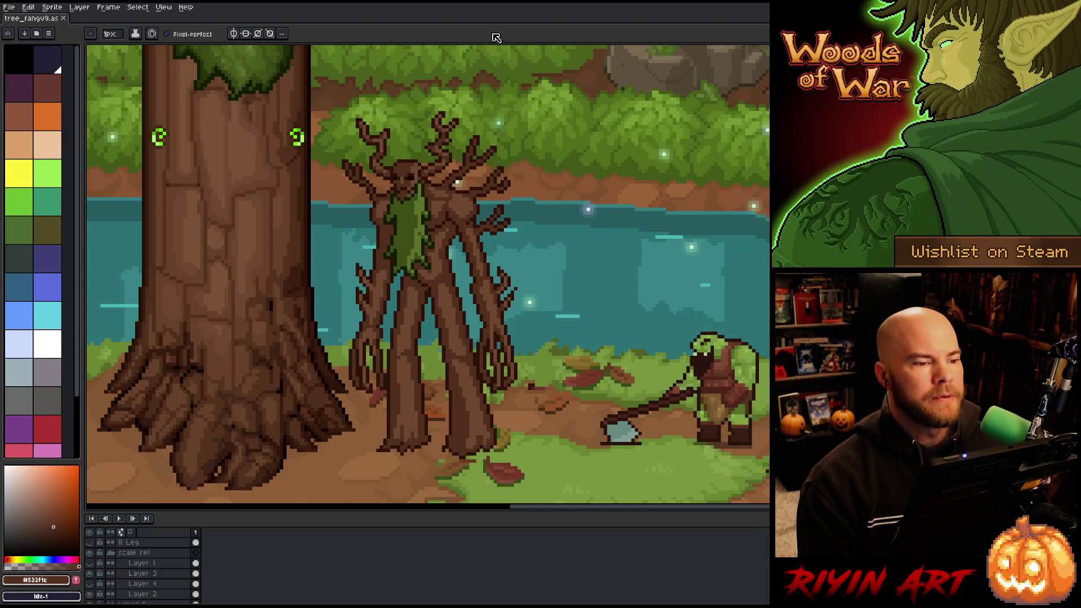
pyautogui.scroll(-2, 444, 282)
pyautogui.scroll(4, 439, 265)
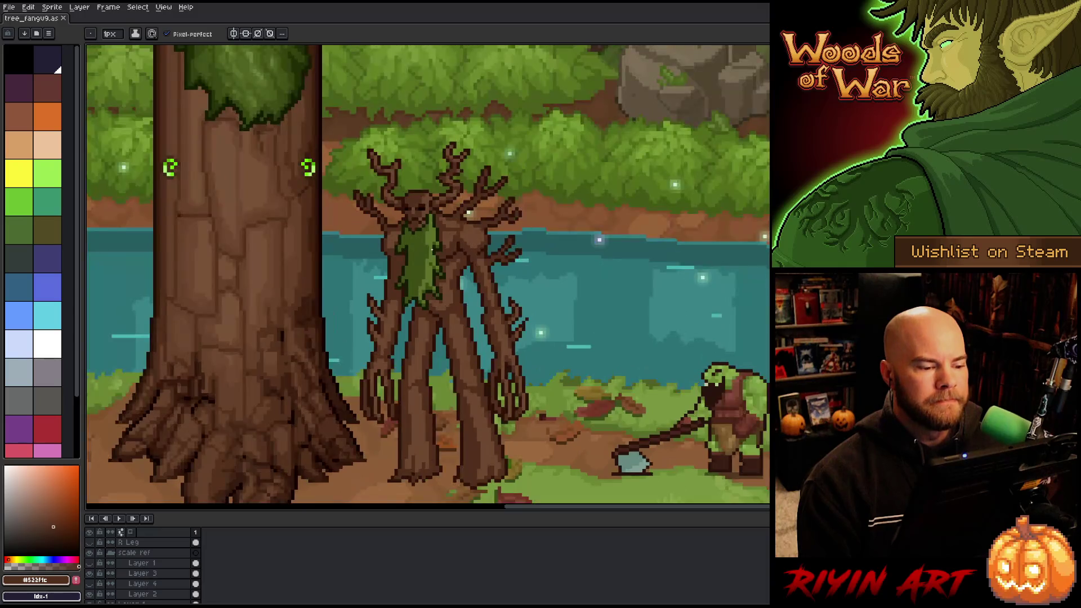
pyautogui.scroll(-2, 432, 249)
pyautogui.scroll(1, 432, 250)
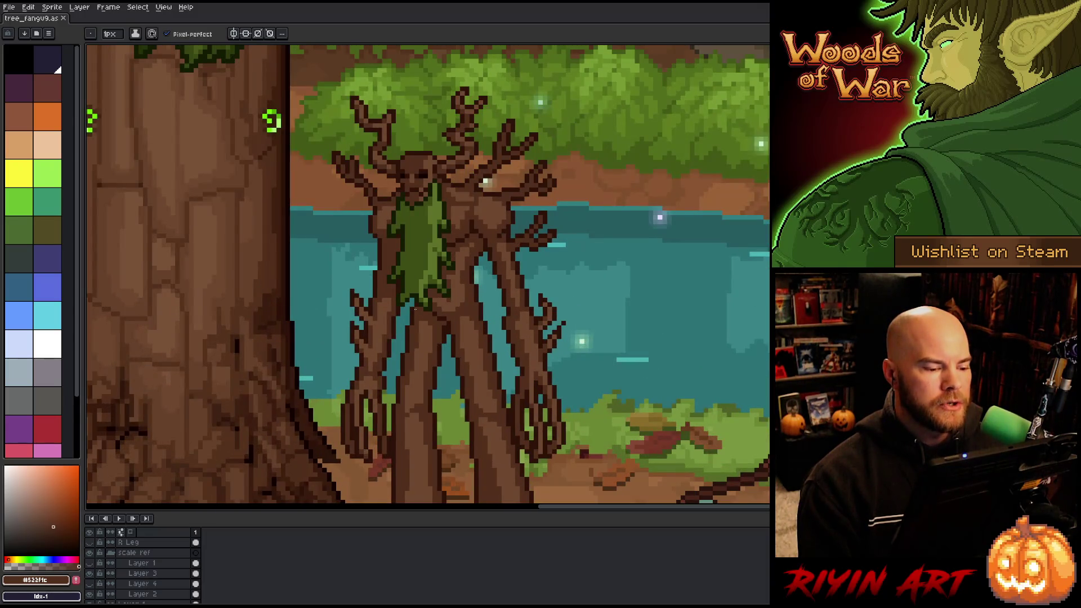
pyautogui.scroll(-3, 434, 387)
pyautogui.scroll(3, 439, 405)
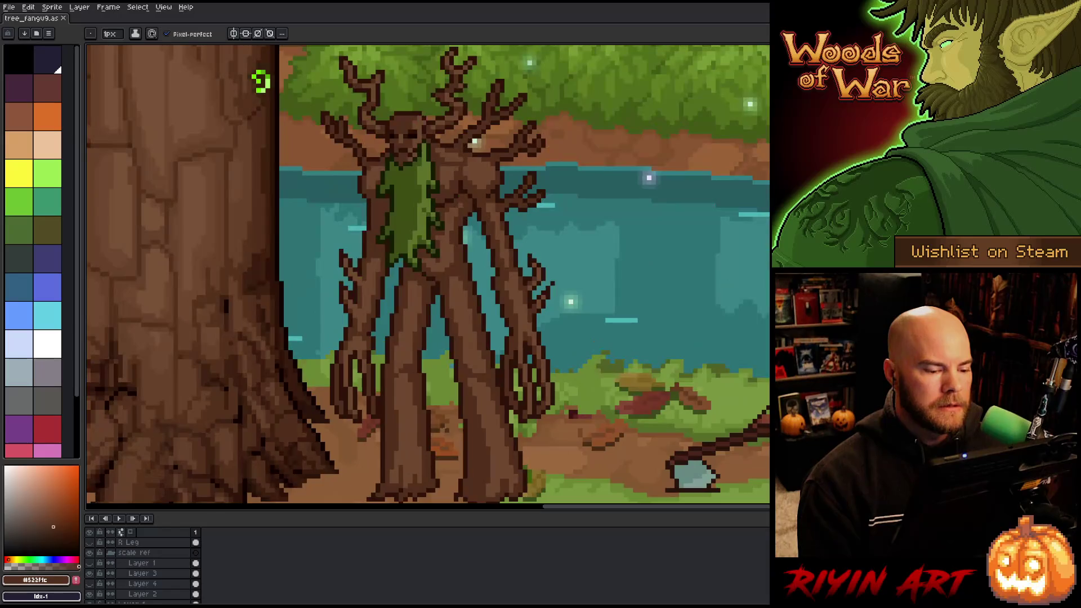
pyautogui.scroll(-1, 444, 428)
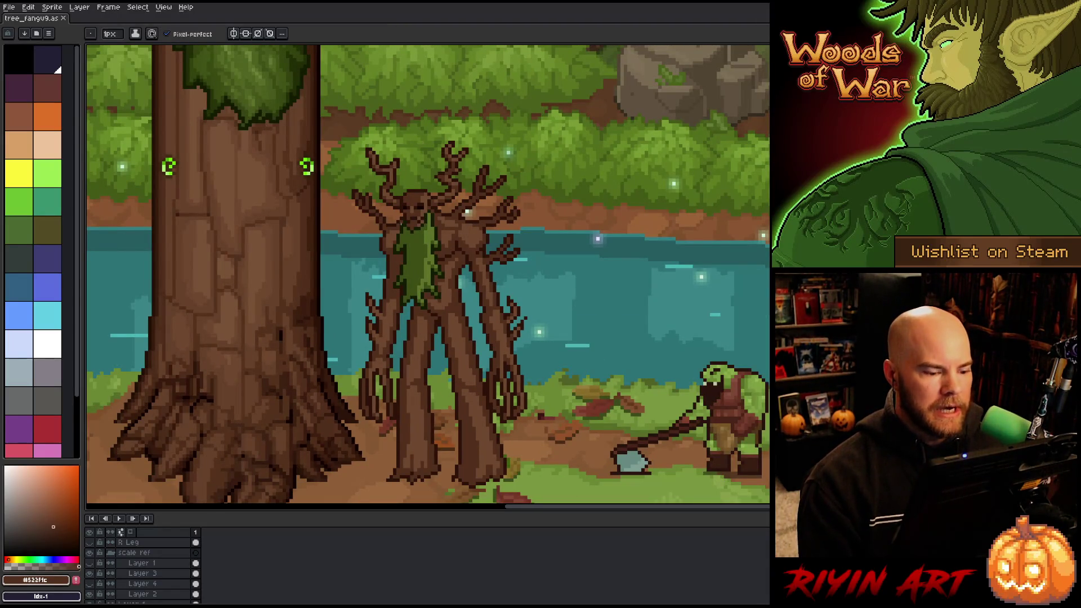
# Pan to the treant and eyedrop the lighter bark brown #6e482f from its trunk.
pyautogui.moveTo(449, 285); pyautogui.dragTo(445, 246)
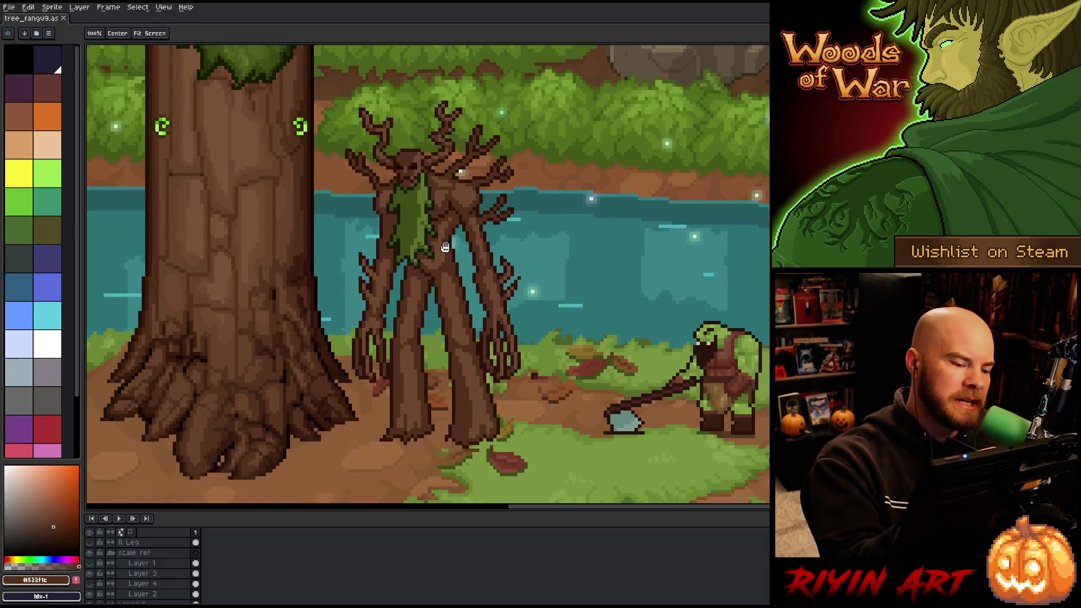
pyautogui.moveTo(444, 298); pyautogui.dragTo(442, 322)
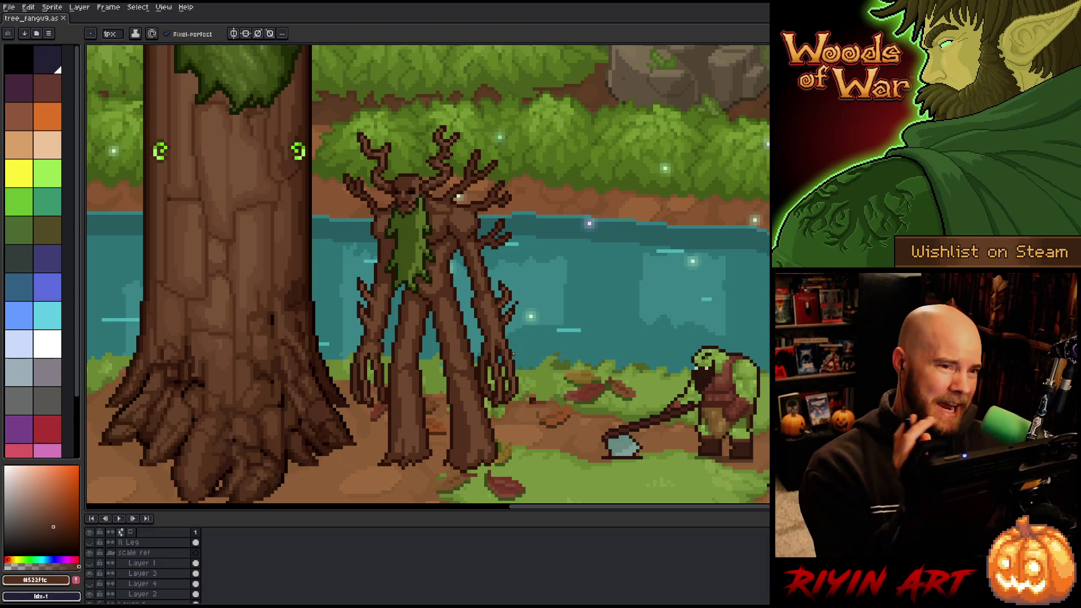
pyautogui.click(493, 257)
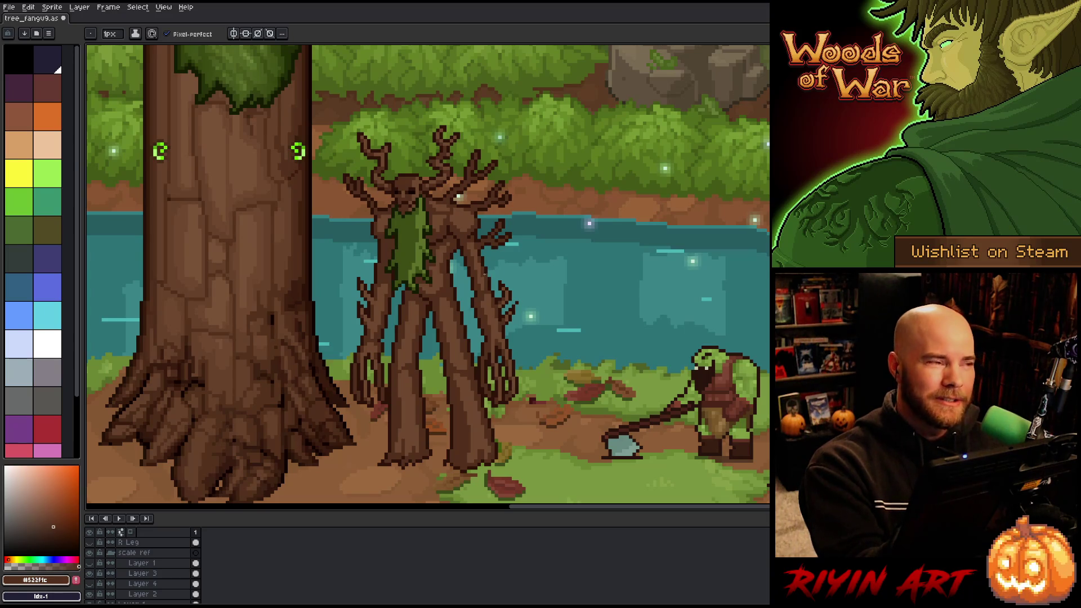
pyautogui.keyDown('alt'); pyautogui.click(448, 324); pyautogui.keyUp('alt')
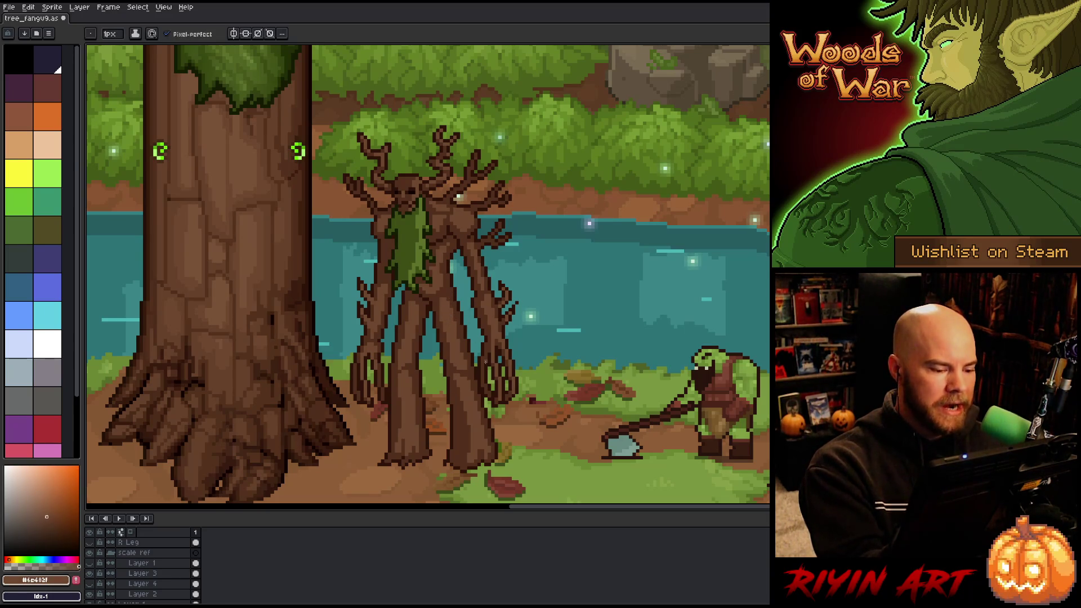
pyautogui.keyDown('alt'); pyautogui.click(400, 367); pyautogui.keyUp('alt')
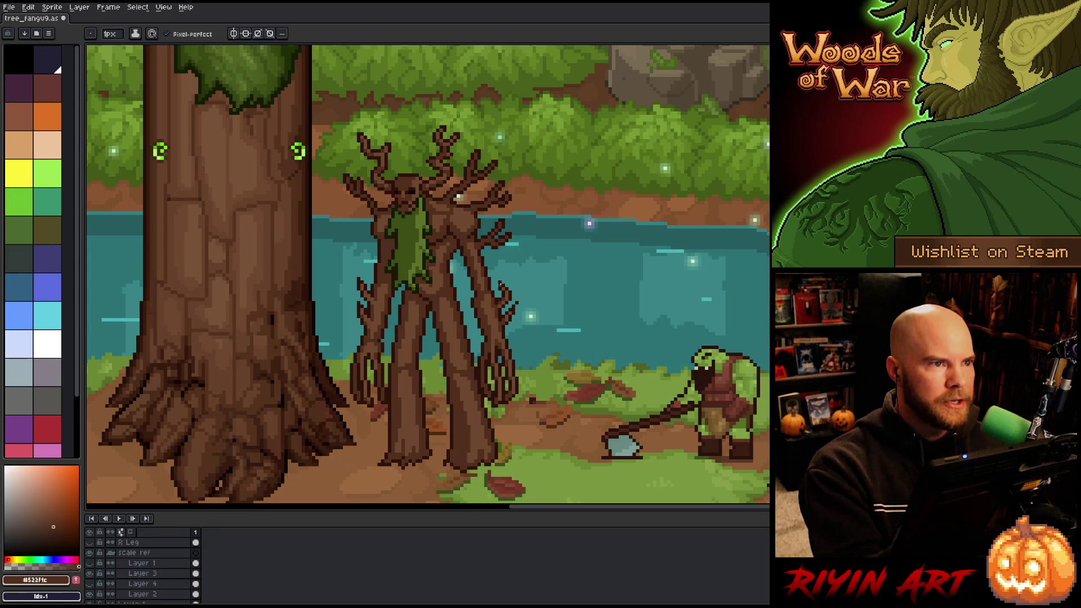
pyautogui.moveTo(501, 316); pyautogui.dragTo(532, 300)
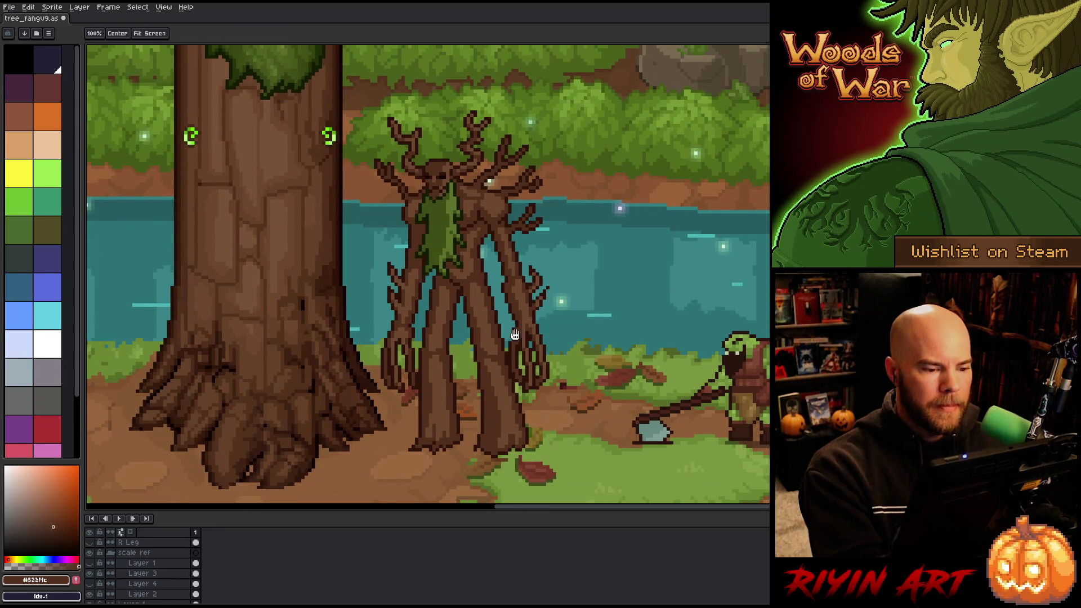
pyautogui.moveTo(524, 360); pyautogui.dragTo(509, 367)
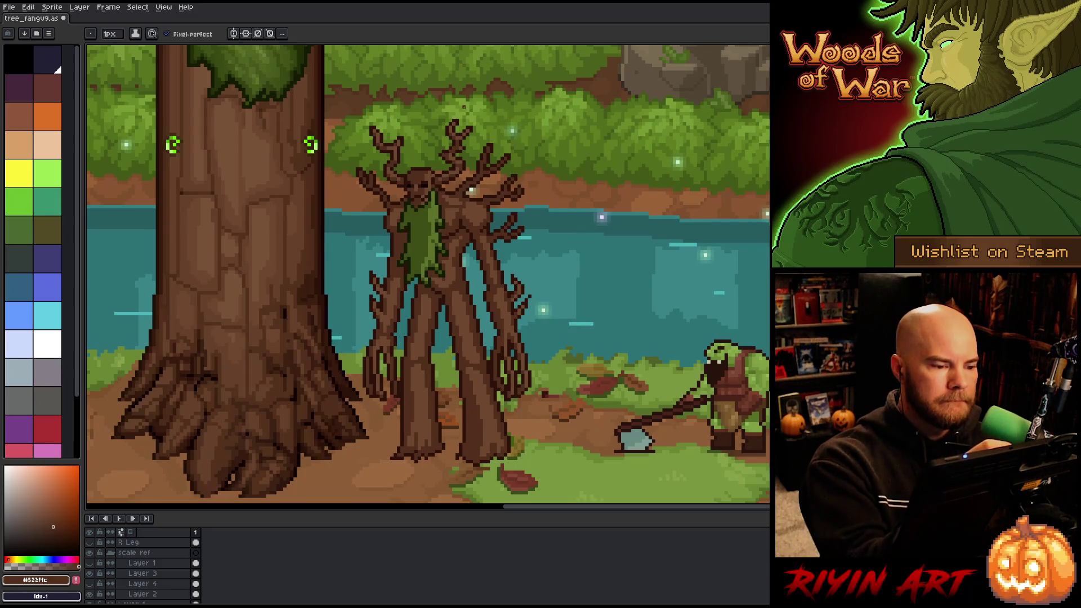
pyautogui.keyDown('alt'); pyautogui.click(475, 184); pyautogui.keyUp('alt')
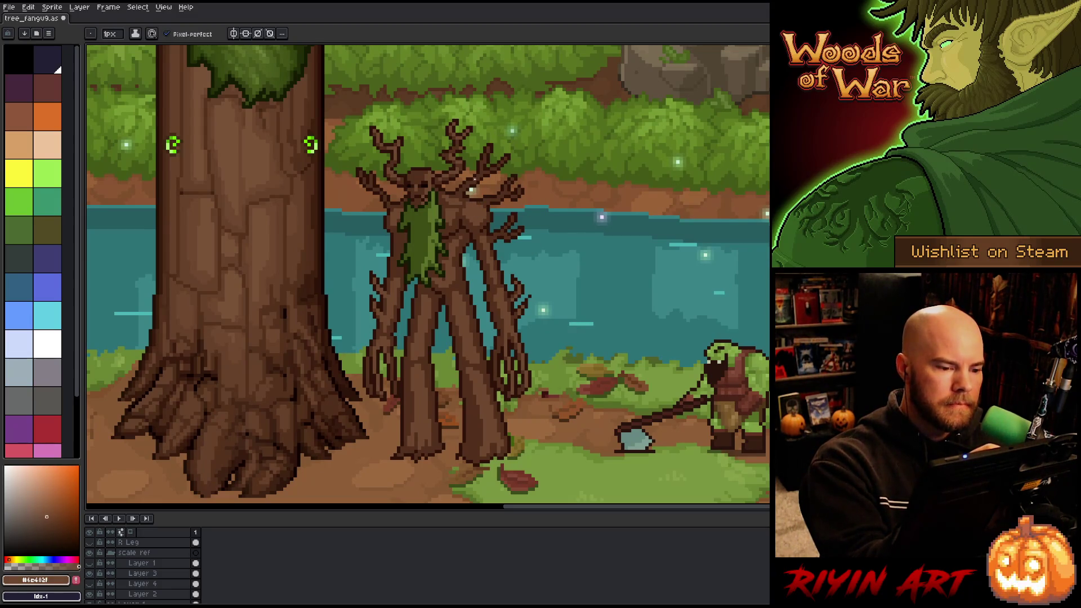
pyautogui.scroll(5, 178, 574)
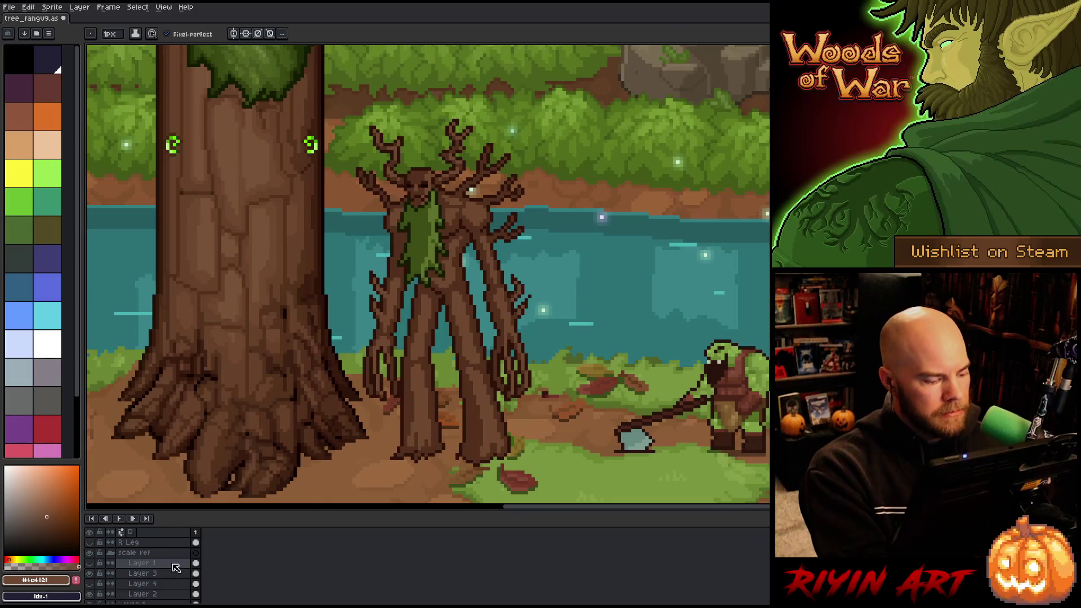
pyautogui.scroll(1, 146, 577)
pyautogui.click(90, 564)
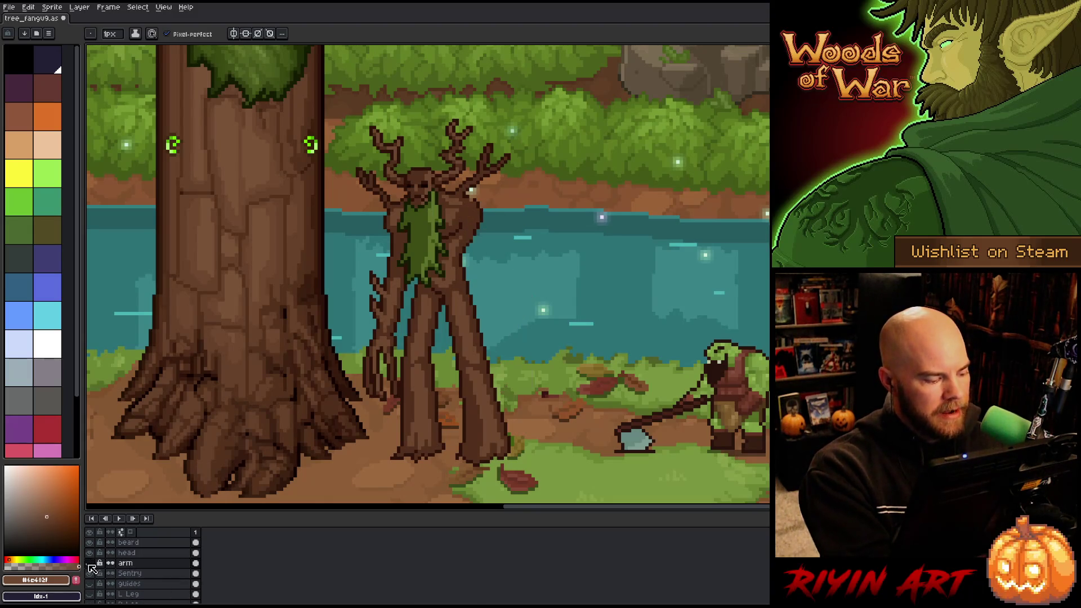
pyautogui.click(89, 563)
pyautogui.click(89, 564)
pyautogui.click(89, 564)
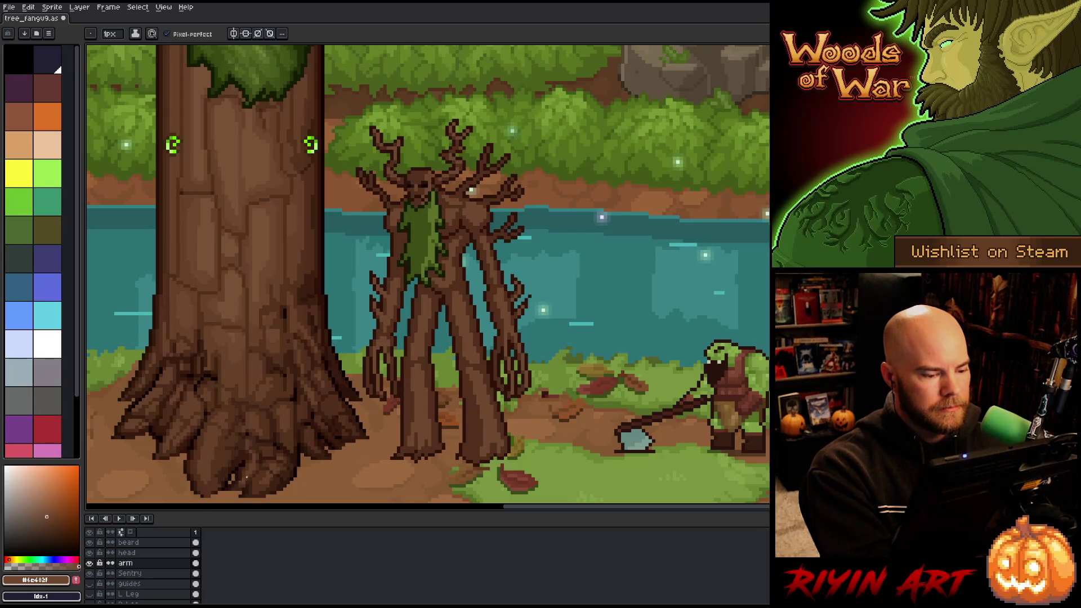
pyautogui.press('q')
pyautogui.moveTo(390, 405)
pyautogui.mouseDown()
pyautogui.moveTo(440, 367)
pyautogui.moveTo(442, 387)
pyautogui.mouseUp()
pyautogui.keyDown('alt'); pyautogui.click(90, 563); pyautogui.keyUp('alt')
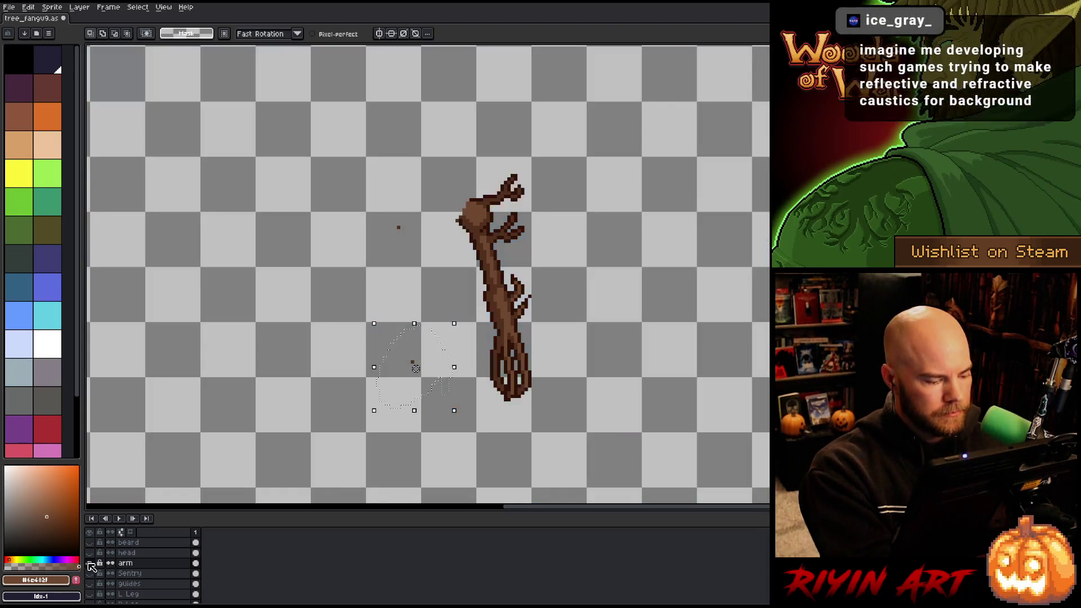
pyautogui.moveTo(412, 190); pyautogui.dragTo(363, 347)
pyautogui.hotkey('ctrl', 'd')
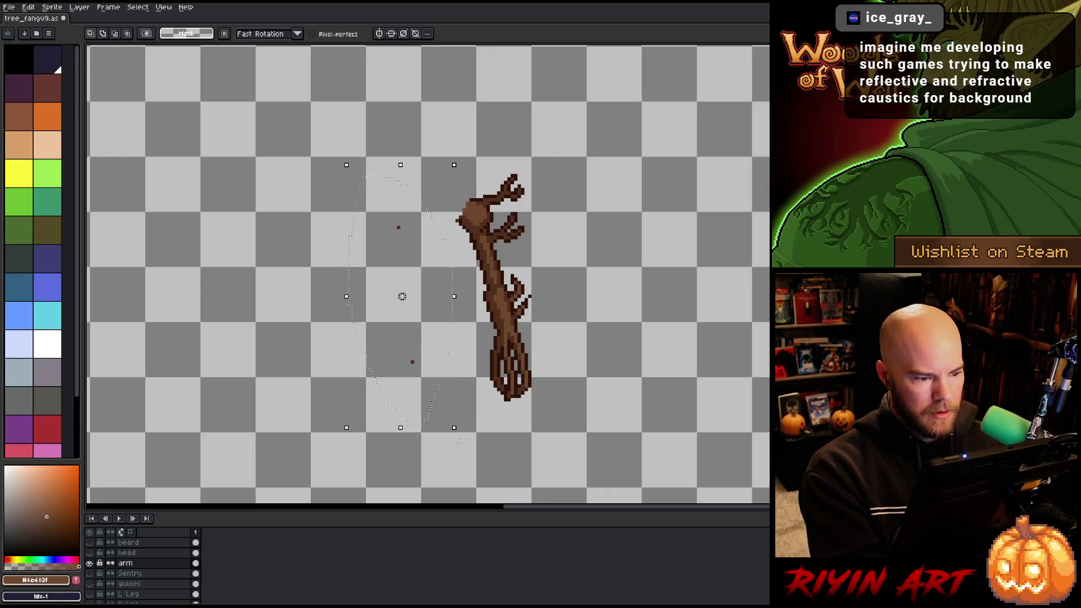
pyautogui.press('b')
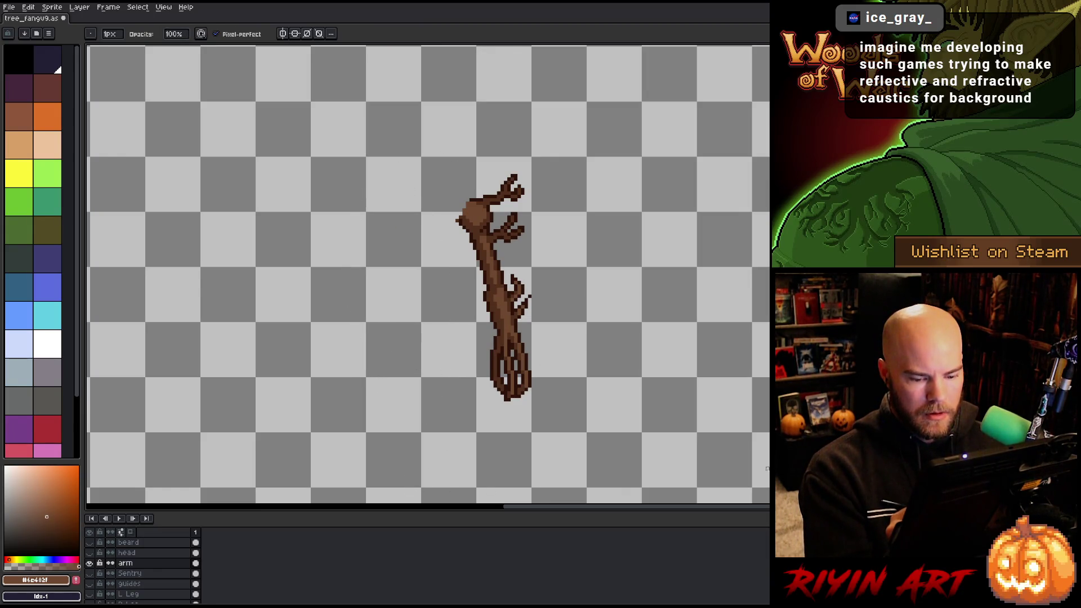
pyautogui.click(90, 573)
# Isolate the Sentry layer and commit the restored selection.
pyautogui.click(128, 573)
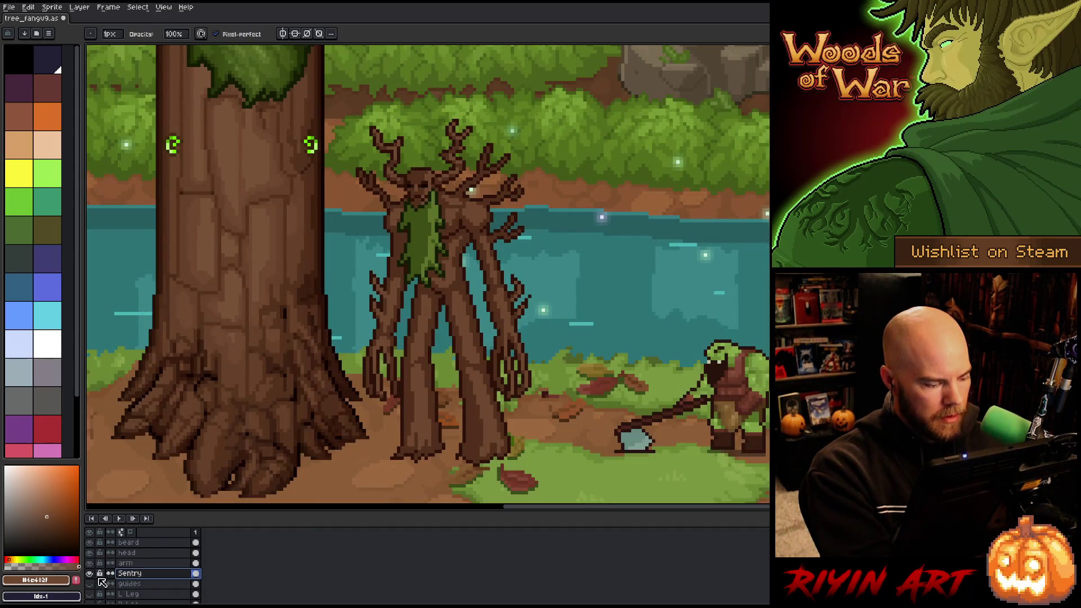
pyautogui.keyDown('alt'); pyautogui.click(90, 573); pyautogui.keyUp('alt')
pyautogui.press('q')
pyautogui.hotkey('ctrl', 'shift', 'd')
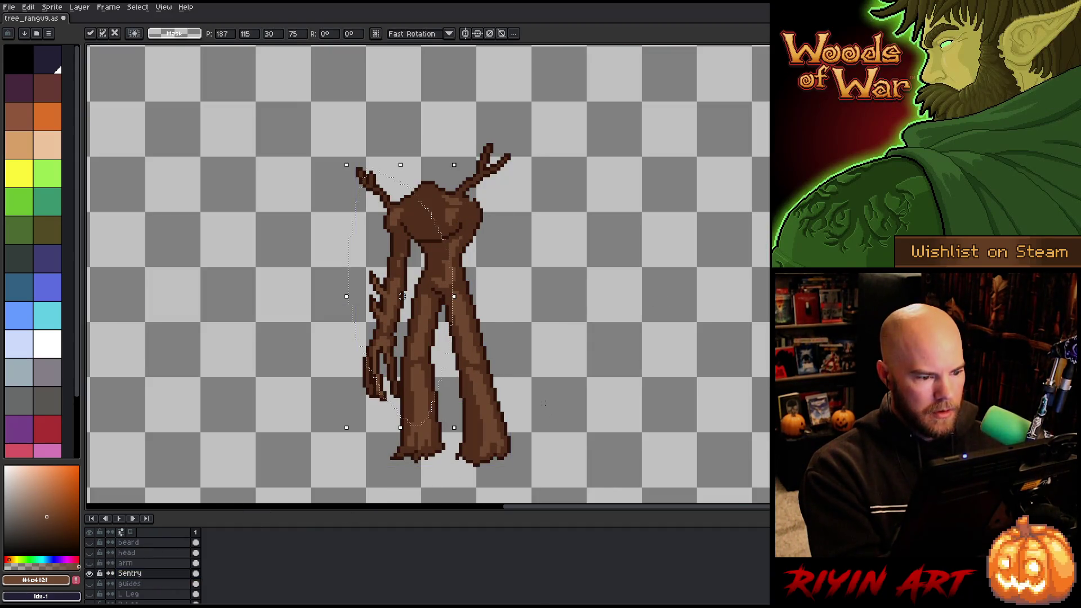
pyautogui.press('Return')
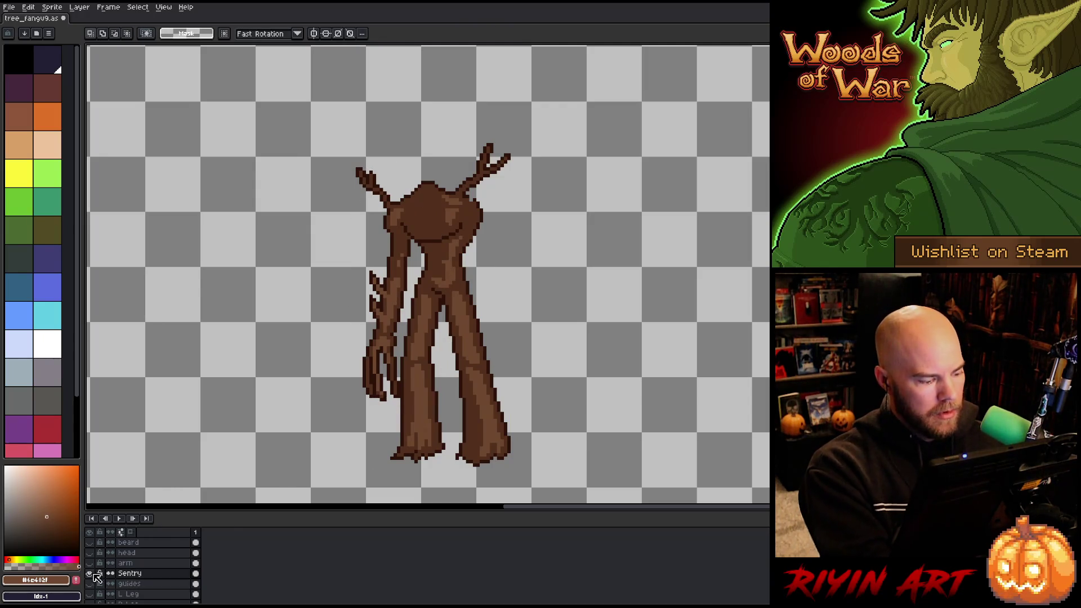
# Check the beard layer, eyedrop the darkest bark brown #532f1c, and show all layers.
pyautogui.keyDown('alt'); pyautogui.click(90, 574); pyautogui.keyUp('alt')
pyautogui.click(89, 546)
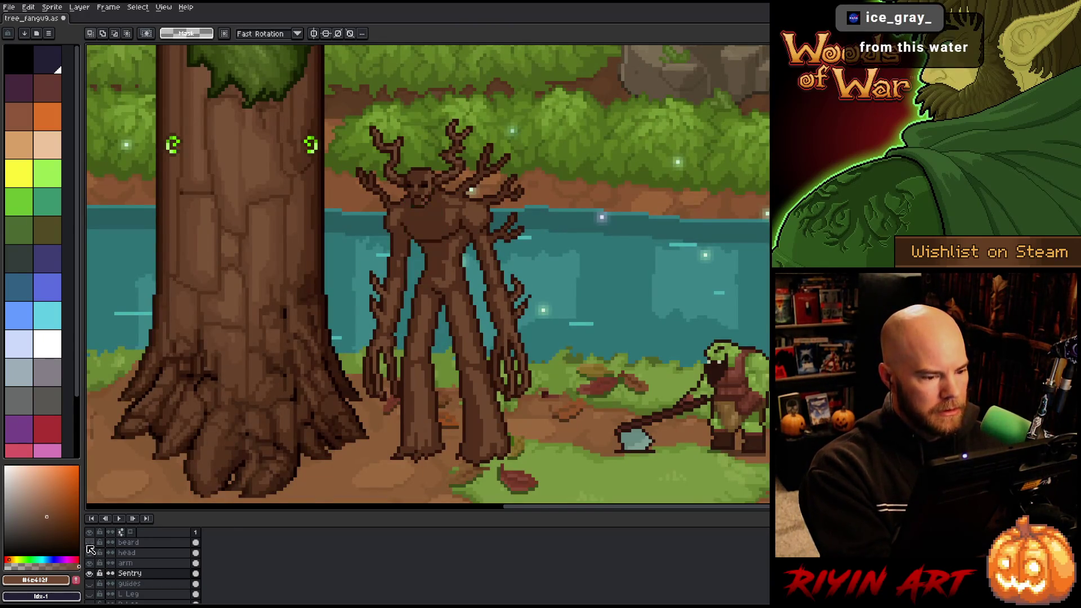
pyautogui.click(89, 547)
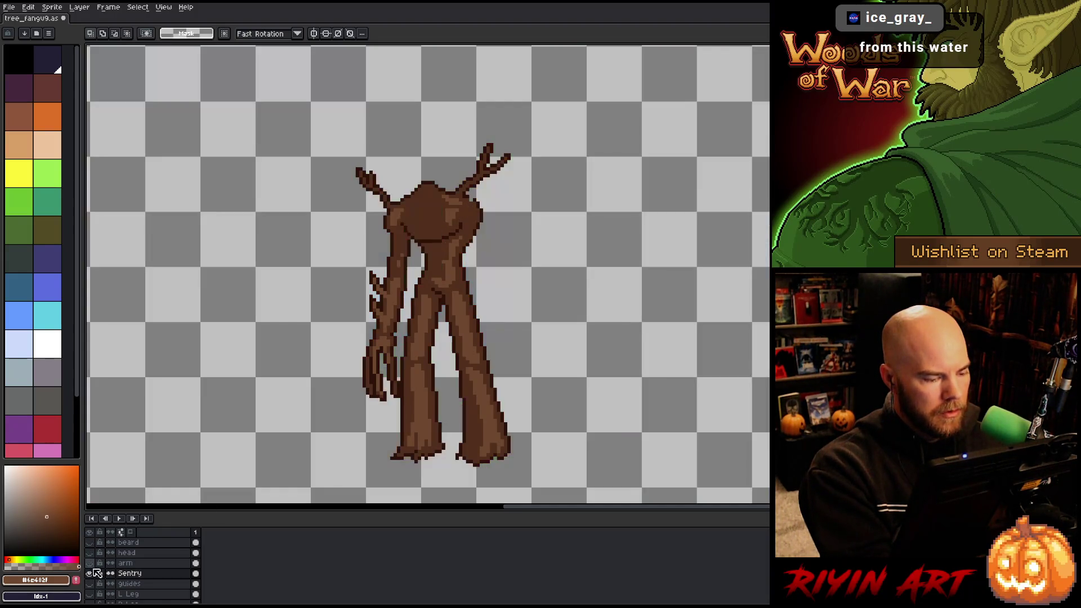
pyautogui.keyDown('alt'); pyautogui.click(90, 572); pyautogui.keyUp('alt')
pyautogui.press('b')
pyautogui.keyDown('alt'); pyautogui.click(403, 248); pyautogui.keyUp('alt')
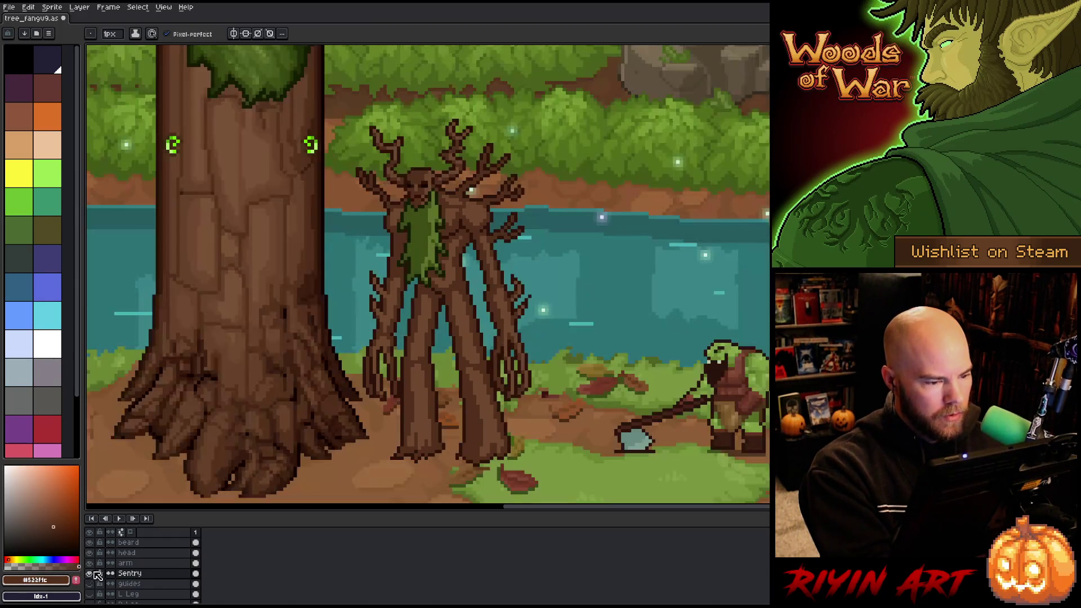
pyautogui.keyDown('alt'); pyautogui.click(90, 573); pyautogui.keyUp('alt')
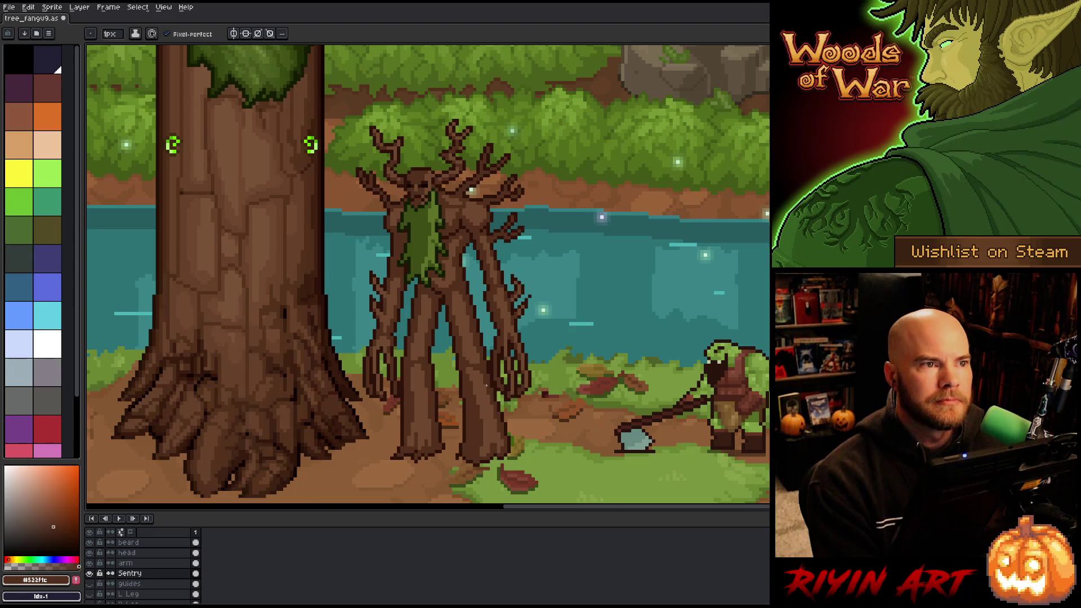
# Paint a lighter #6e482f highlight strip down the treant's leg.
pyautogui.press('h')
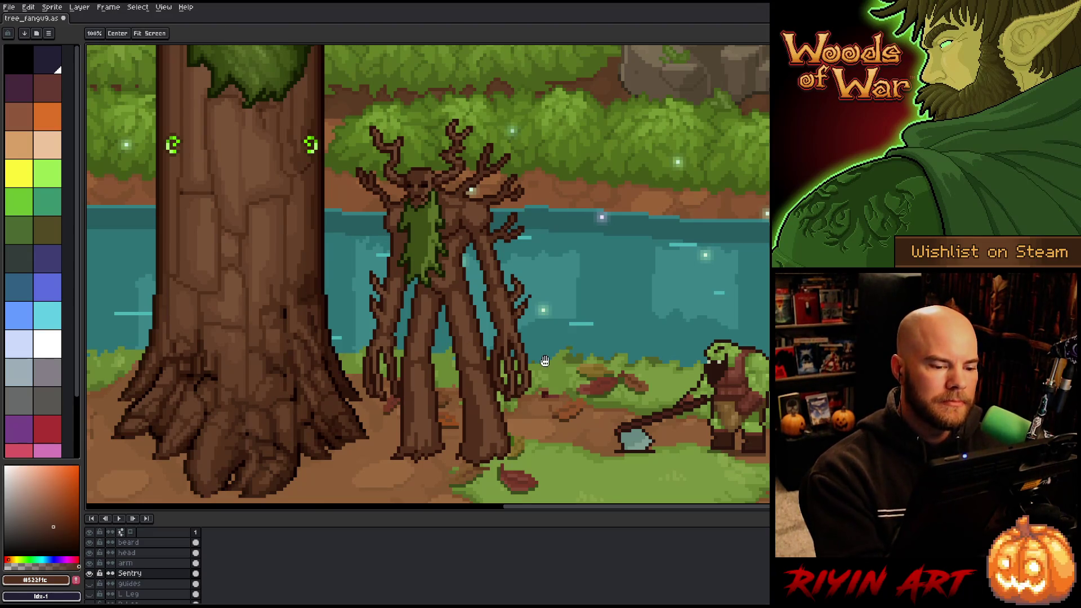
pyautogui.moveTo(544, 361); pyautogui.dragTo(530, 366)
pyautogui.press('b')
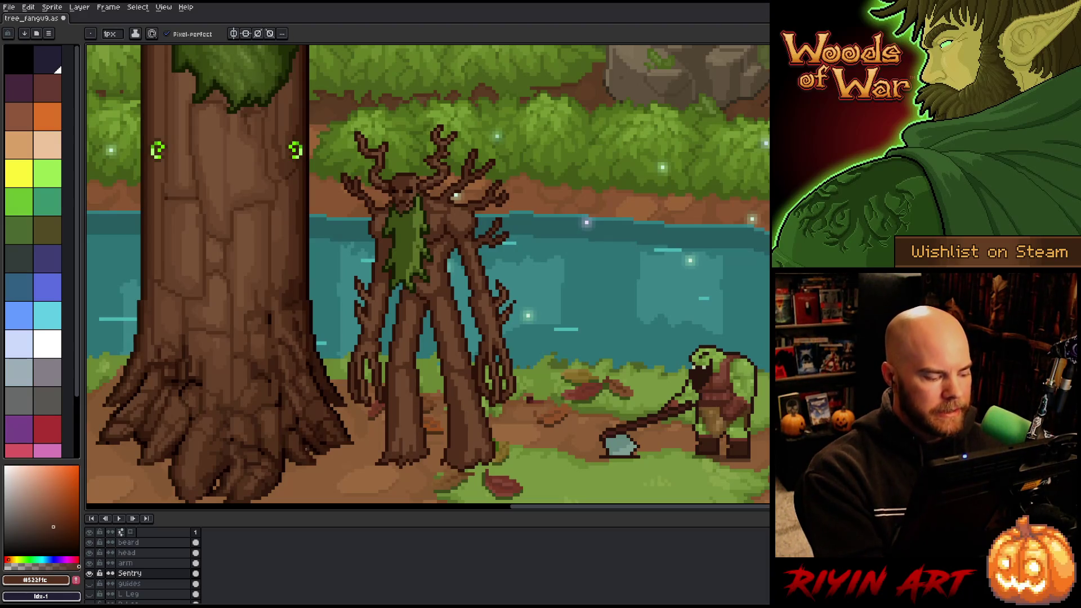
pyautogui.click(91, 573)
pyautogui.click(90, 573)
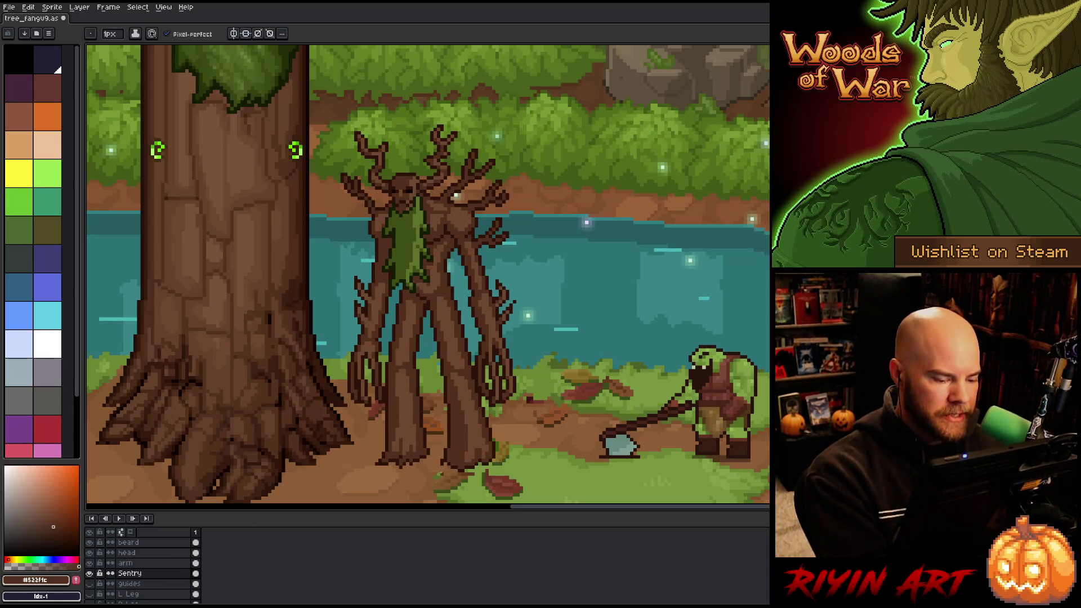
pyautogui.keyDown('alt'); pyautogui.click(449, 464); pyautogui.keyUp('alt')
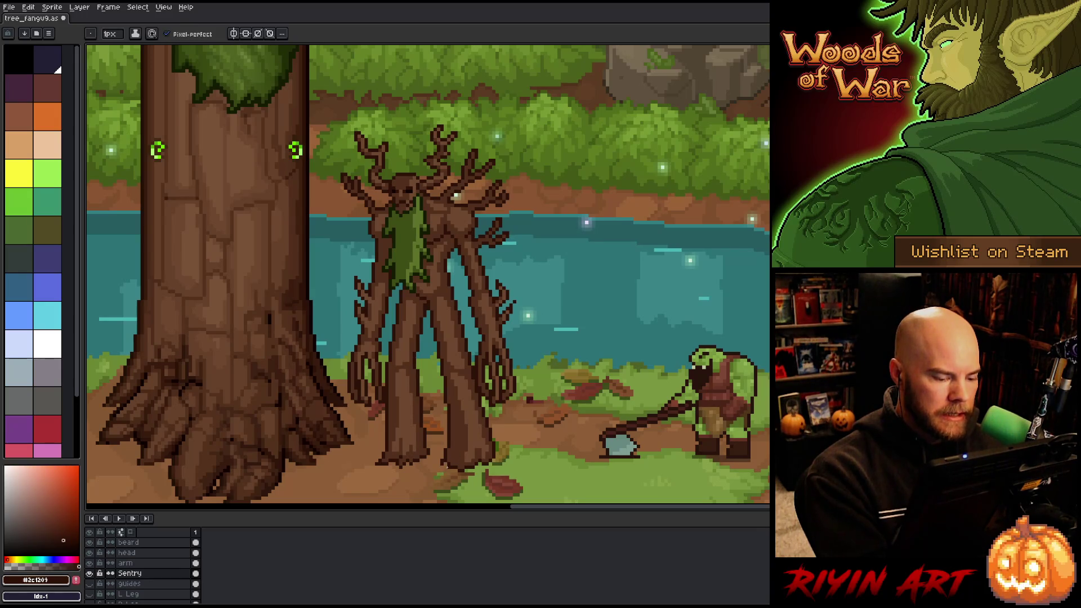
pyautogui.keyDown('alt'); pyautogui.click(463, 445); pyautogui.keyUp('alt')
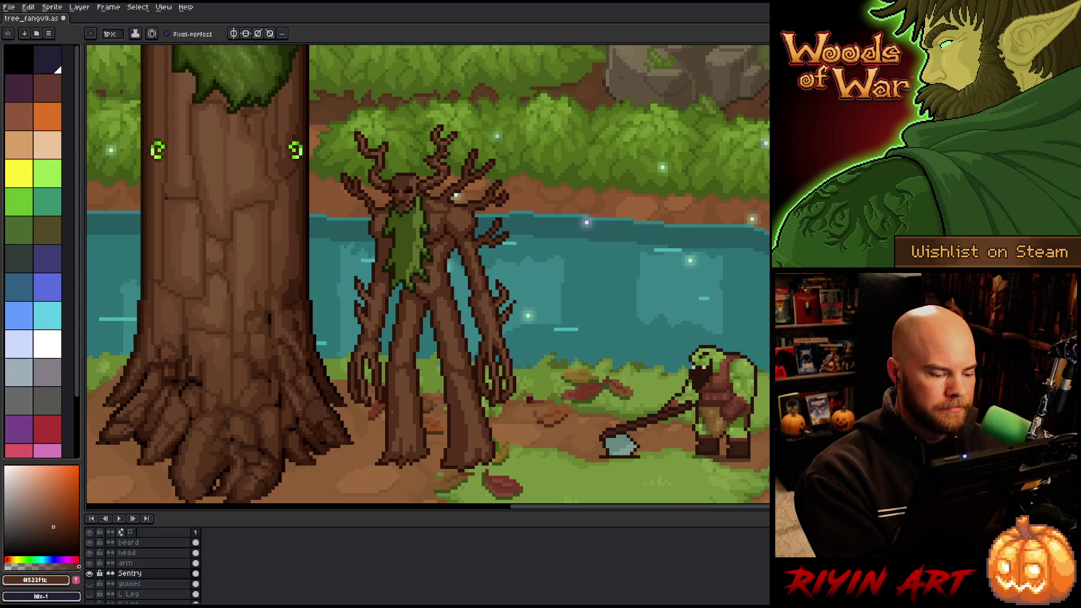
pyautogui.press('b')
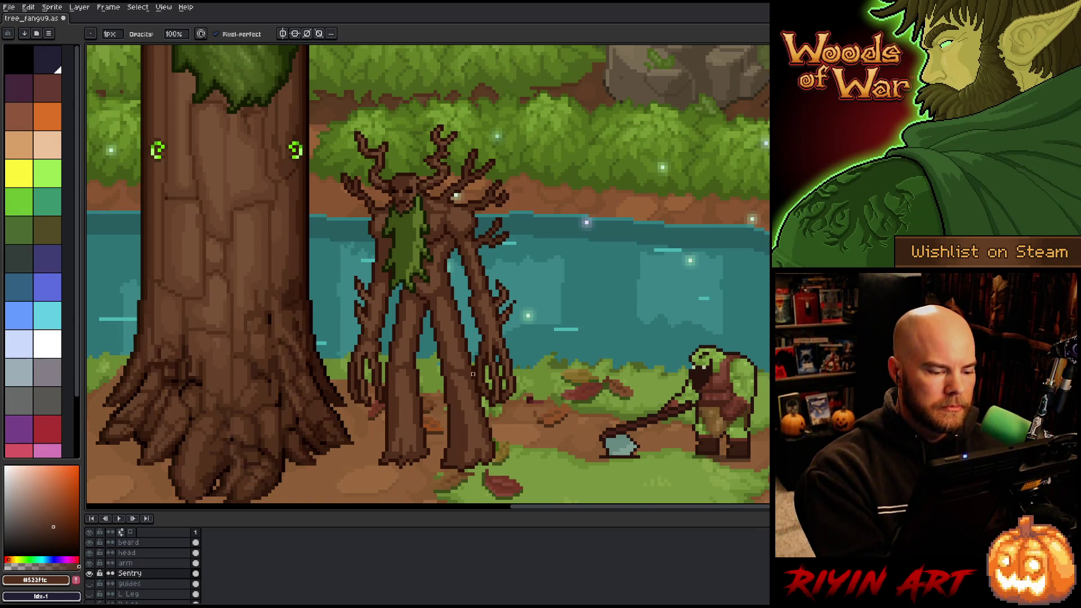
pyautogui.keyDown('alt'); pyautogui.click(459, 443); pyautogui.keyUp('alt')
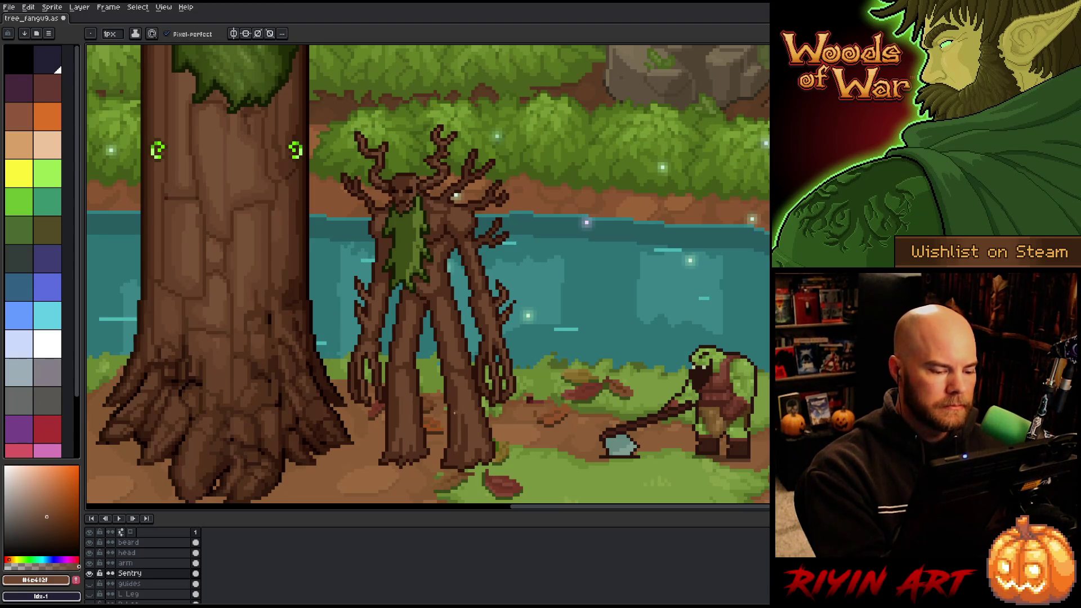
pyautogui.moveTo(456, 443); pyautogui.dragTo(455, 414)
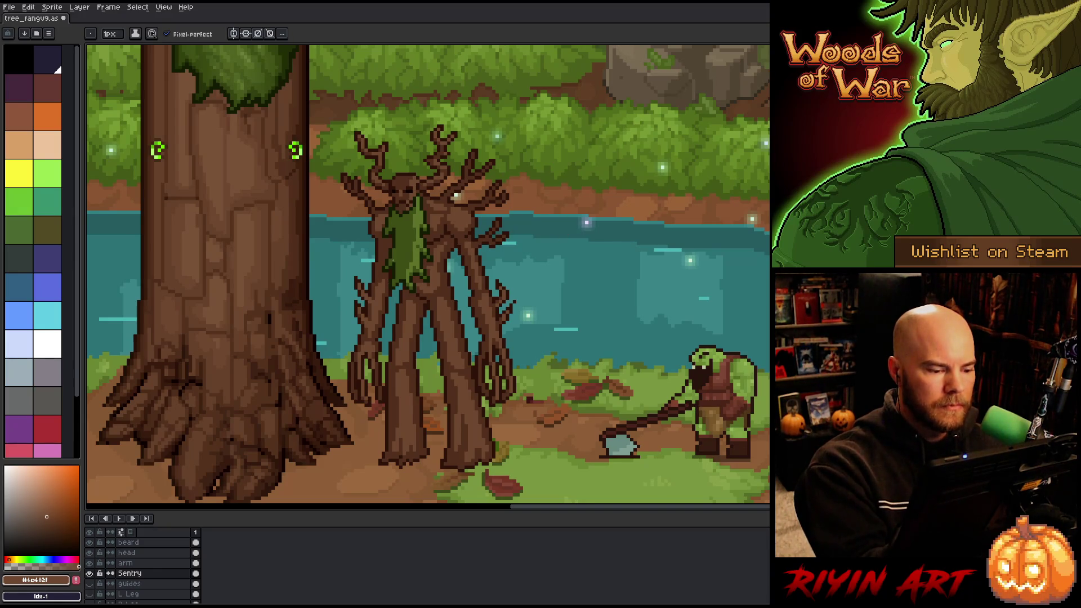
# Save the sprite and open Color Range for the dark bark brown #532f1c.
pyautogui.hotkey('ctrl', 's')
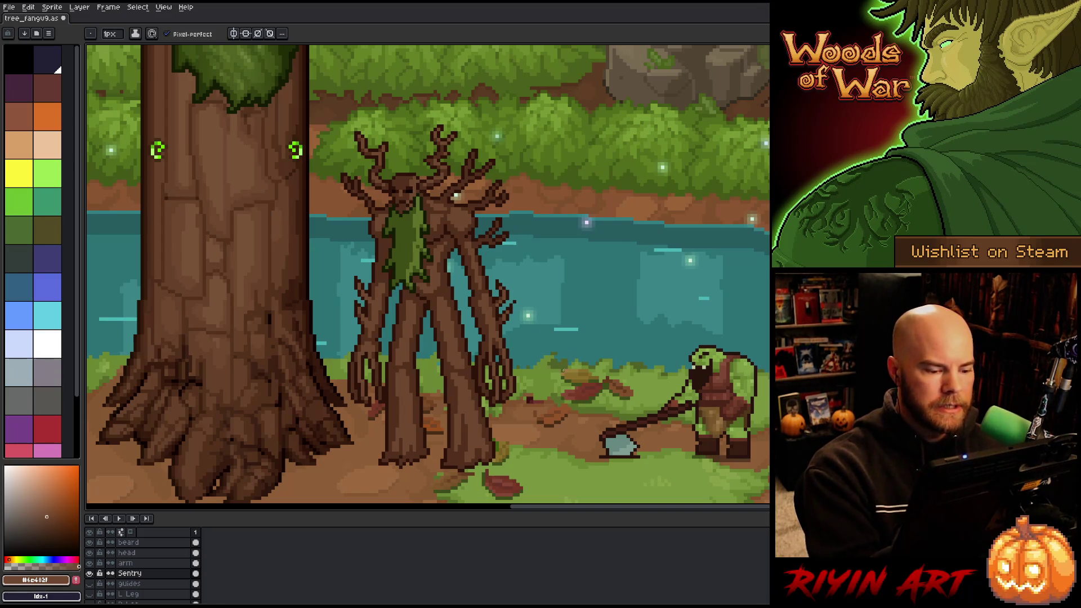
pyautogui.hotkey('ctrl', 's')
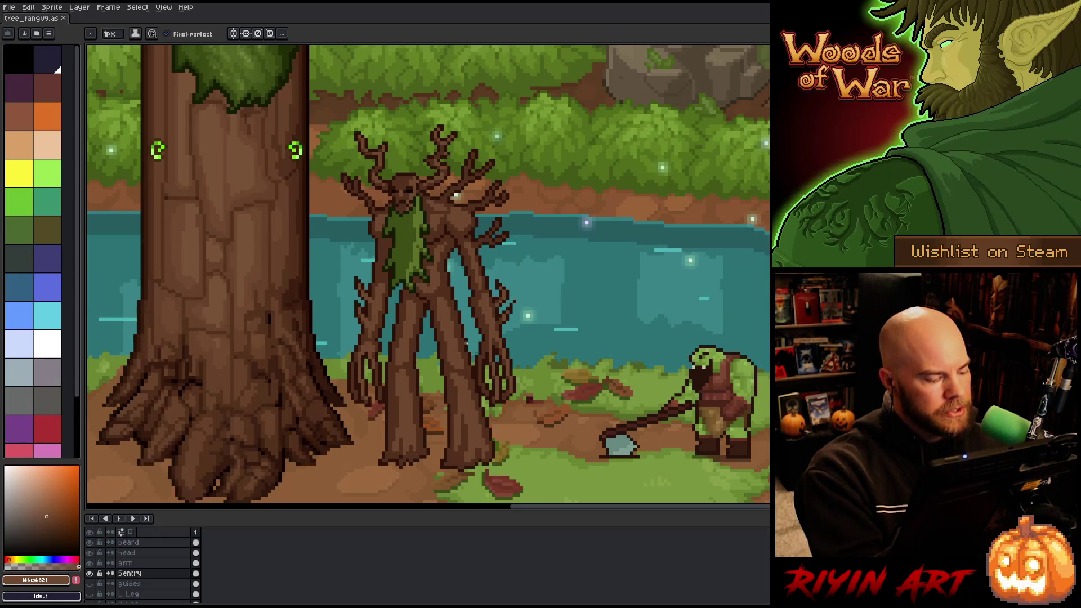
pyautogui.hotkey('ctrl', 'shift', 'c')
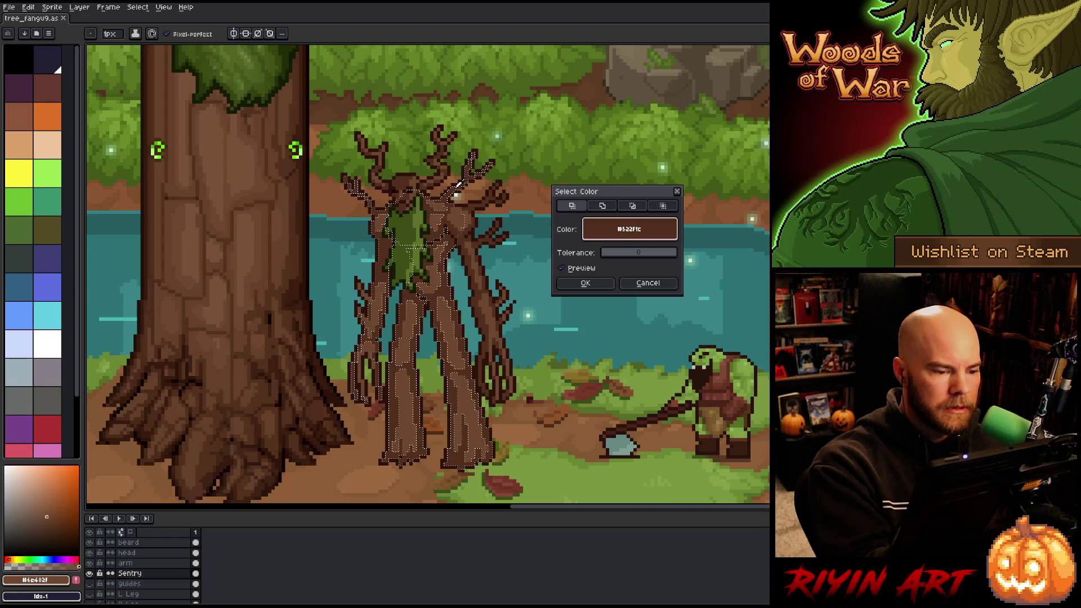
# Confirm the colour-range selection, deselect it, and touch up a pixel on the treant's head.
pyautogui.click(586, 282)
pyautogui.hotkey('ctrl', 'd')
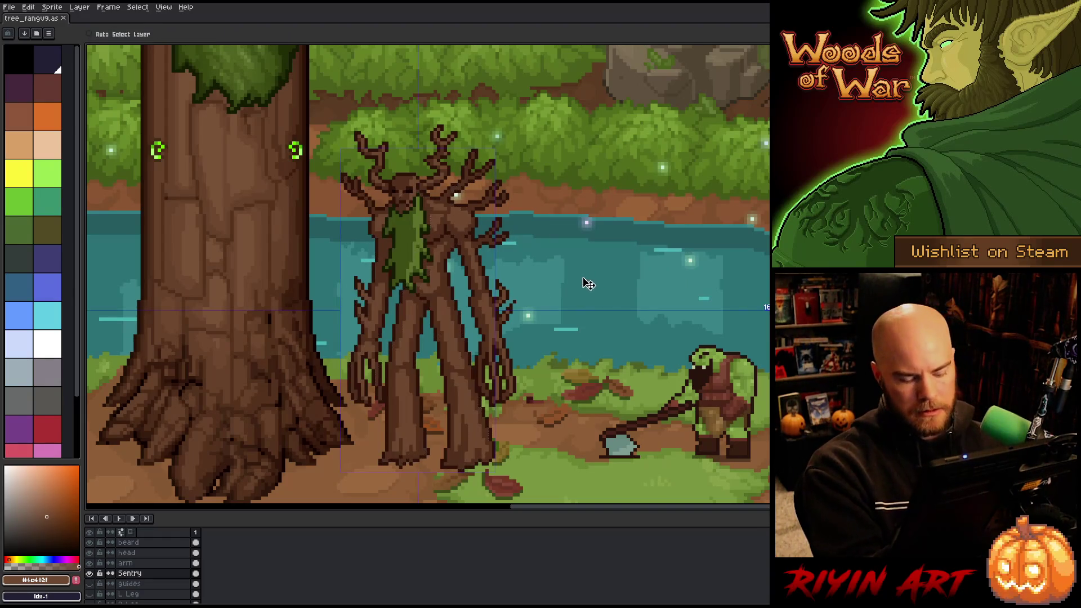
pyautogui.click(463, 184)
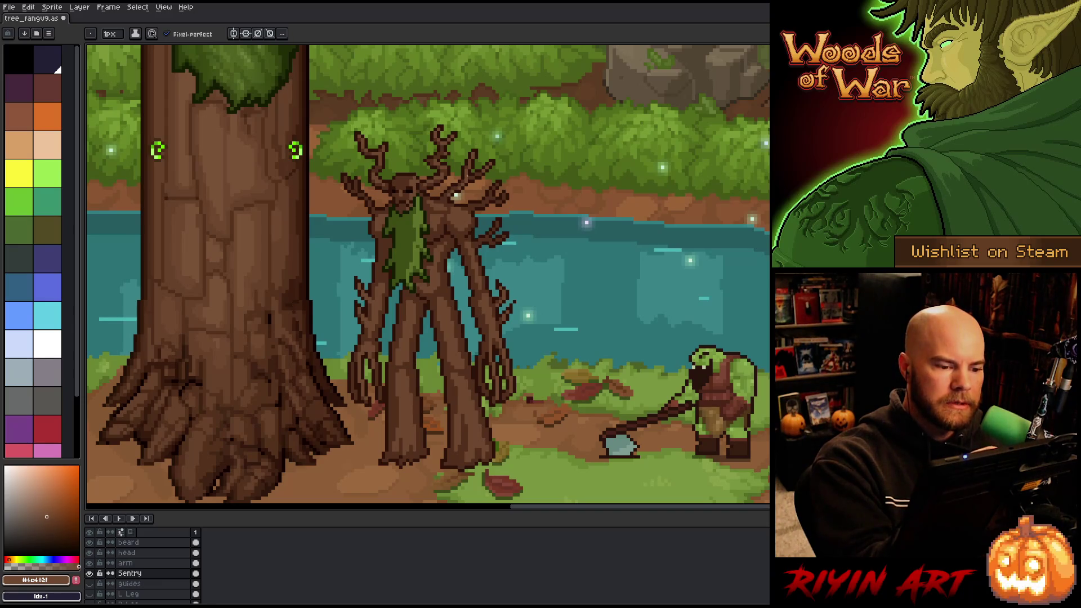
# Pick a darker brown, save the sprite, then sample a canvas mid-brown on the Sentry layer.
pyautogui.keyDown('alt'); pyautogui.click(458, 180); pyautogui.keyUp('alt')
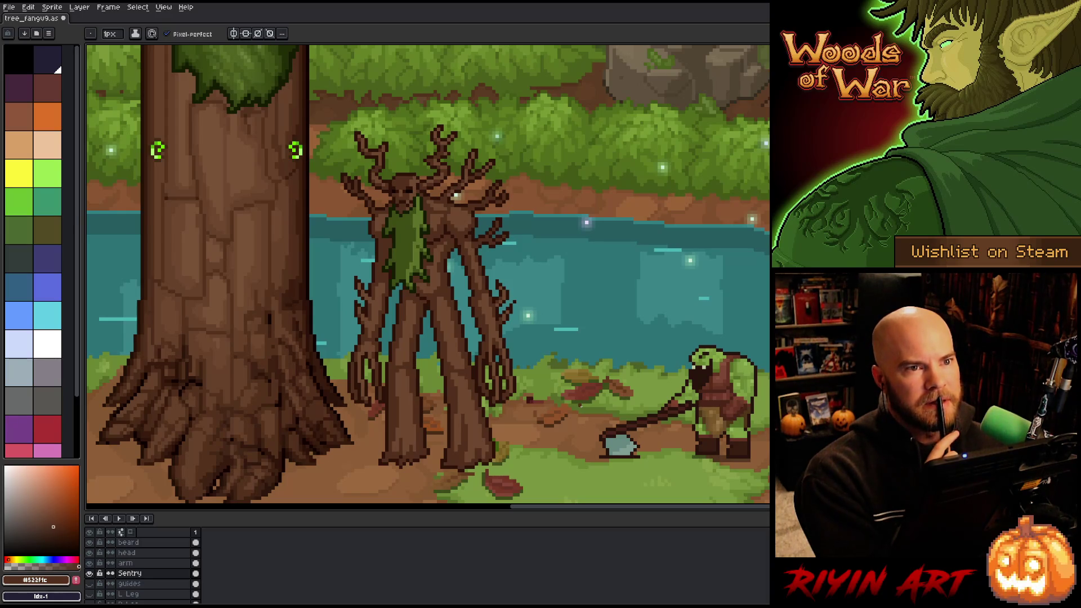
pyautogui.hotkey('ctrl', 's')
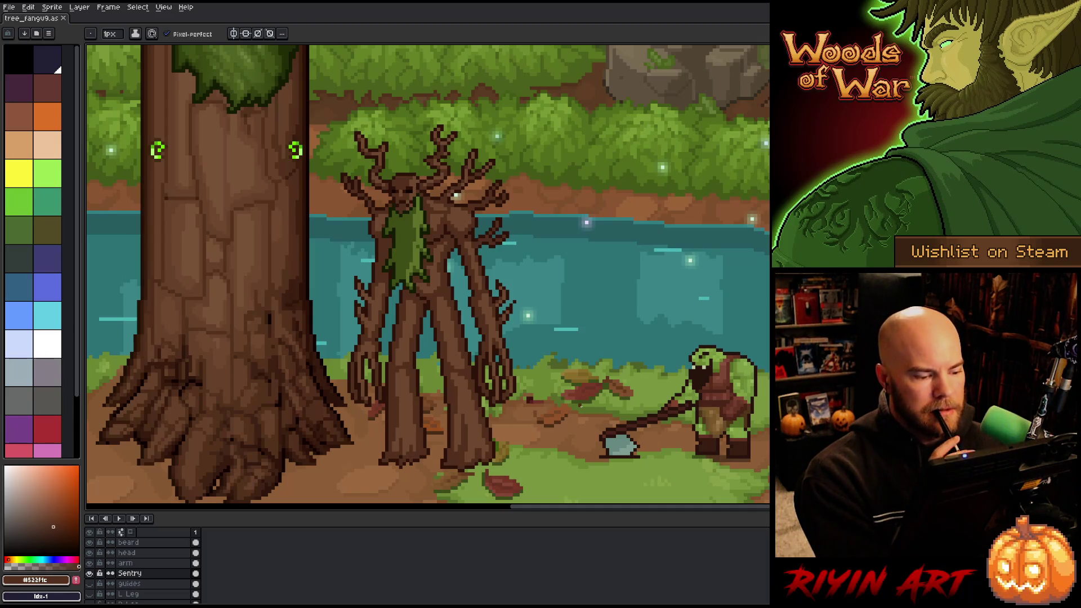
pyautogui.click(196, 573)
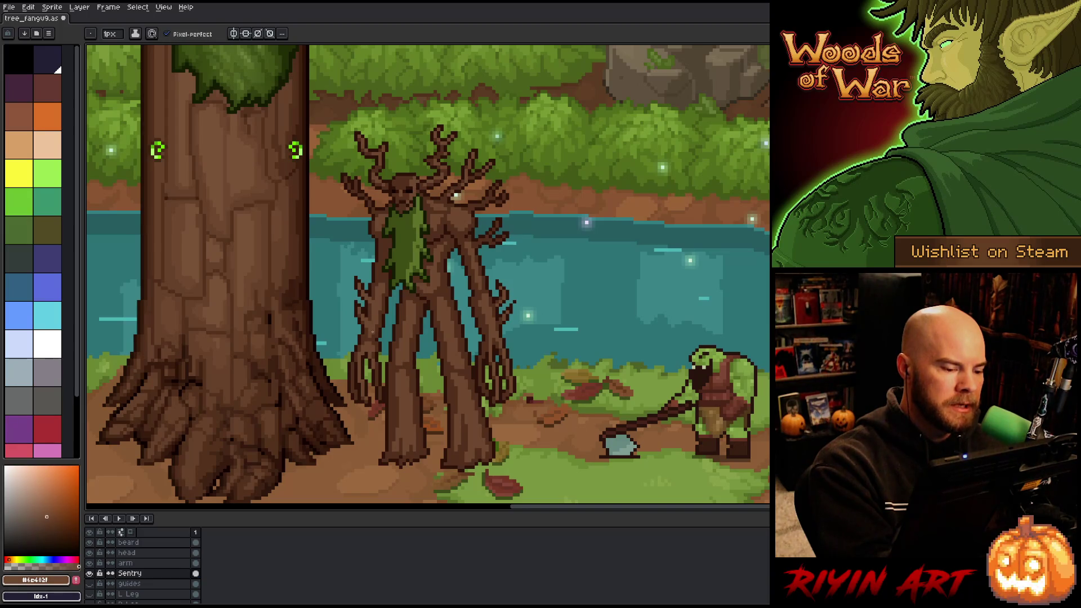
pyautogui.keyDown('alt'); pyautogui.click(373, 321); pyautogui.keyUp('alt')
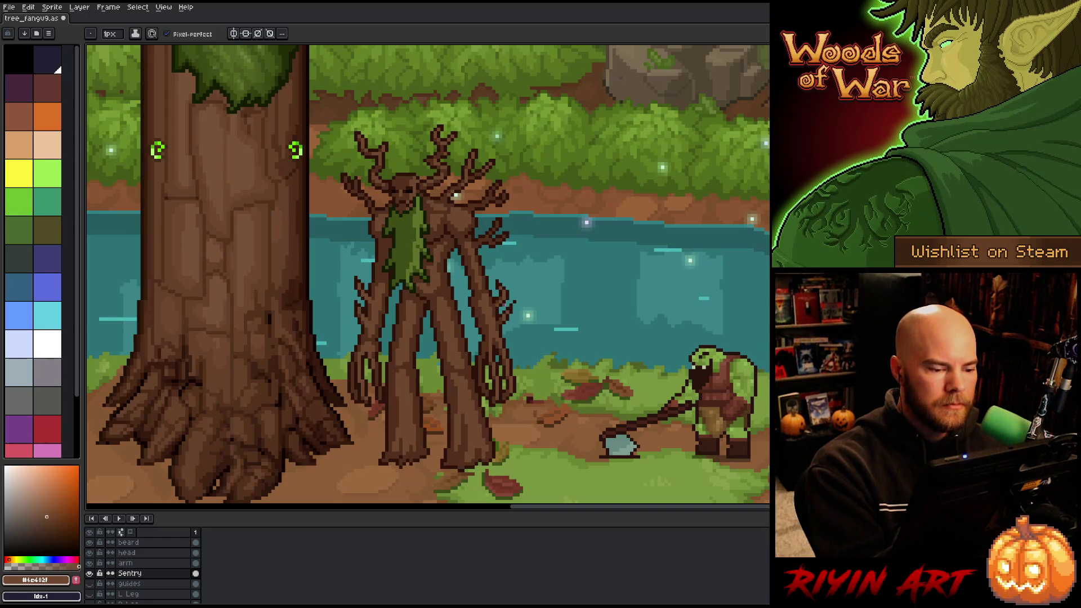
# Eyedropper the trunk browns, settling on the big tree trunk's mid-brown, and return to the pencil.
pyautogui.press('alt')
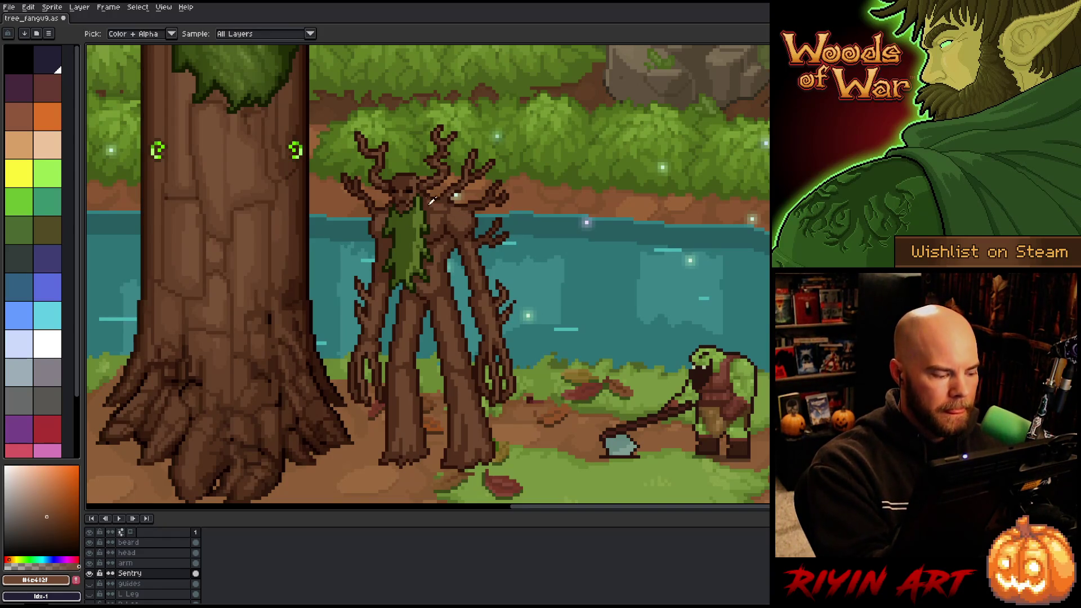
pyautogui.click(249, 243)
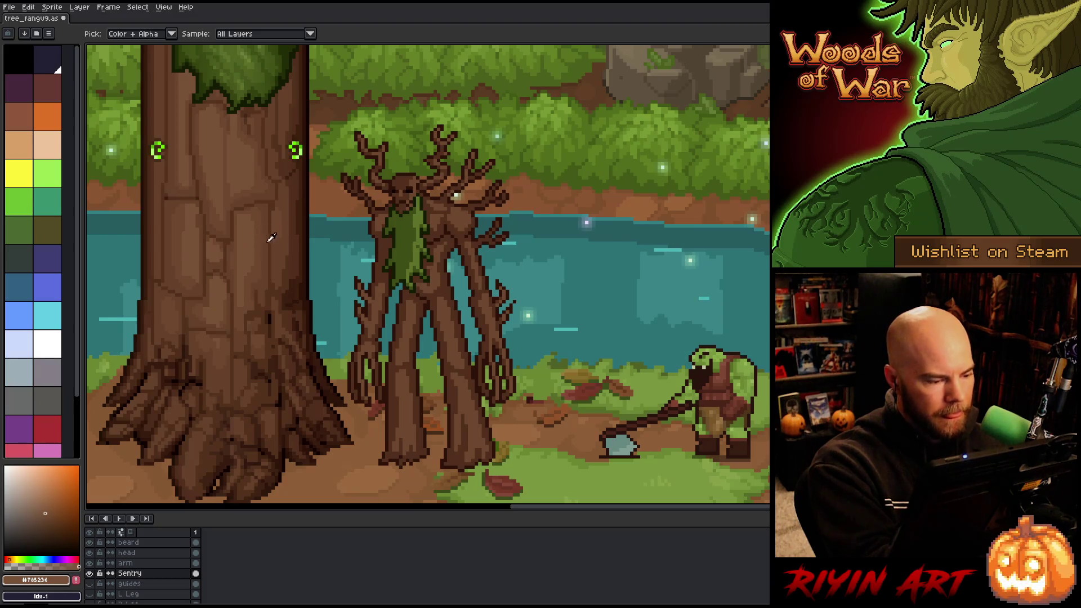
pyautogui.click(381, 274)
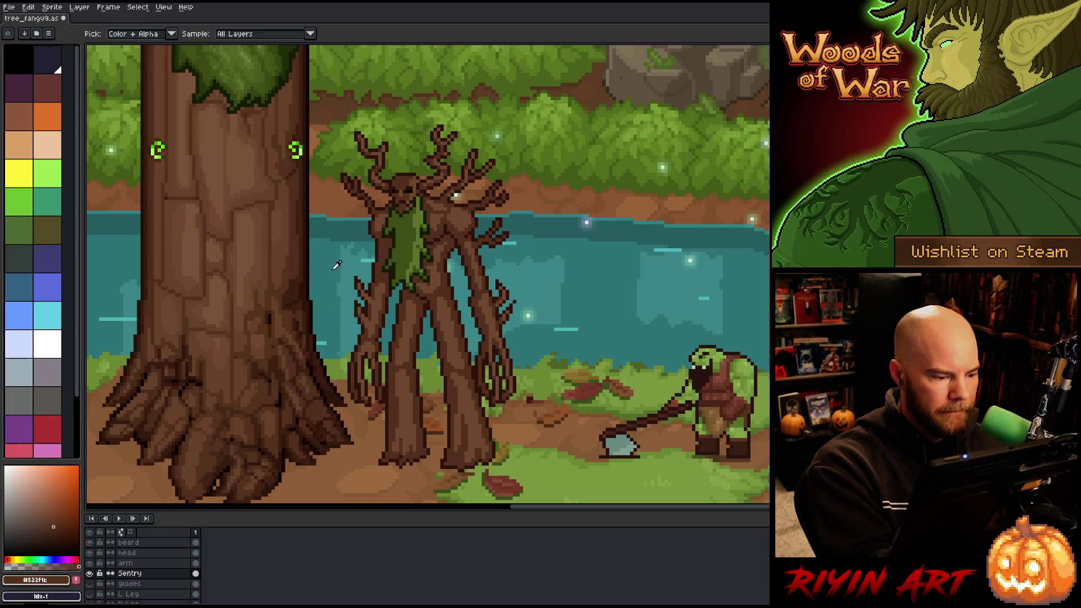
pyautogui.click(281, 259)
pyautogui.press('b')
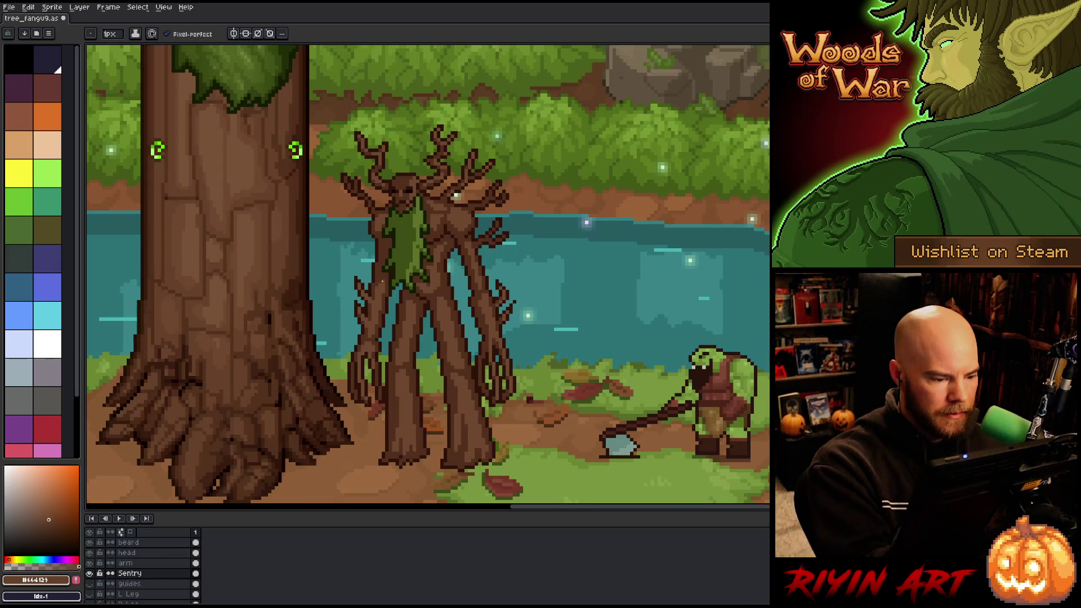
# Return to the pencil tool and save the bark-shaded treant scene with Ctrl+S.
pyautogui.press('v')
pyautogui.press('b')
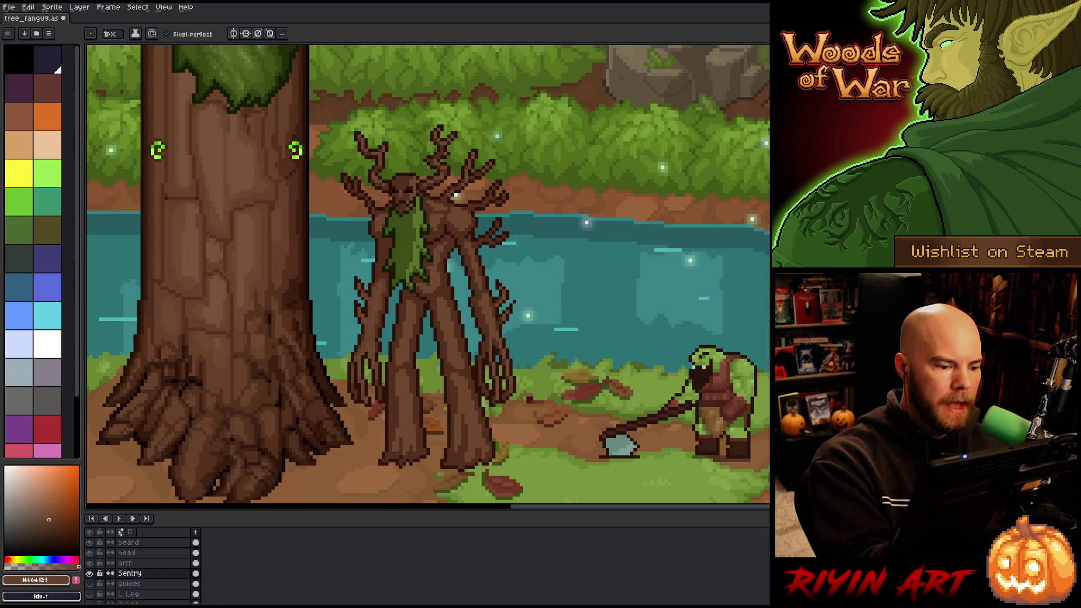
pyautogui.hotkey('ctrl', 's')
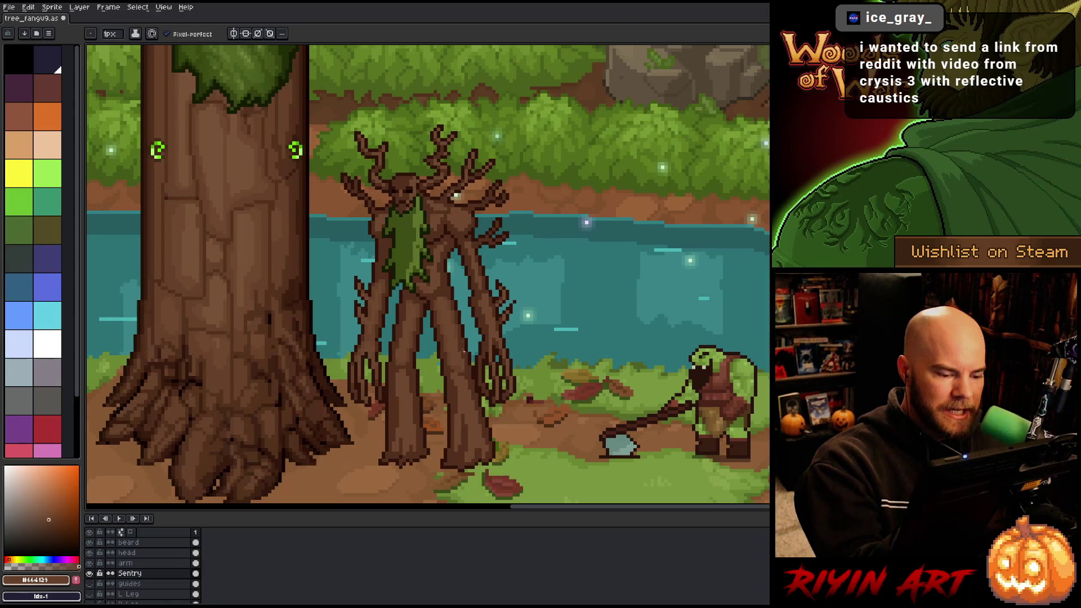
# Sample the lighter trunk brown, then the treant's mid-brown bark #664129.
pyautogui.keyDown('alt'); pyautogui.click(458, 363); pyautogui.keyUp('alt')
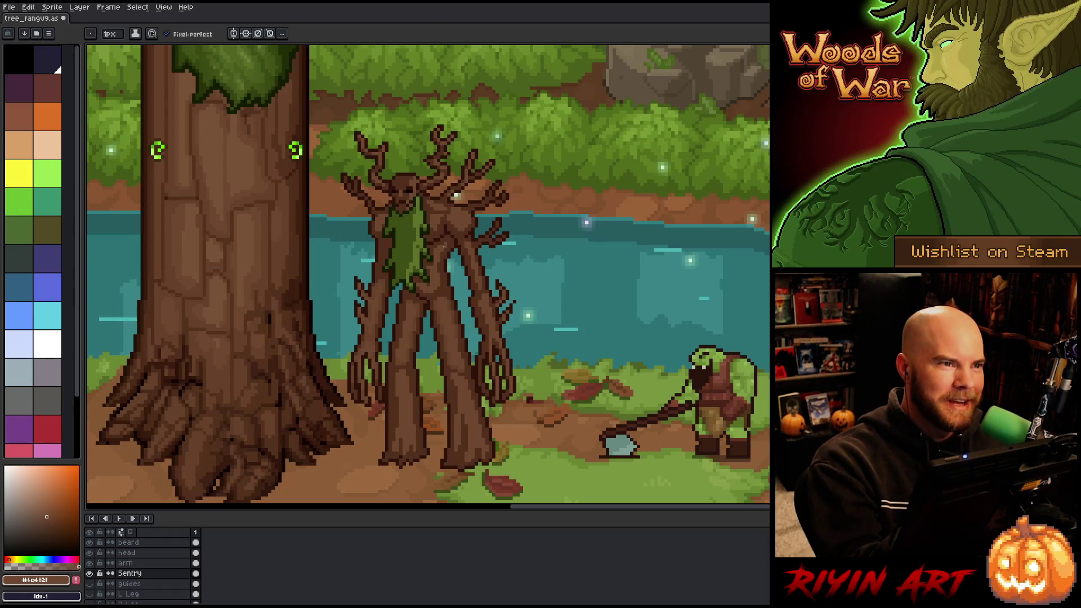
pyautogui.keyDown('alt'); pyautogui.click(462, 339); pyautogui.keyUp('alt')
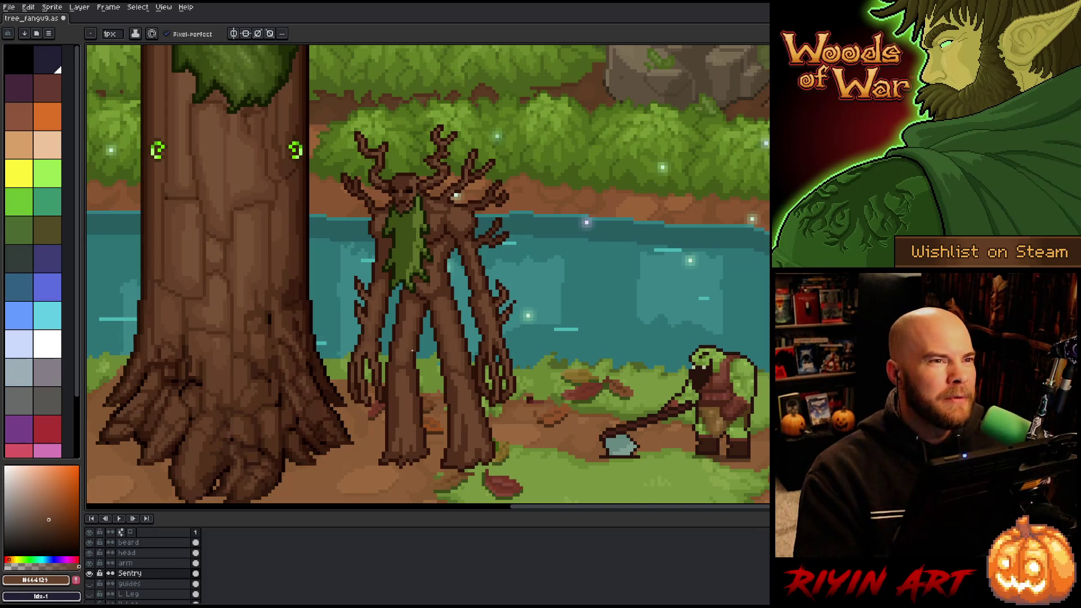
# Zoom out to the whole scene, then zoom back in on the Sentry treant's body and arms.
pyautogui.scroll(-2, 412, 350)
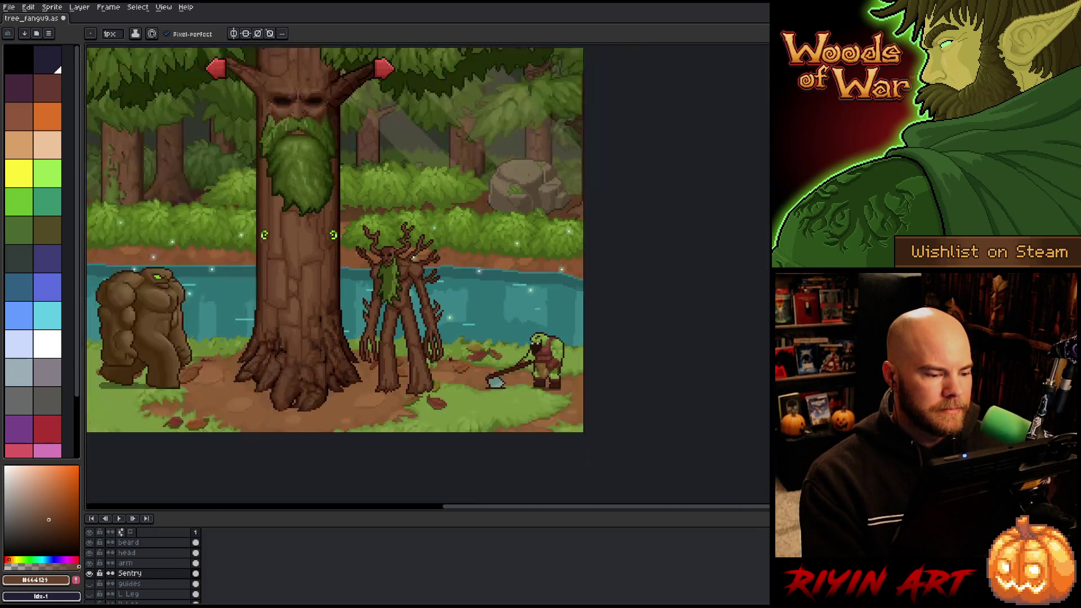
pyautogui.scroll(-3, 264, 321)
pyautogui.scroll(3, 247, 304)
pyautogui.scroll(2, 451, 315)
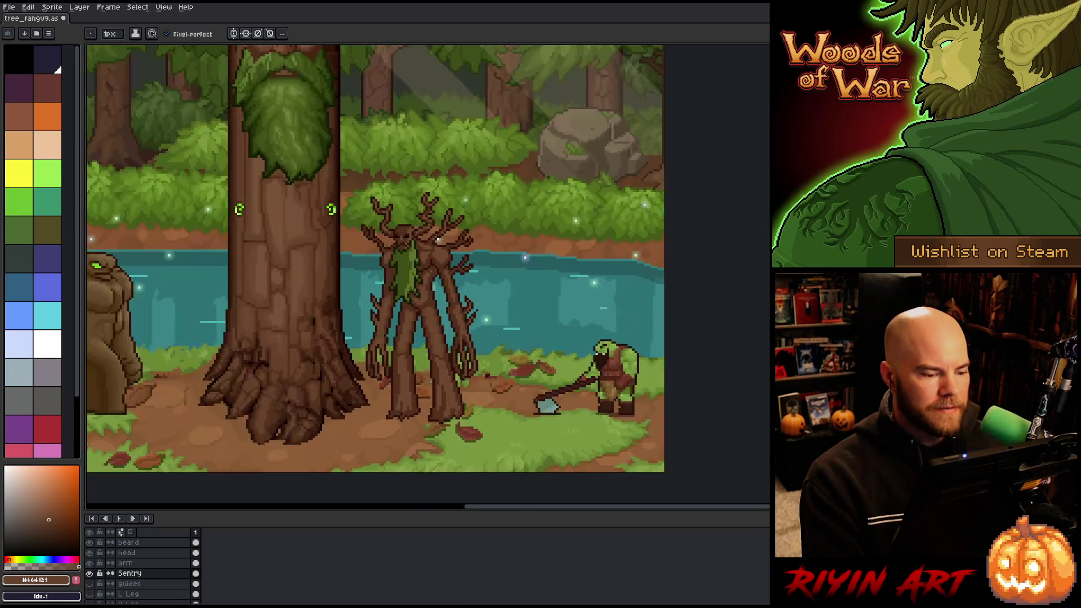
pyautogui.scroll(-1, 444, 332)
pyautogui.scroll(1, 439, 345)
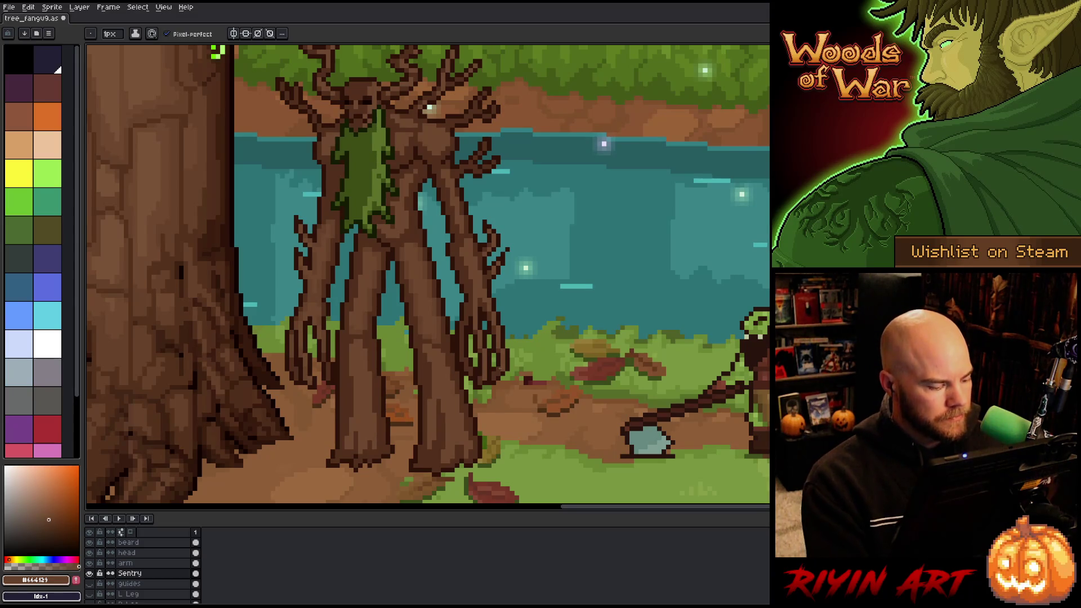
pyautogui.click(144, 563)
pyautogui.click(138, 573)
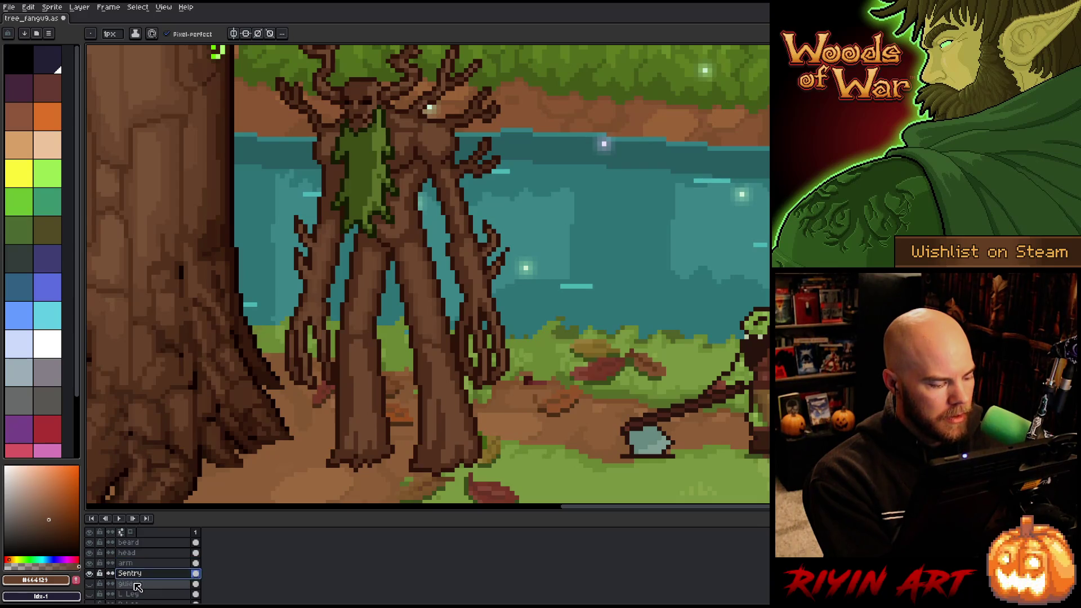
pyautogui.click(90, 573)
pyautogui.click(89, 573)
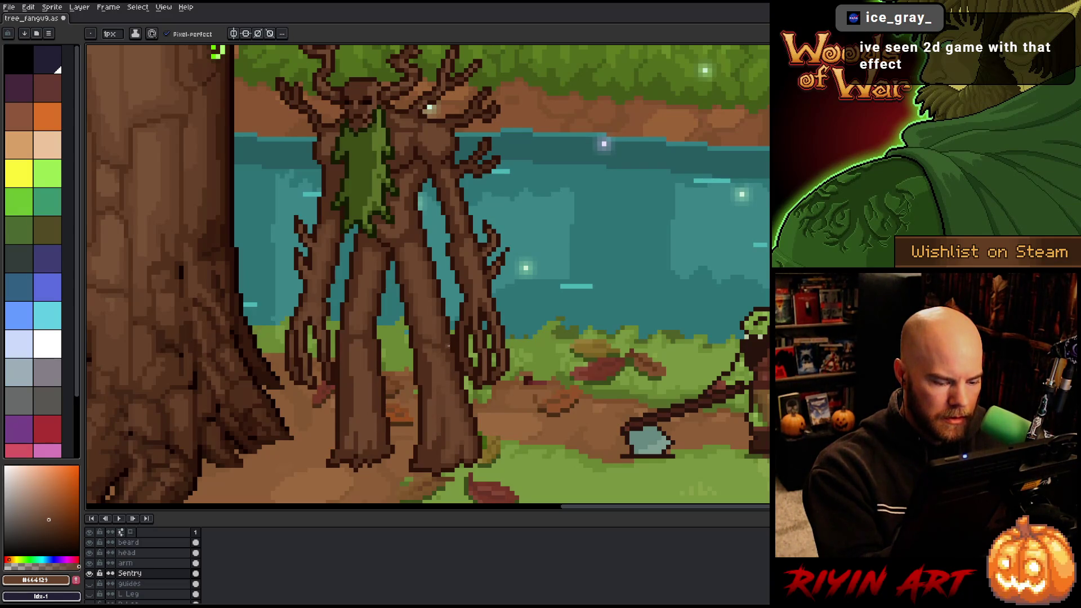
pyautogui.moveTo(438, 399); pyautogui.dragTo(436, 437)
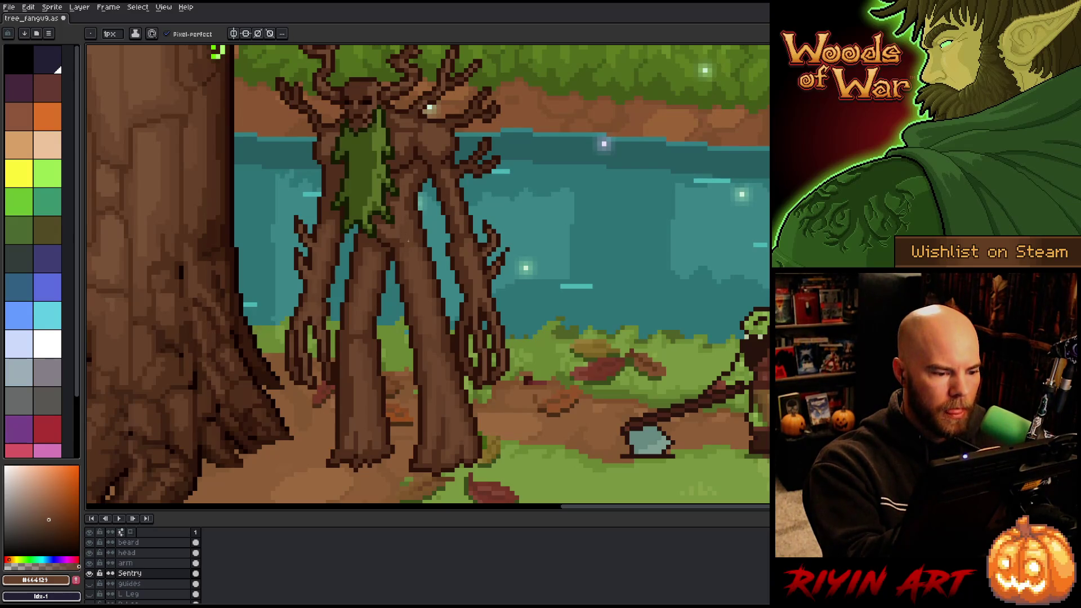
pyautogui.keyDown('alt'); pyautogui.click(403, 211); pyautogui.keyUp('alt')
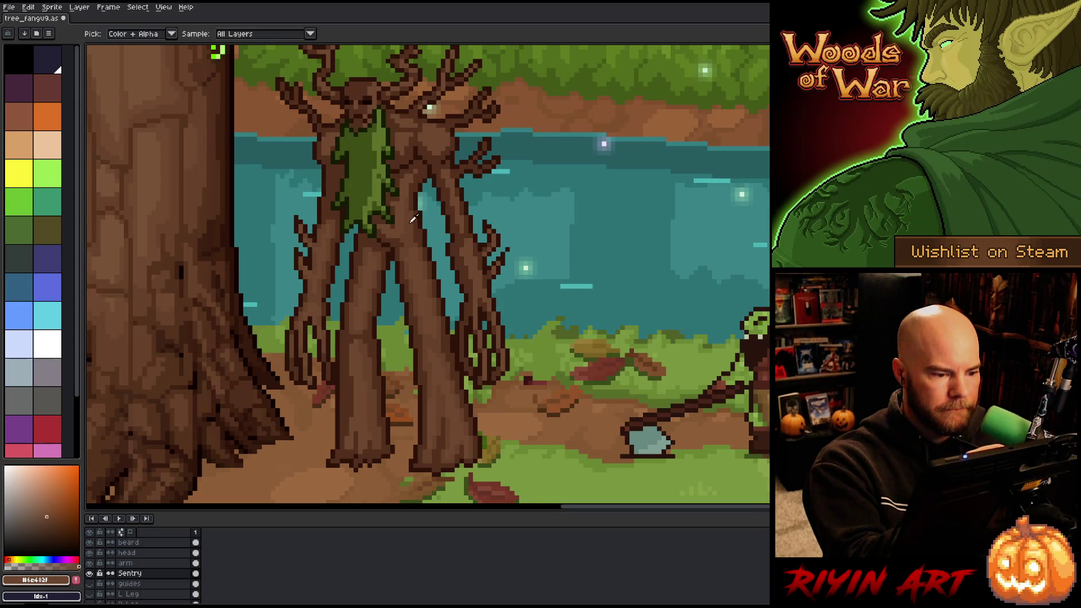
pyautogui.keyDown('alt'); pyautogui.click(388, 239); pyautogui.keyUp('alt')
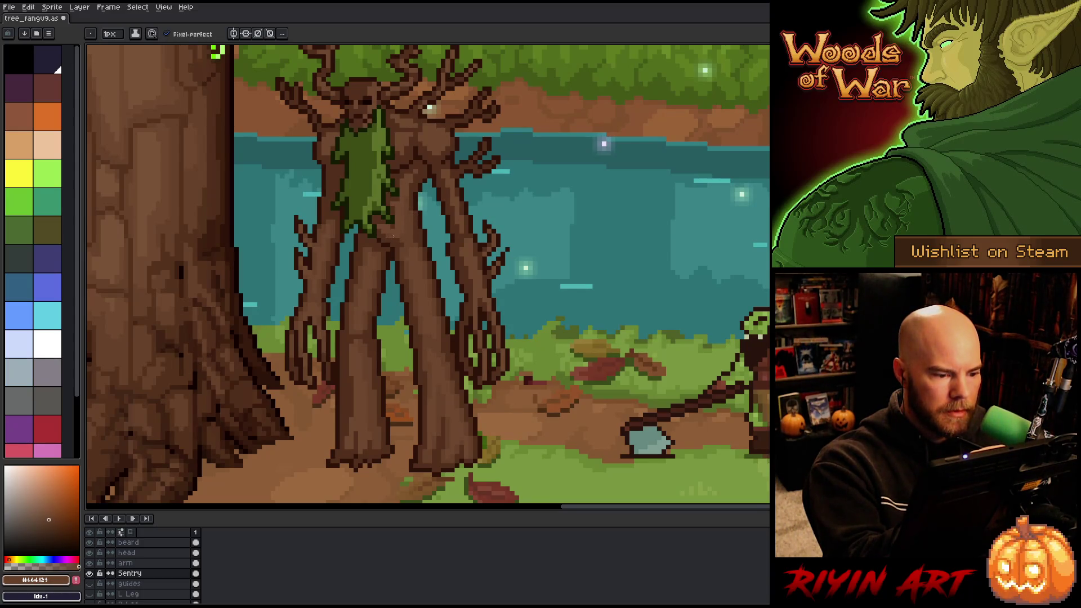